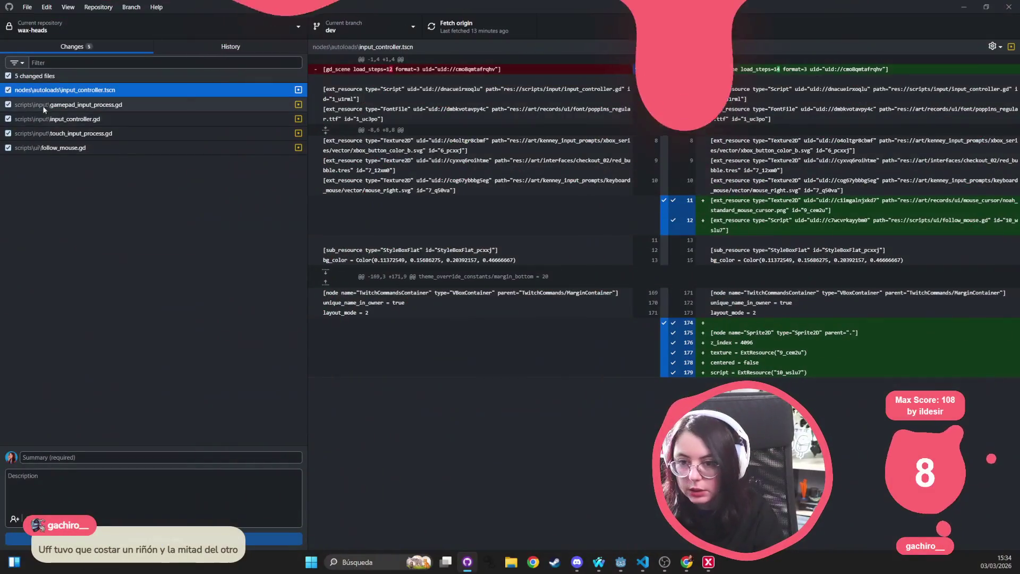
Step: Review the gamepad and input_controller.gd diffs and exclude the FORCE_TOUCH_BEHAVIOUR line change
left_click(47, 105)
left_click(47, 119)
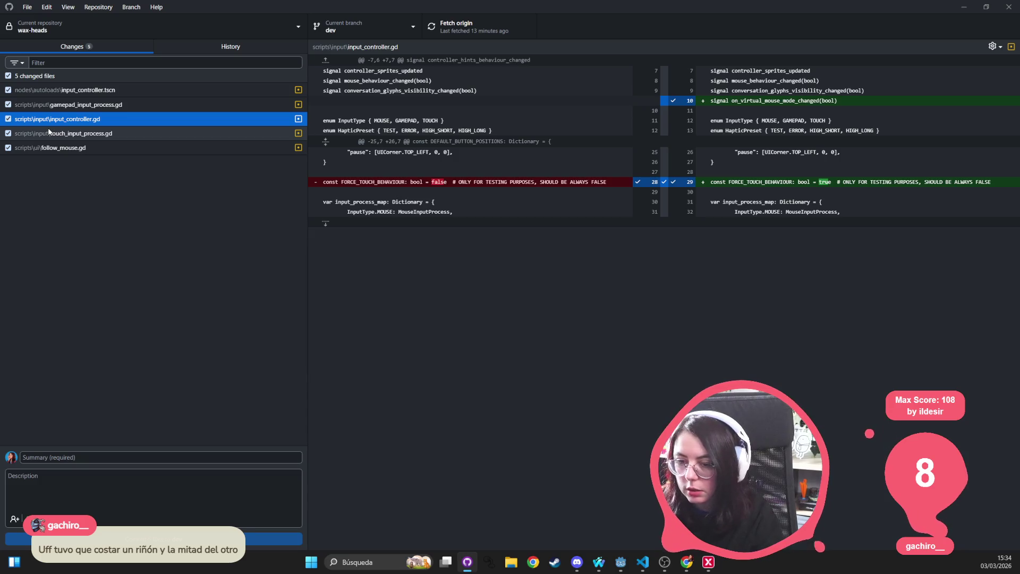
left_click(663, 183)
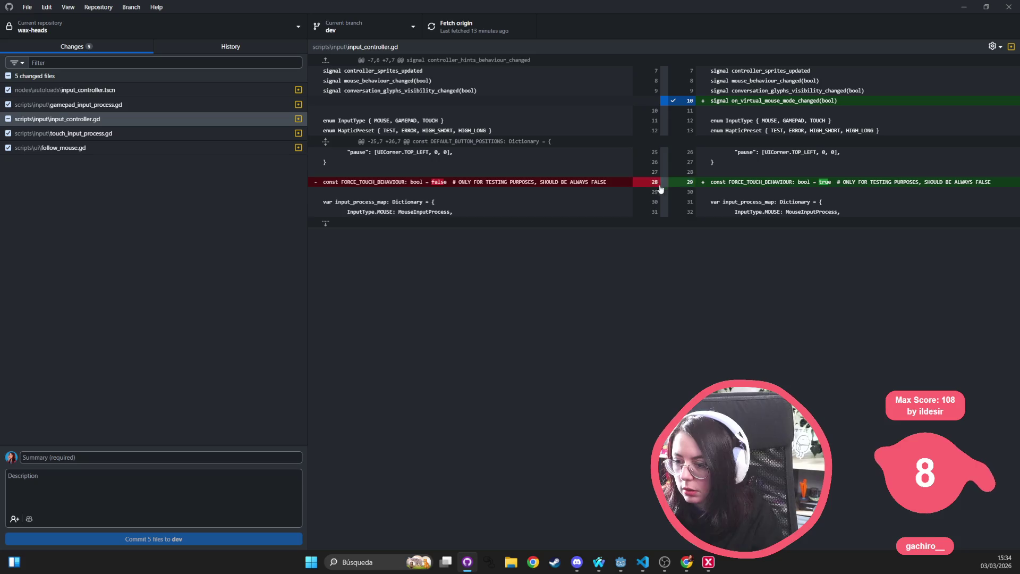
Step: Review the touch_input_process.gd and follow_mouse.gd diffs, then auto-generate the commit summary and description
left_click(145, 134)
left_click(142, 148)
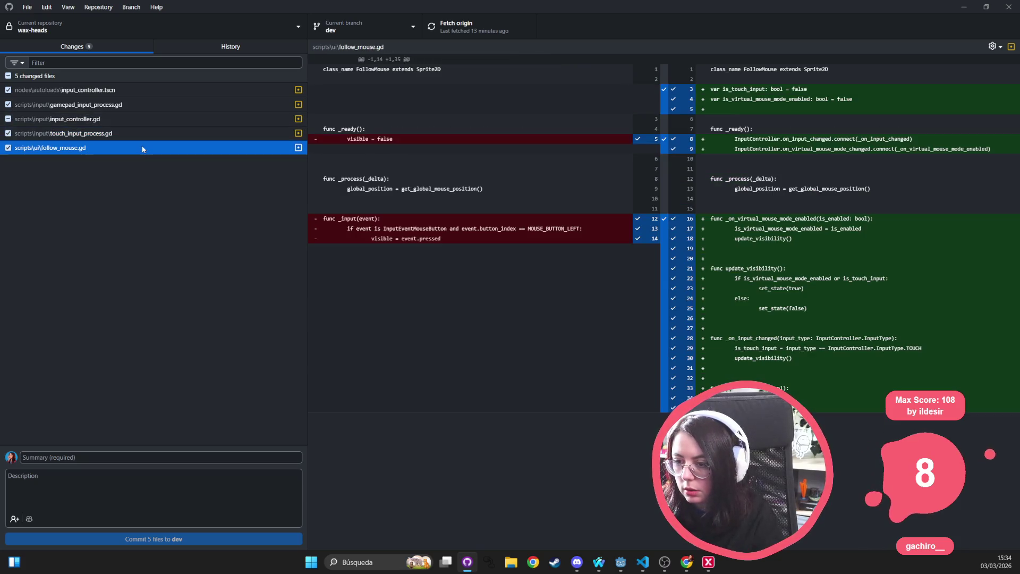
left_click(132, 457)
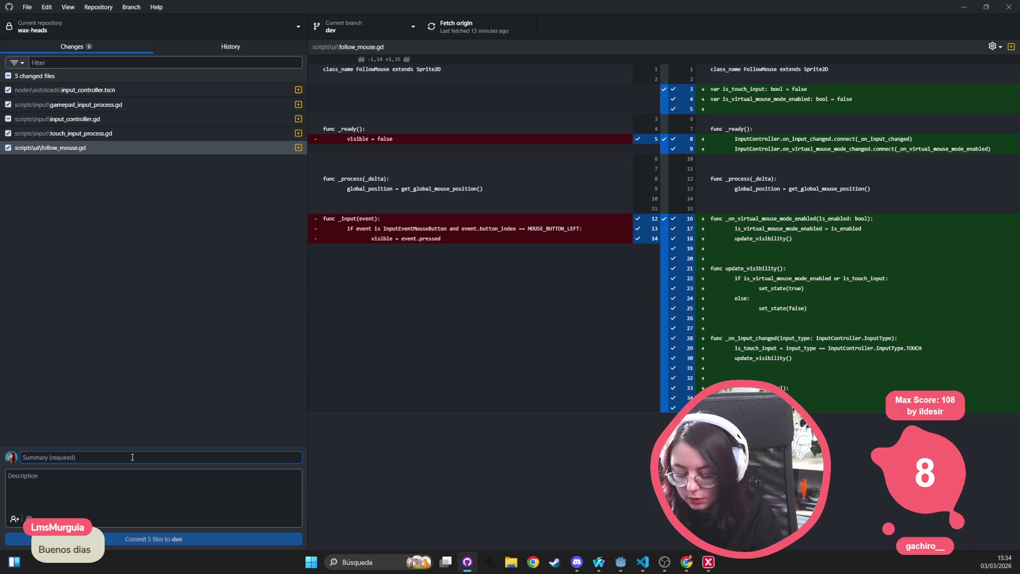
left_click(29, 519)
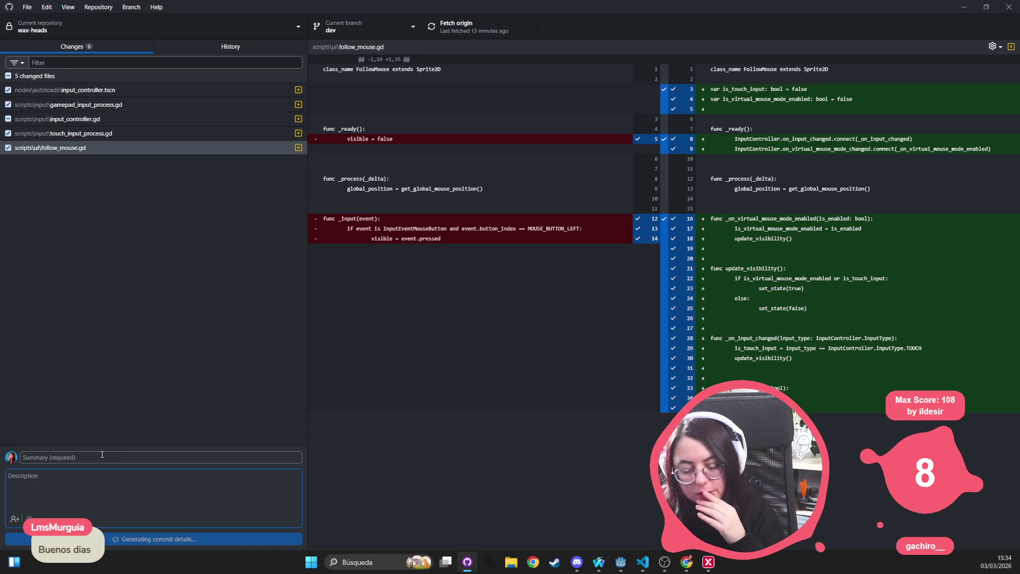
Step: Add a description sentence calling the change a bypass of the Steam Deck Gamescope issue
left_click(168, 458)
left_click(102, 482)
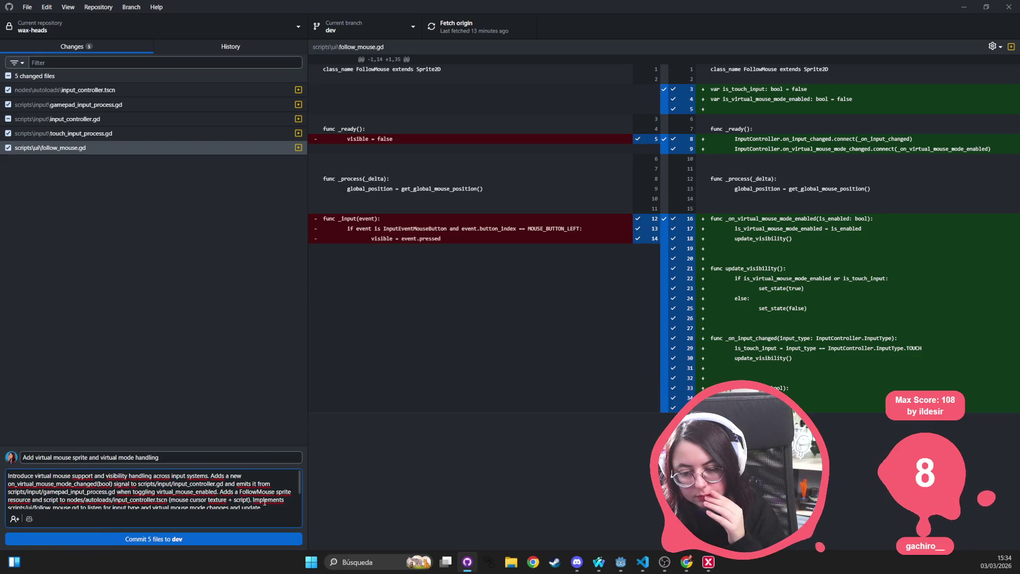
scroll(265, 502, "down", 3)
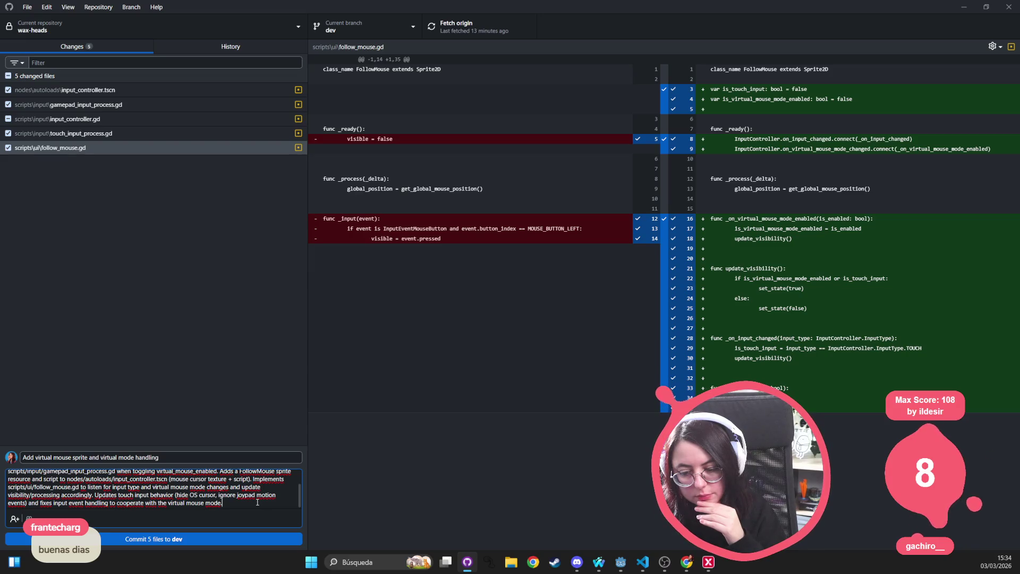
scroll(257, 503, "up", 2)
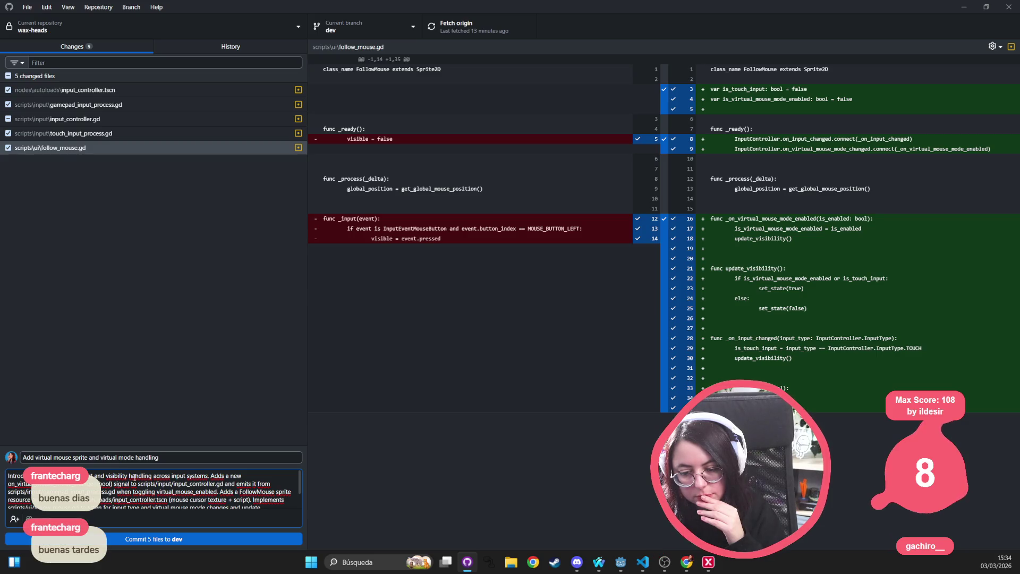
type("Th")
type("is is intended as a b")
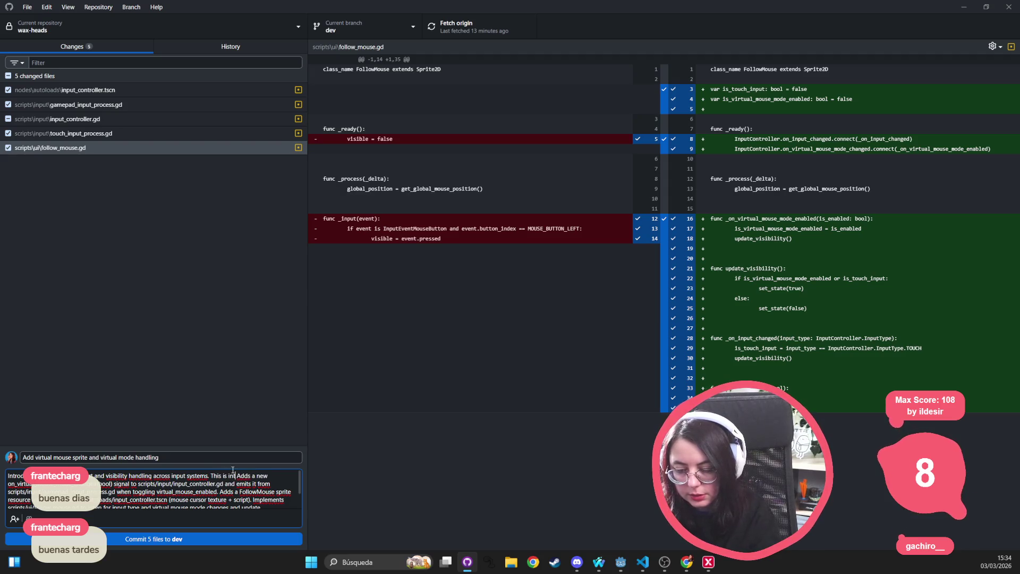
type("ypas")
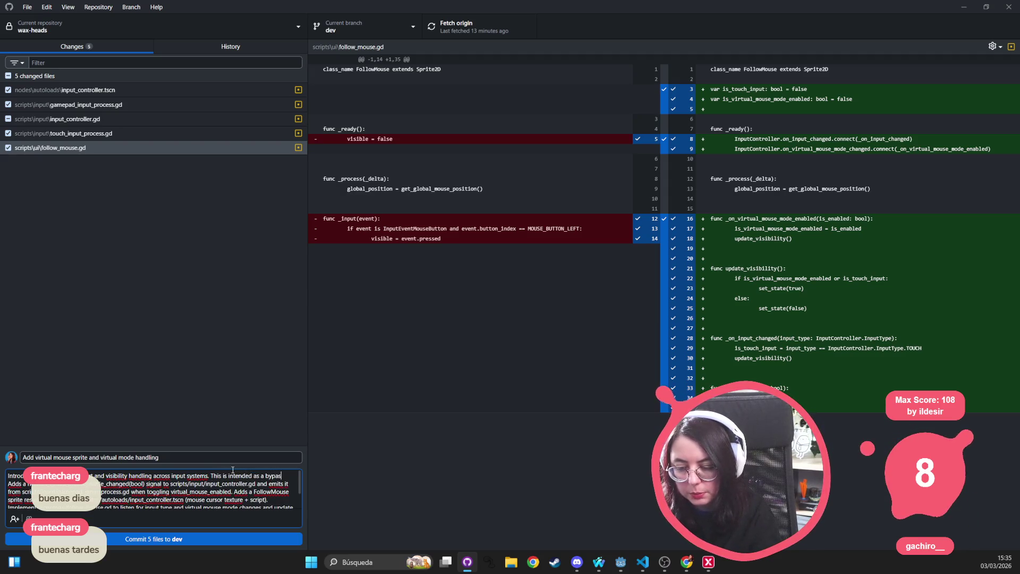
type("s of the ")
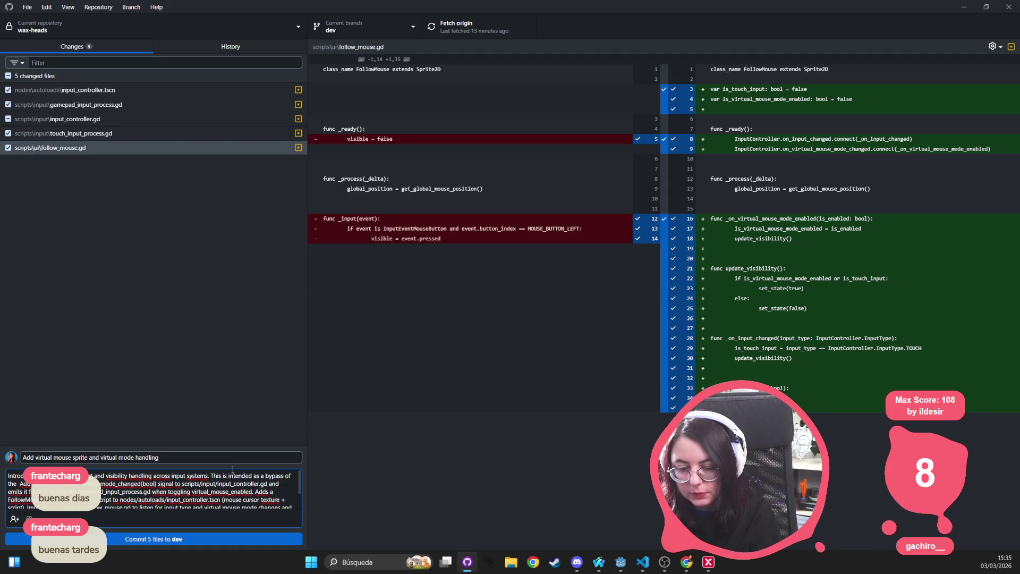
type("widely kno")
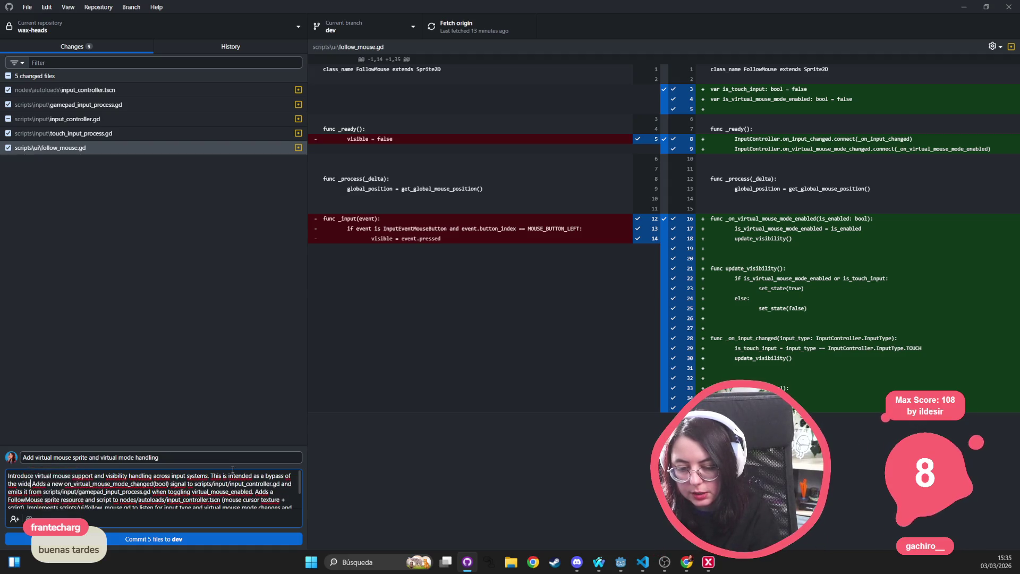
type("win issue of s")
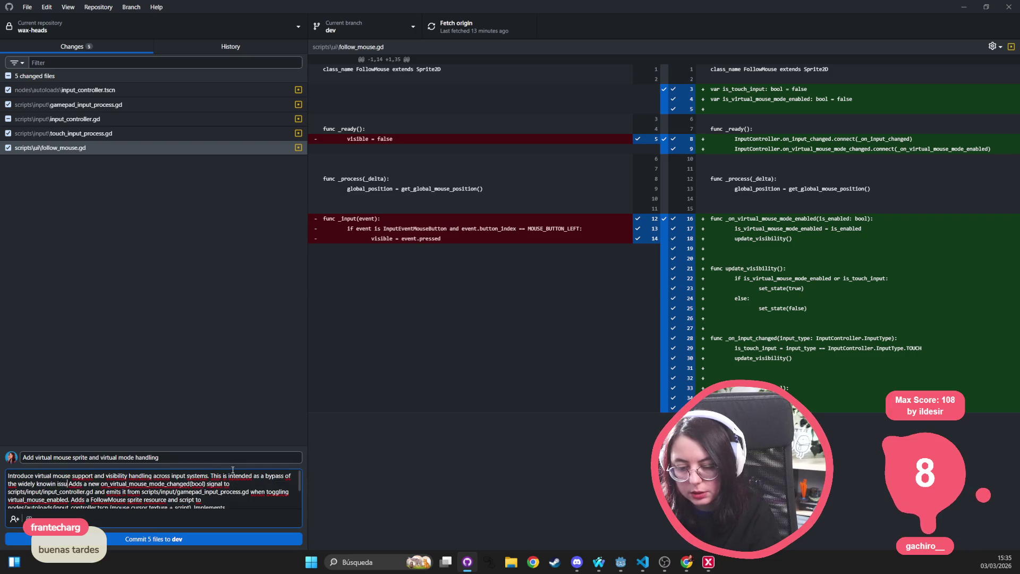
type("teamdeck")
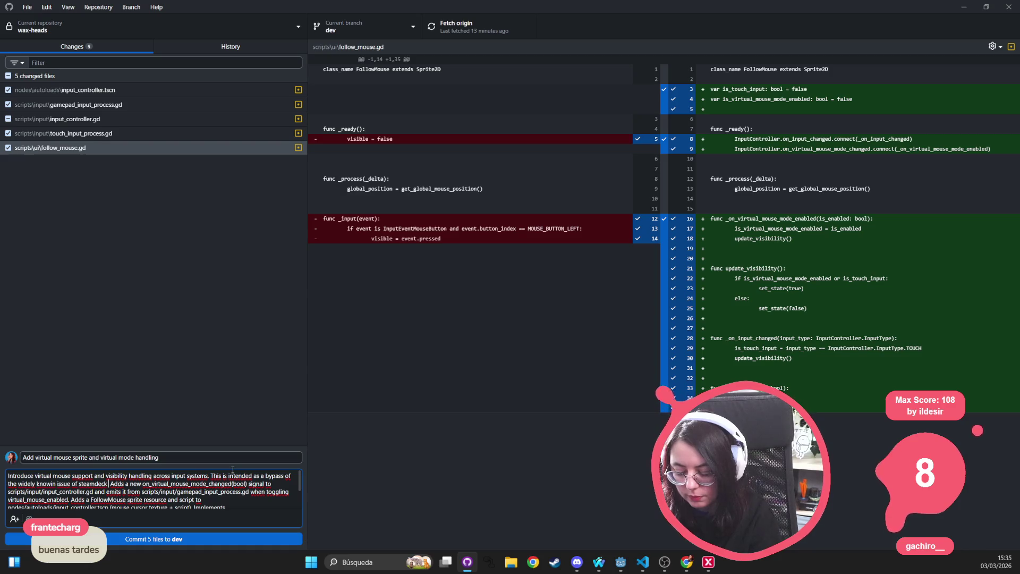
type(" composer (")
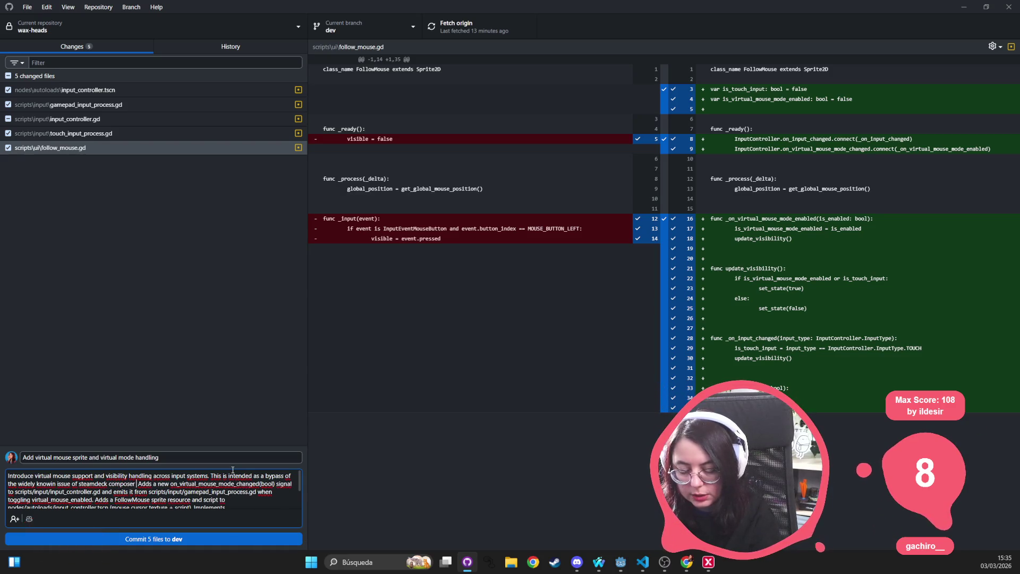
type("Gamescope) hiding the virtual mouse when")
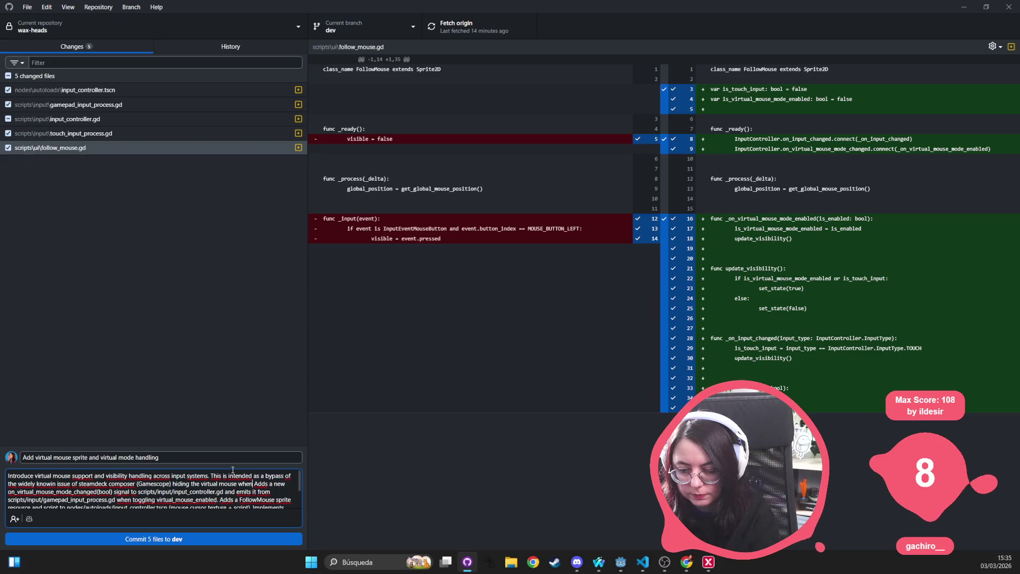
Step: Reword it as a 'workaround for the' Gamescope issue hiding the mouse 'after 3 seconds.'
double_click(272, 475)
type("workaround ")
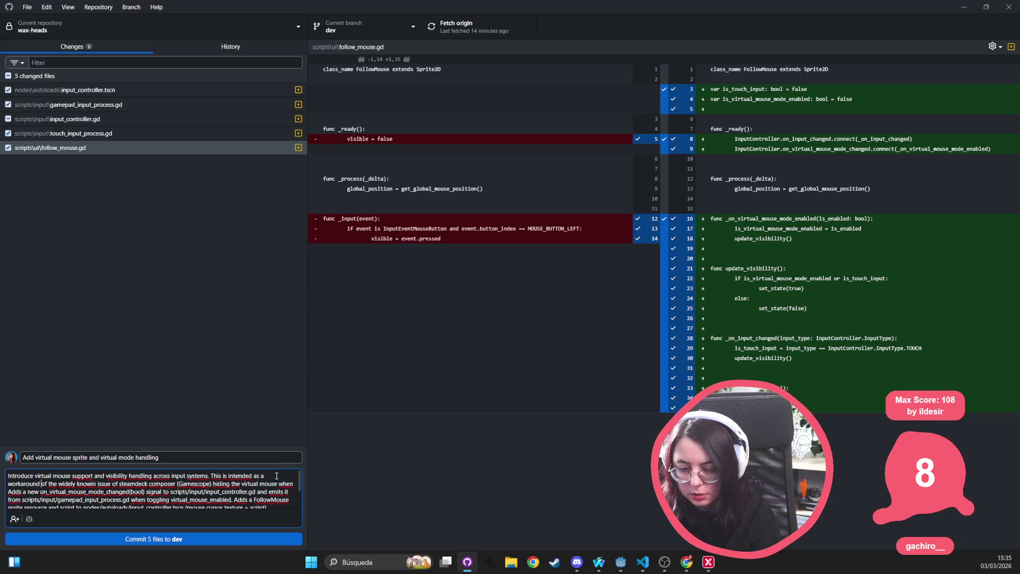
type("for the")
key("ctrl+Delete")
key("ctrl+Delete")
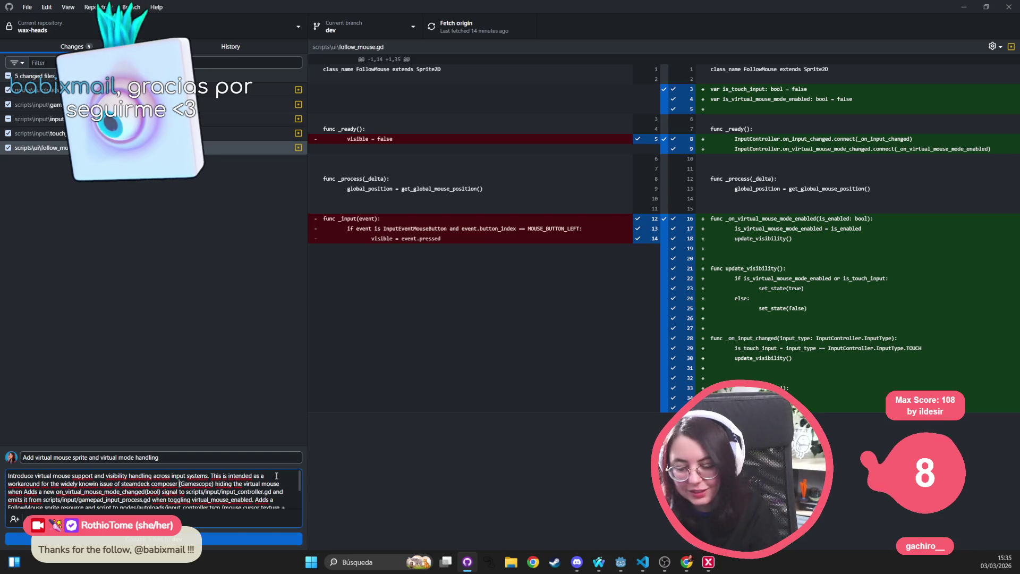
key("ctrl+Right")
key("ctrl+Right")
key("ctrl+Right")
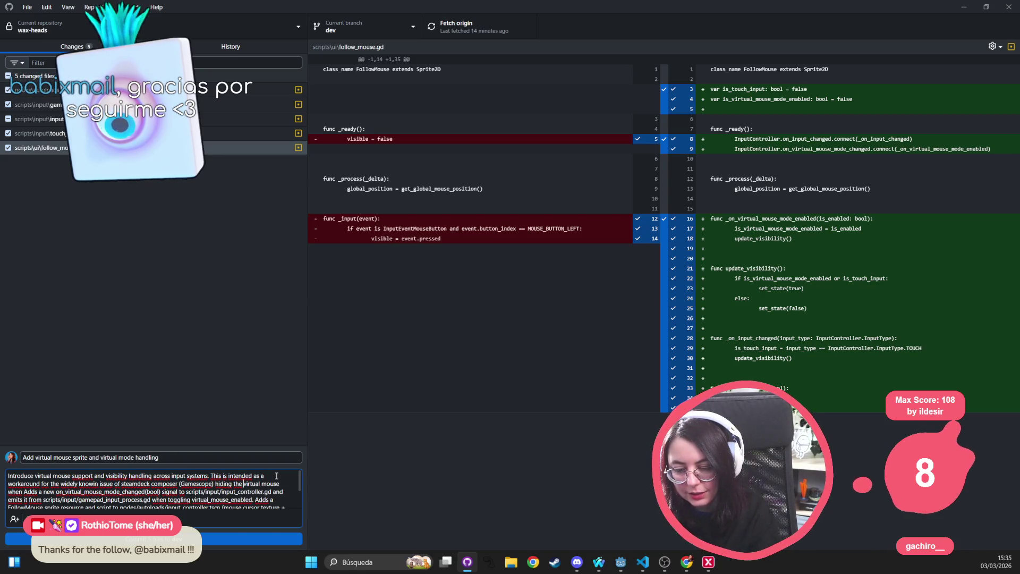
key("ctrl+Right")
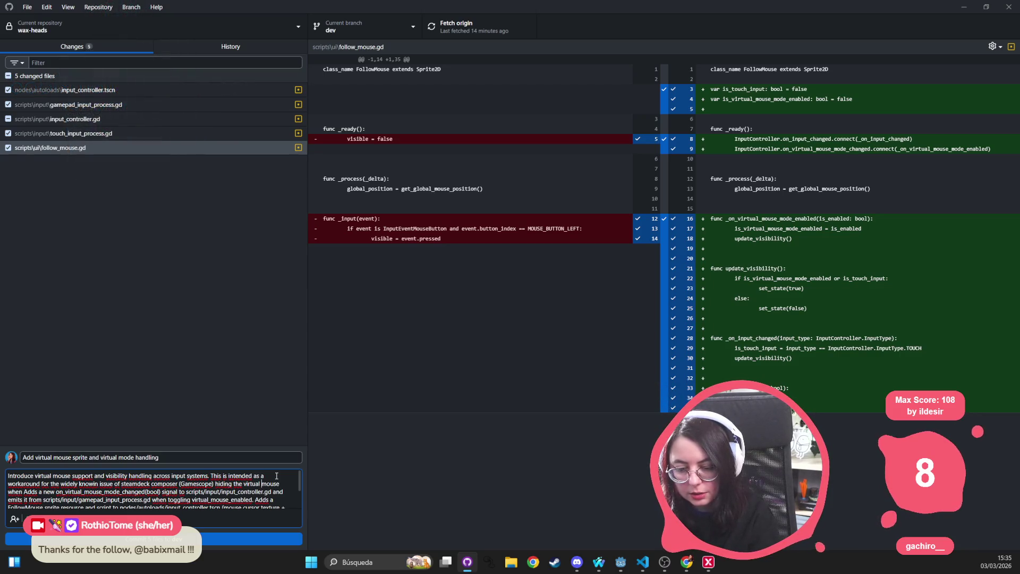
key("ctrl+BackSpace")
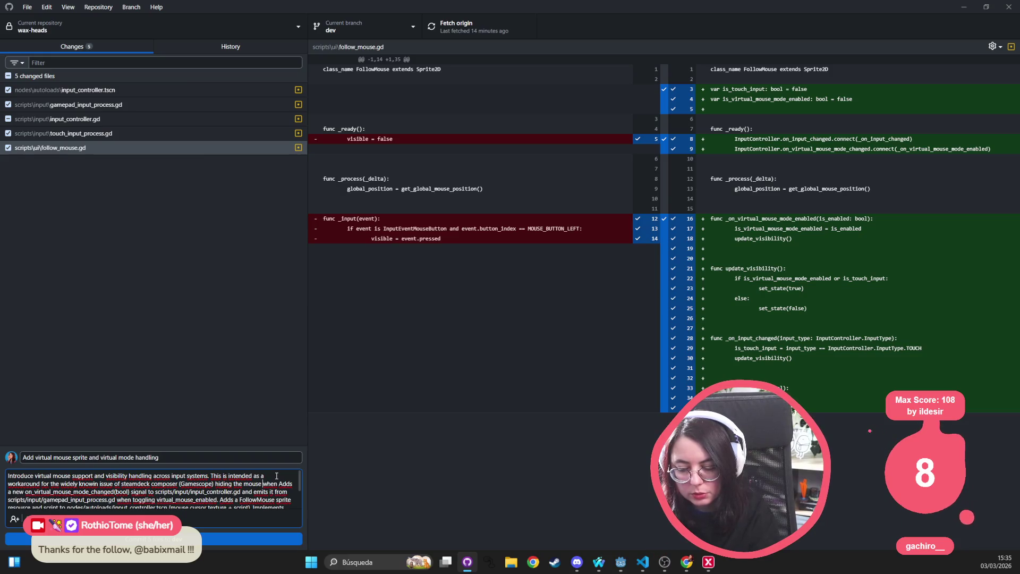
key("ctrl+BackSpace")
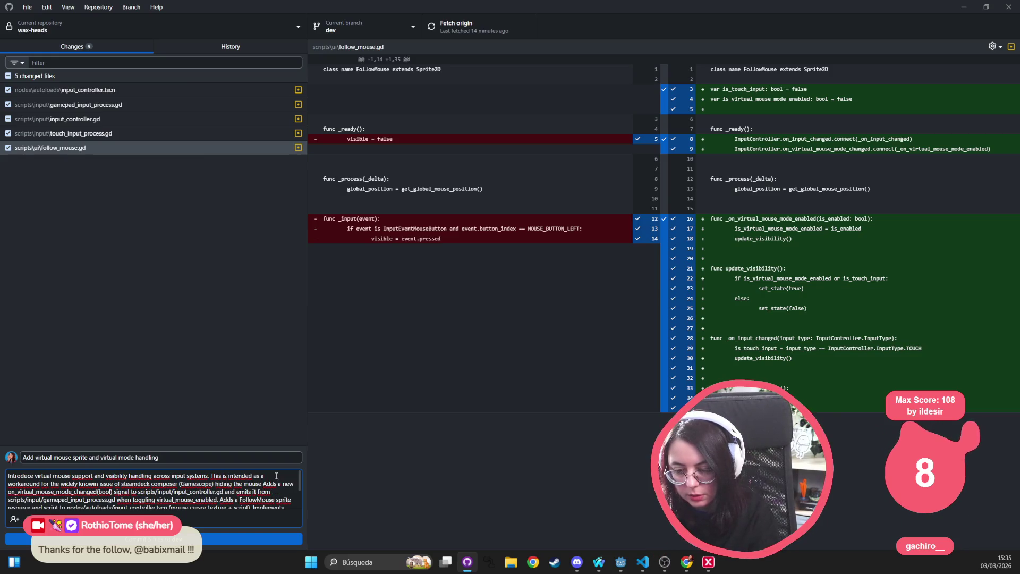
type("after 3")
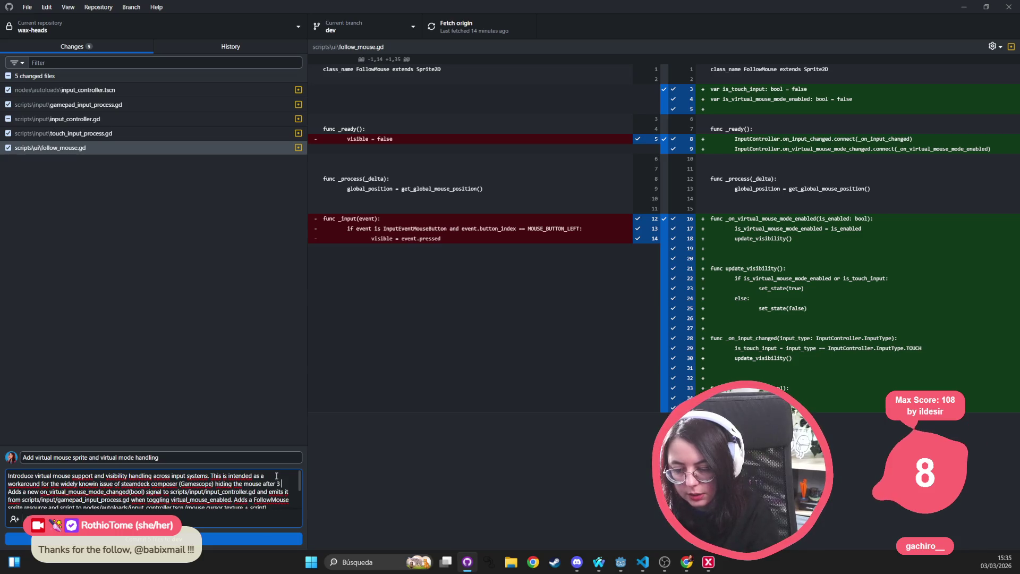
type(" seconds.")
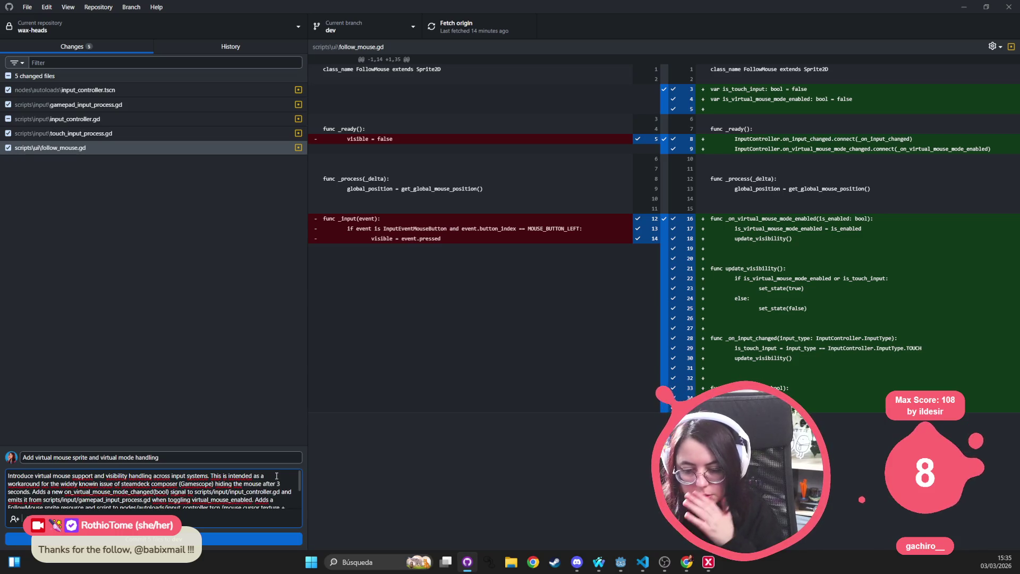
scroll(201, 490, "down", 2)
left_click(192, 461)
type("to")
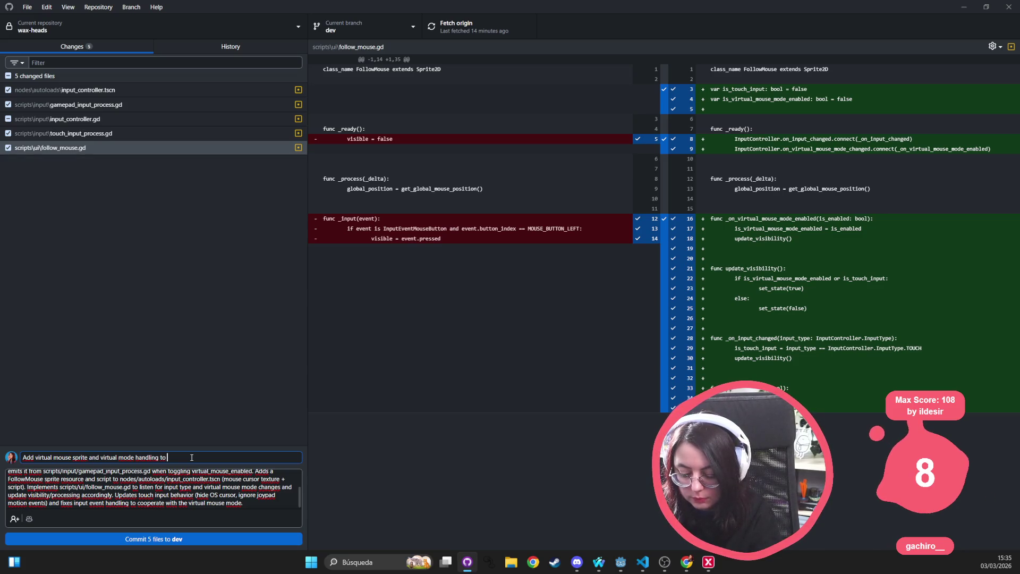
Step: End the summary with 'as a workaround for Gamescope SteamDeck auto hide mouse issue' and commit to dev
type("workarou")
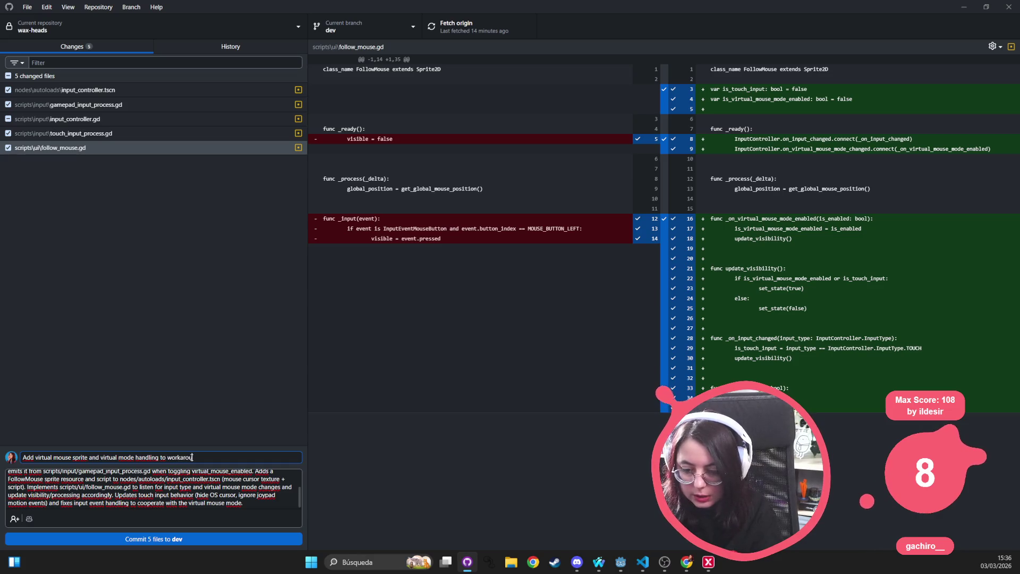
key("BackSpace")
key("BackSpace")
key("BackSpace")
type("as a work")
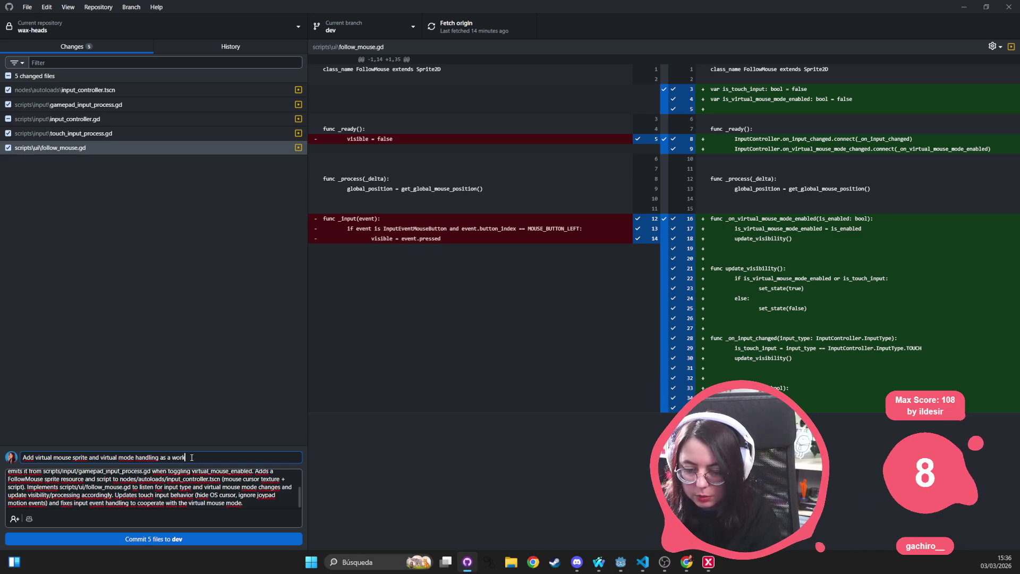
type("around for Gamescope SteamDeck")
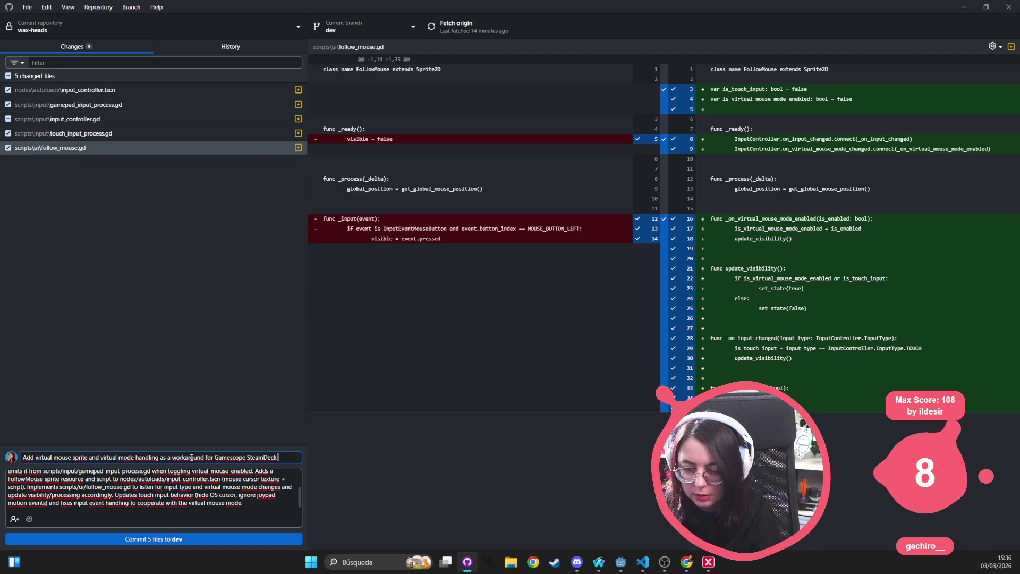
type("auto hide mouse issue")
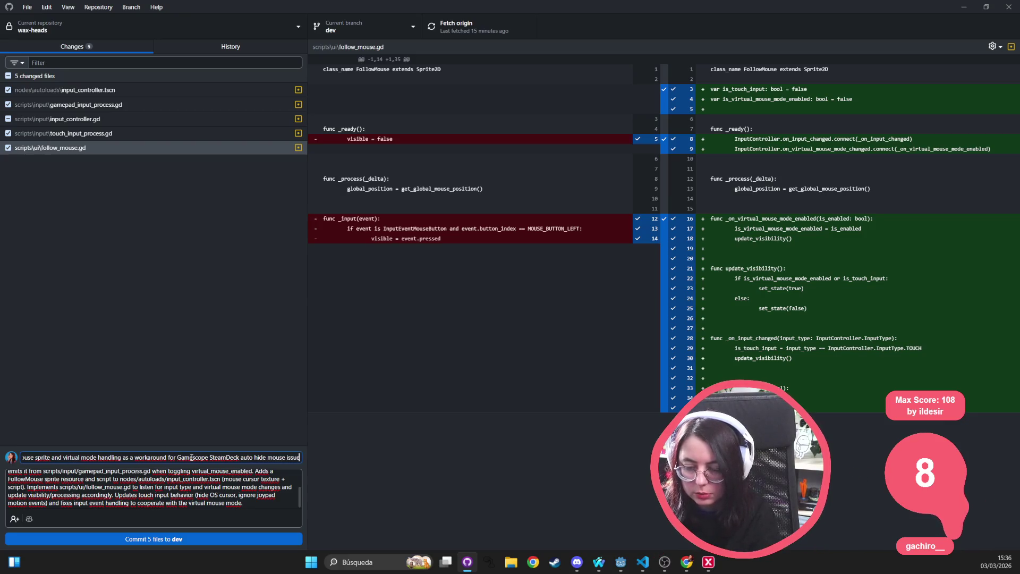
left_click(191, 535)
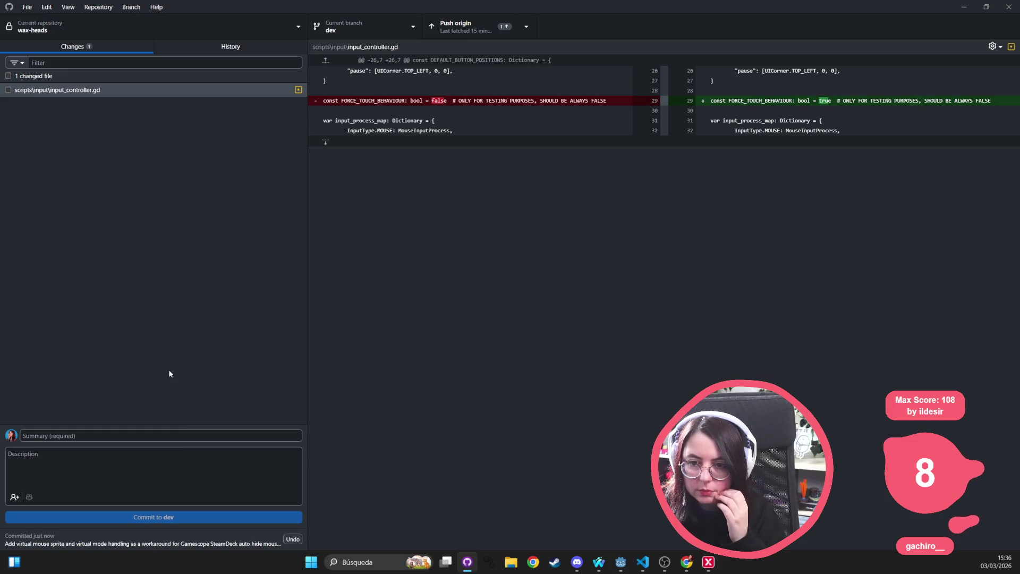
Step: Discard the leftover input_controller.gd change, leaving the wax-heads working copy with no changed files
left_click(205, 43)
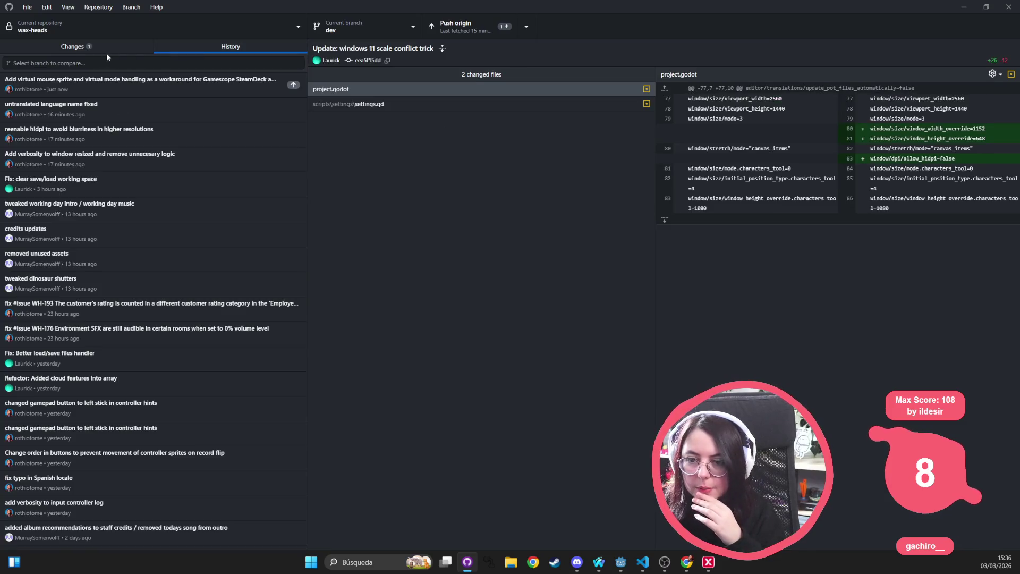
left_click(90, 47)
right_click(175, 89)
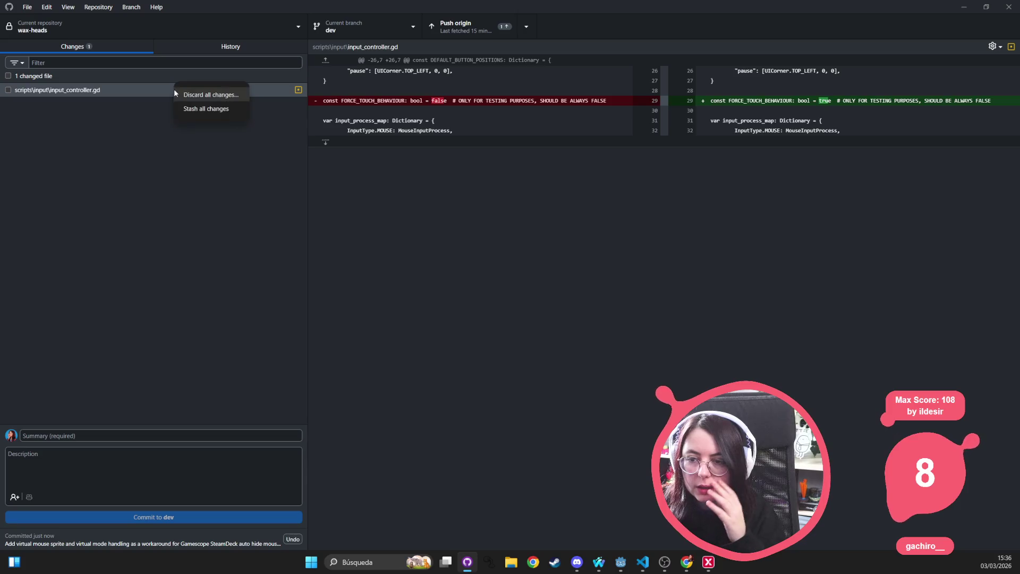
left_click(208, 96)
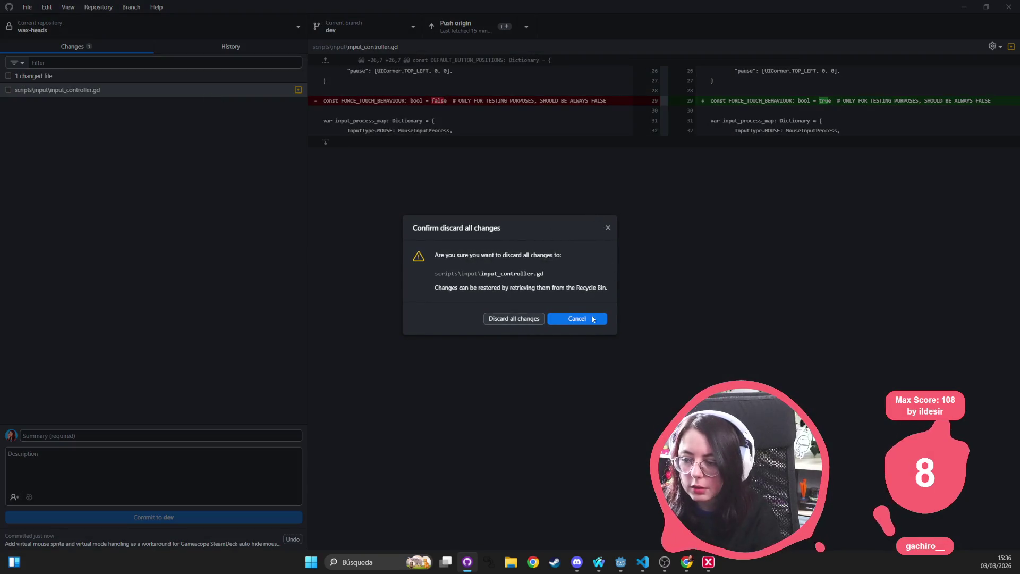
left_click(530, 320)
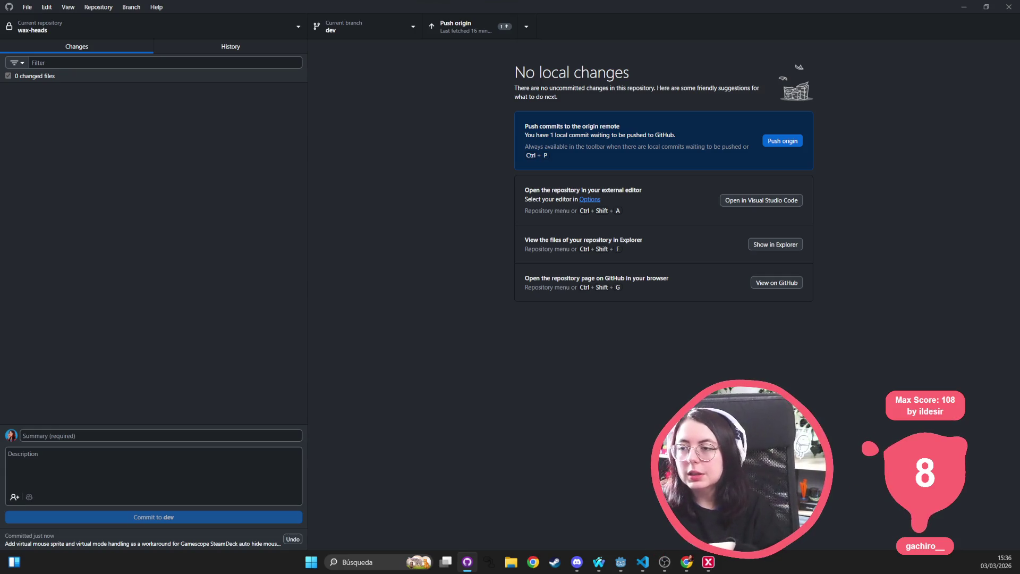
key("alt+Tab")
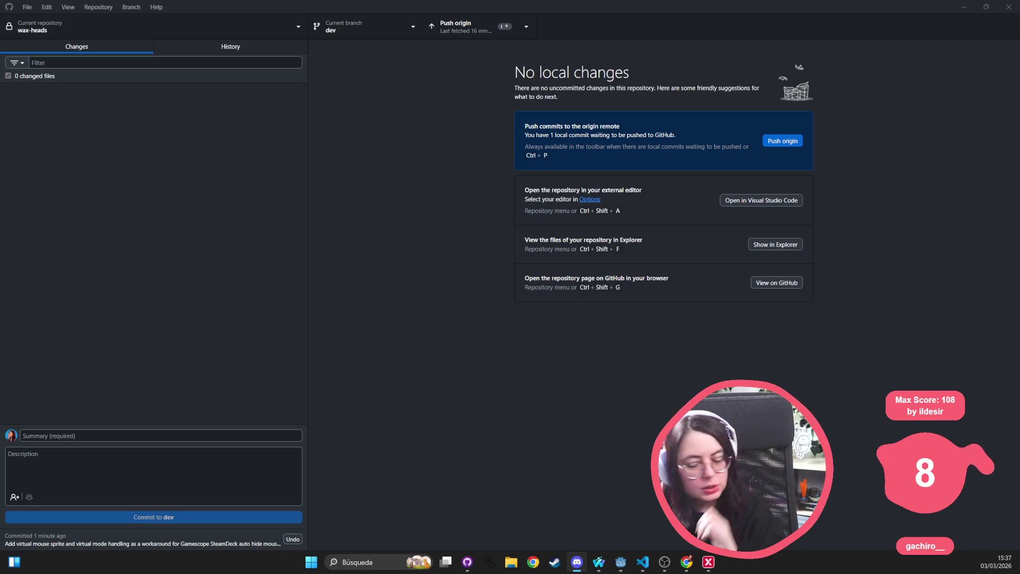
Step: Minimize GitHub Desktop and close settings.gd and the other open files in VS Code
left_click(964, 9)
left_click(640, 143)
scroll(419, 32, "down", 4)
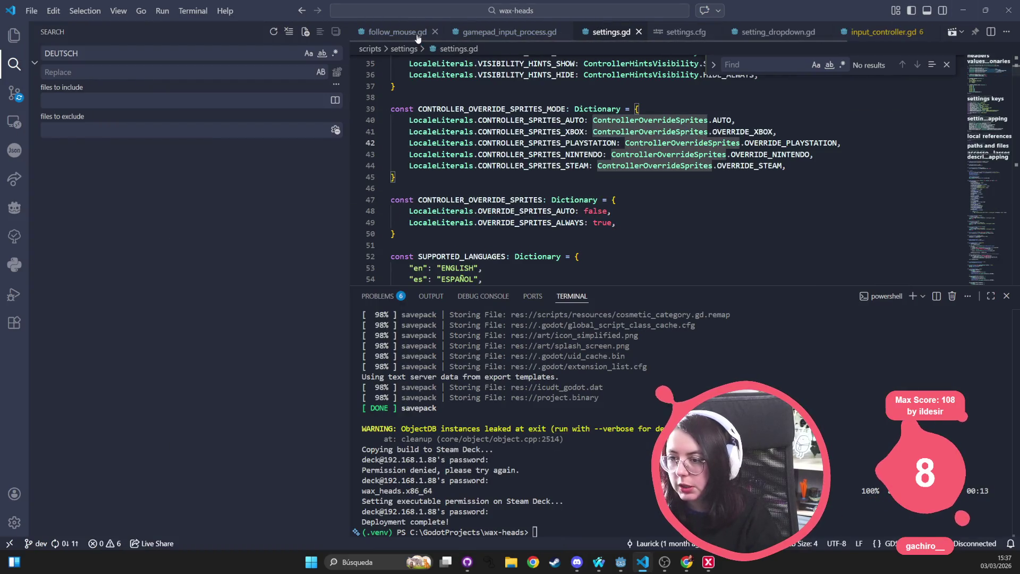
left_click(414, 32)
left_click(416, 33)
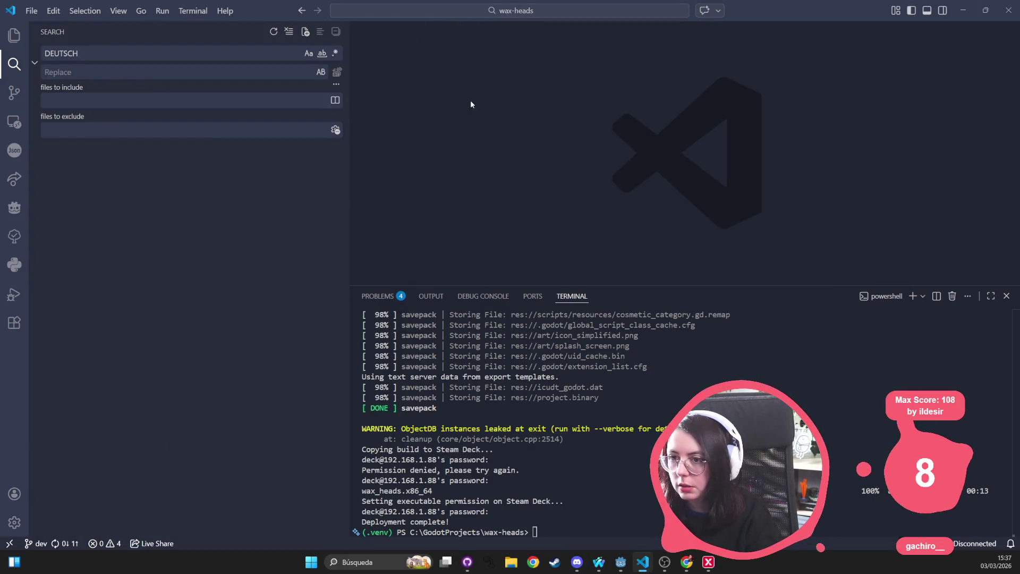
left_click(577, 562)
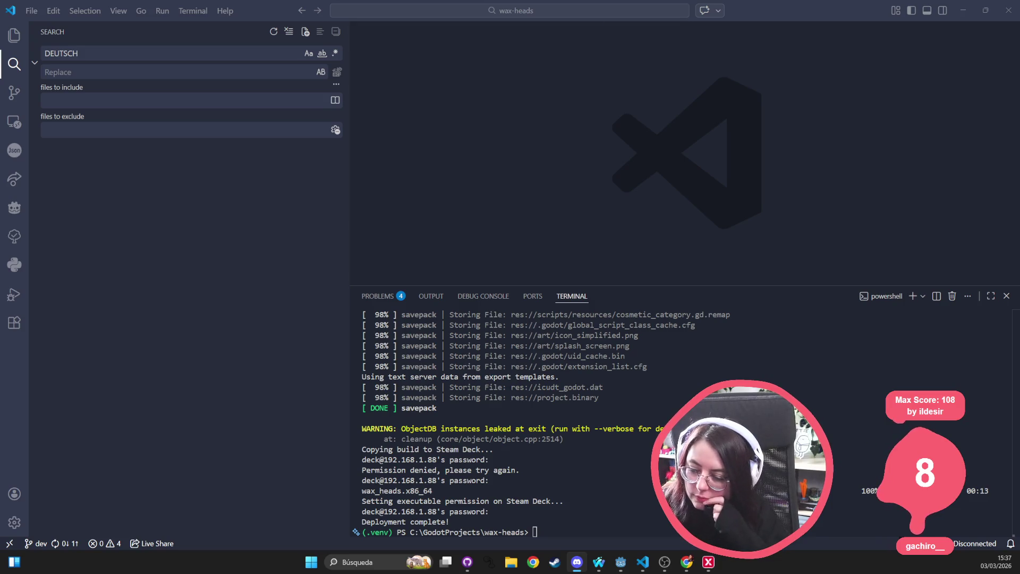
Step: Close the terminal, show the Explorer file tree, and return to Godot to reload the changed script
left_click(1006, 296)
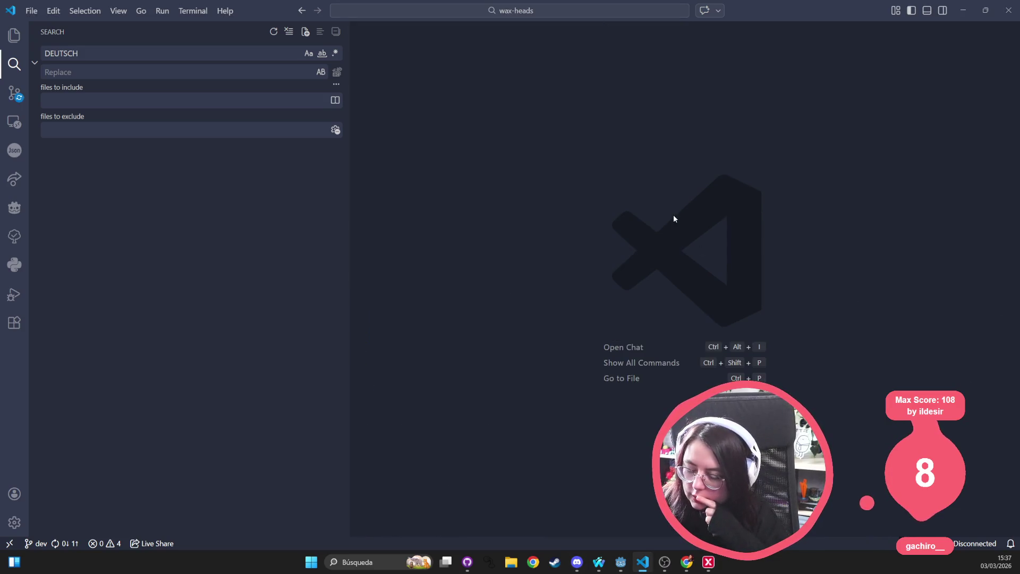
left_click(16, 36)
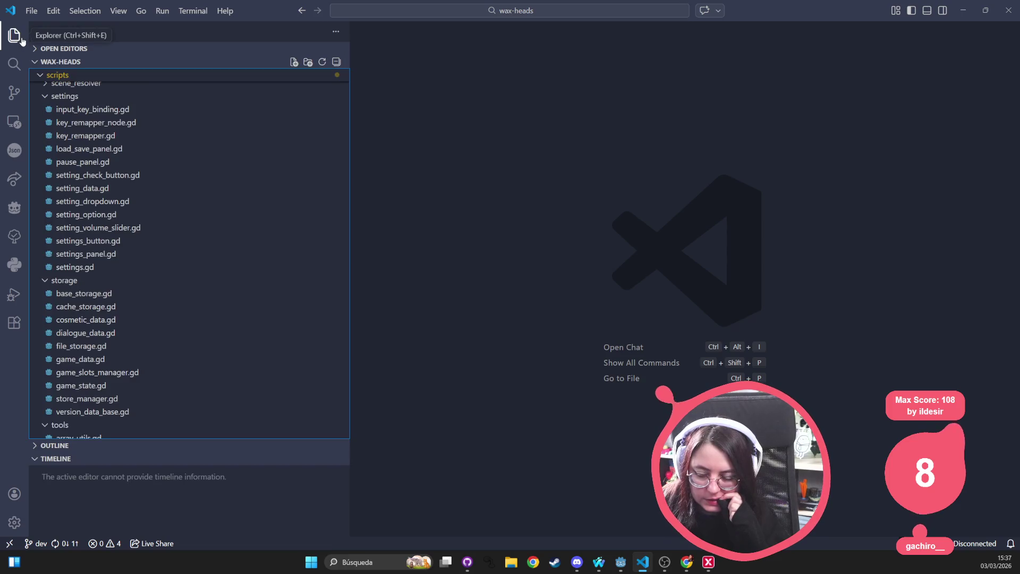
mouse_move(577, 563)
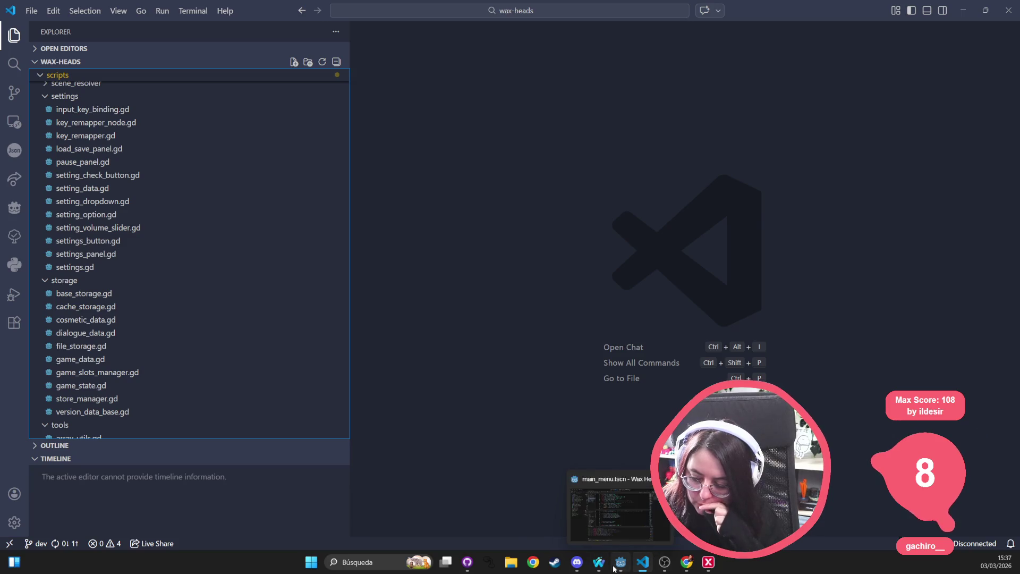
left_click(619, 562)
left_click(527, 362)
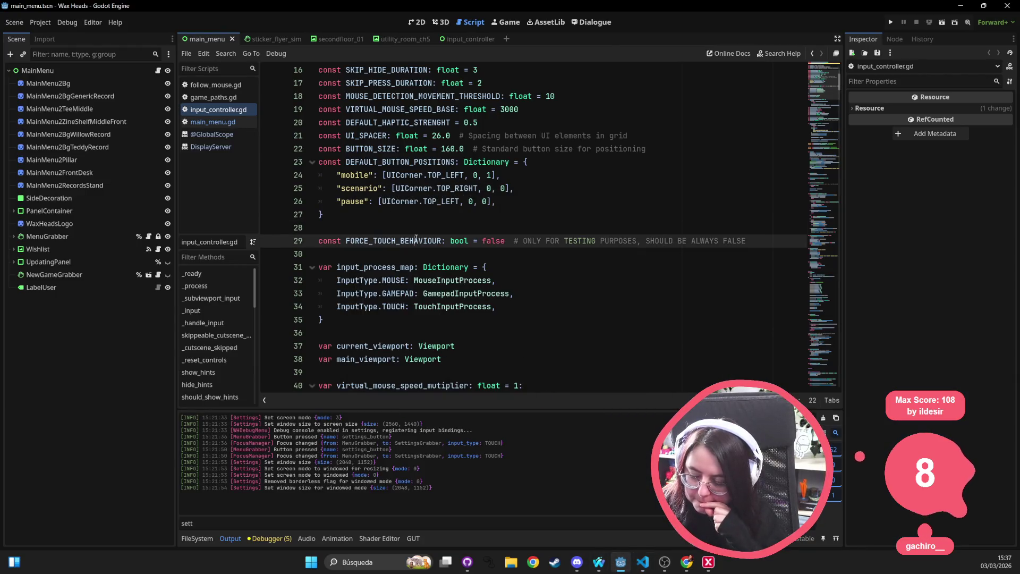
Step: Open credits_sim.tscn through the quick file finder and open the Credits root node's script
key("ctrl+shift+o")
type("main")
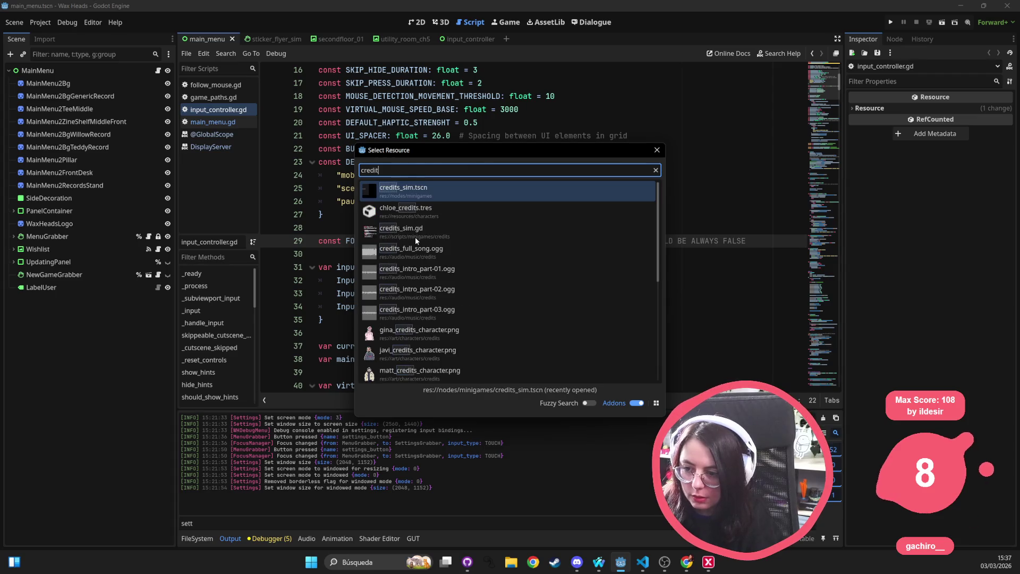
key("Escape")
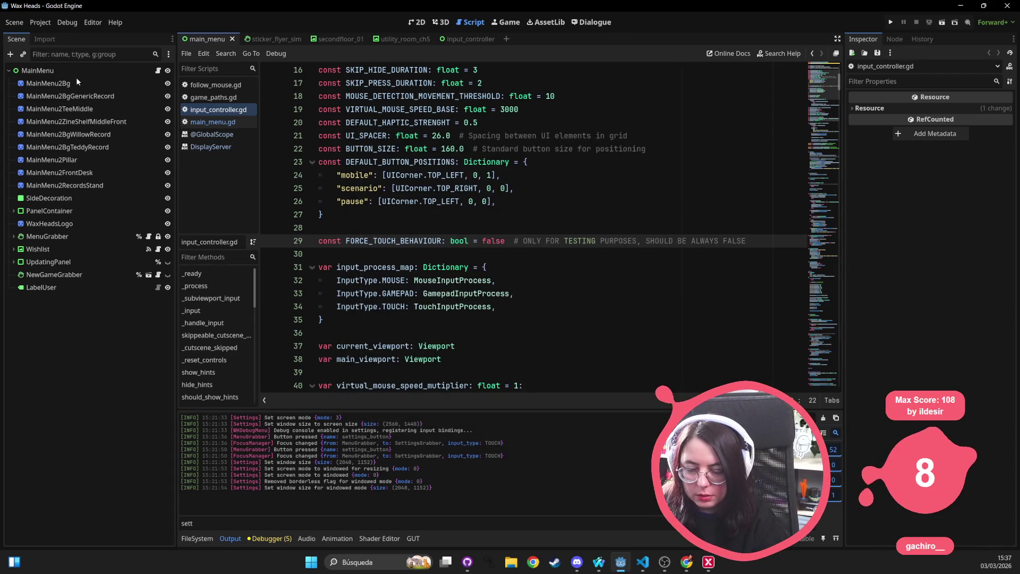
left_click(101, 71)
left_click(158, 71)
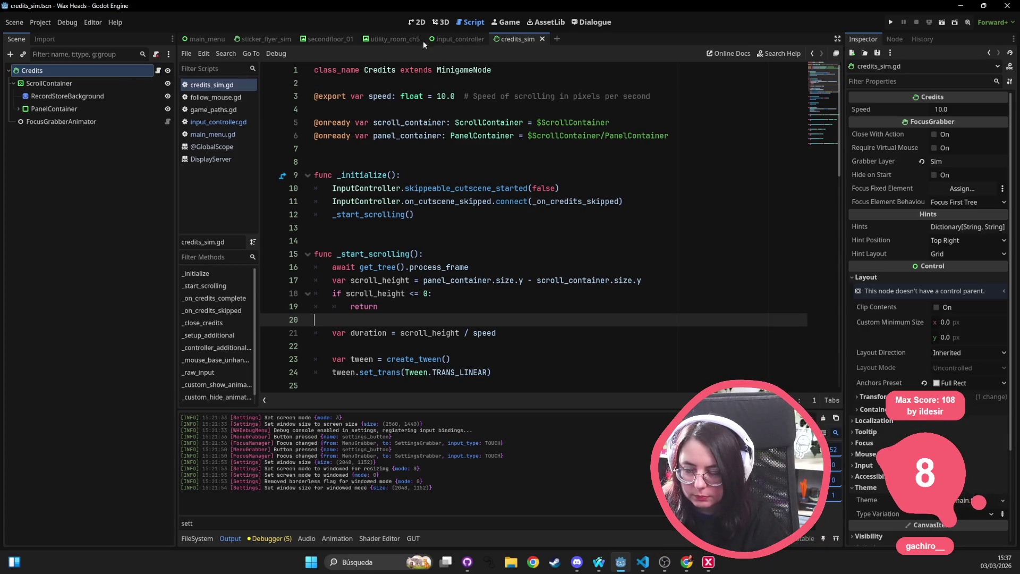
left_click(417, 21)
Step: Zoom the 2D canvas and expand PanelContainer and VBoxContainer to list the credit sections
scroll(470, 218, "up", 3)
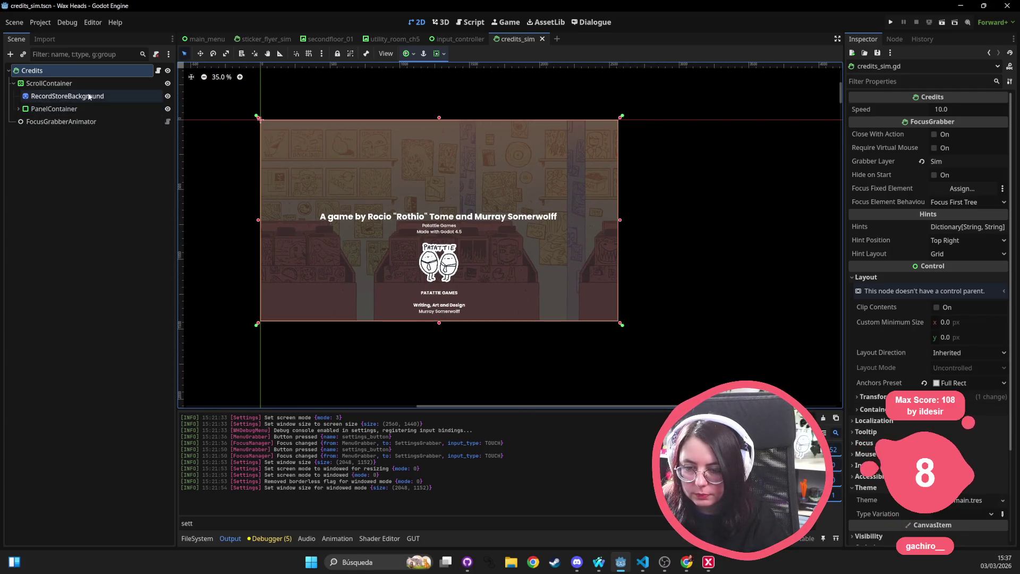
left_click(54, 109)
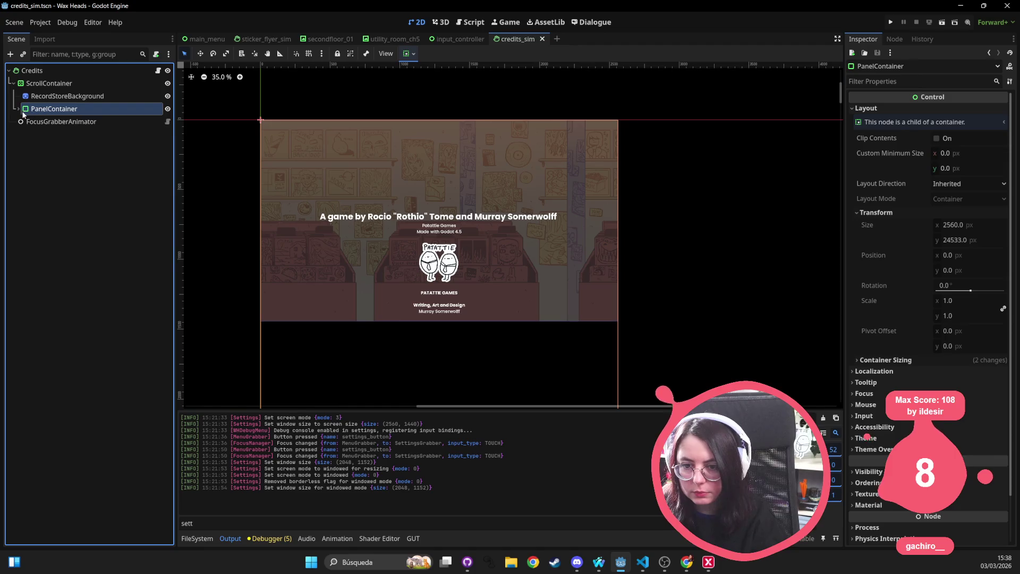
left_click(23, 121)
left_click(83, 122)
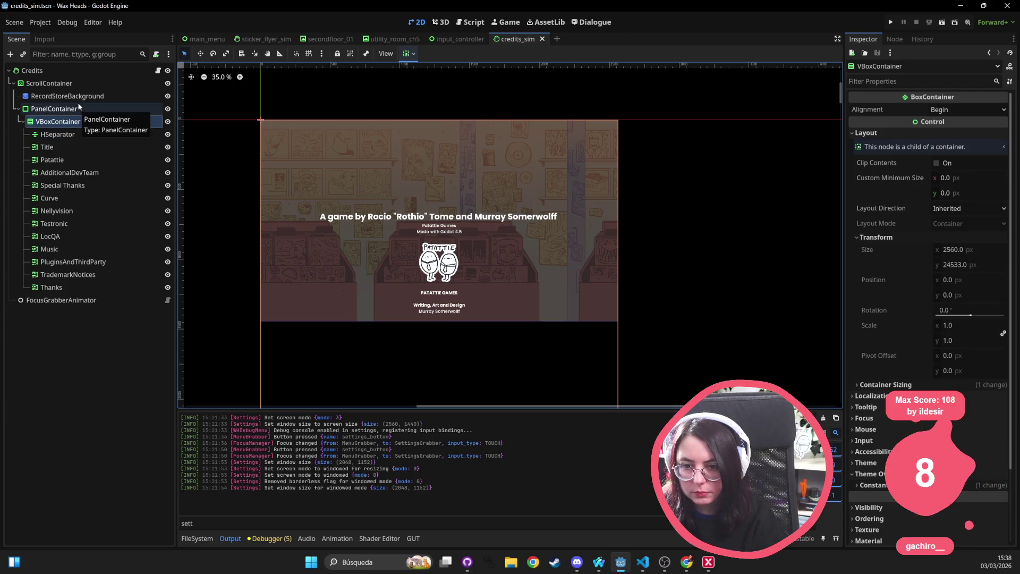
Step: Inspect the ScrollContainer's scroll settings, comparing them with RecordStoreBackground and PanelContainer sizes
left_click(74, 83)
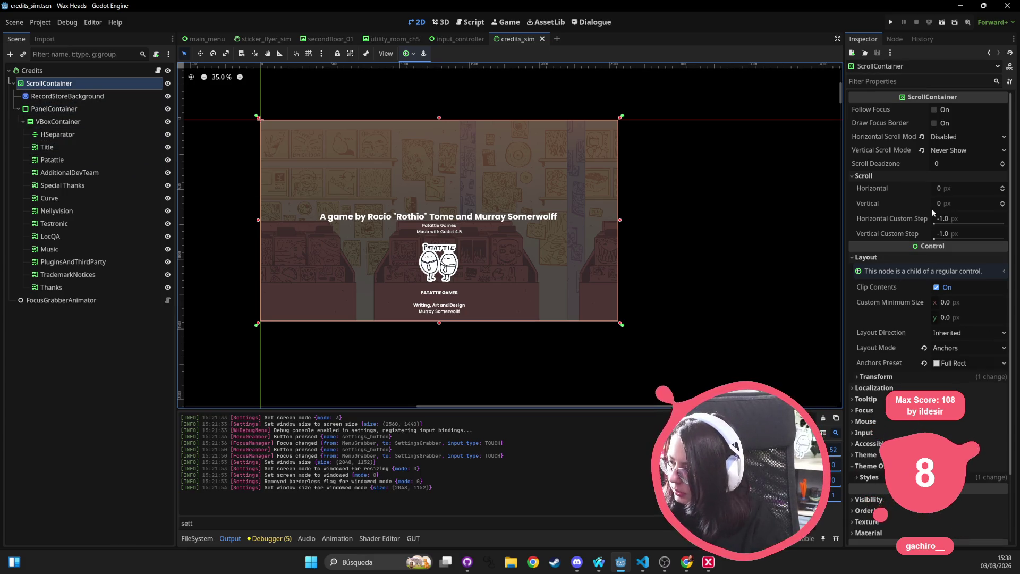
mouse_move(900, 206)
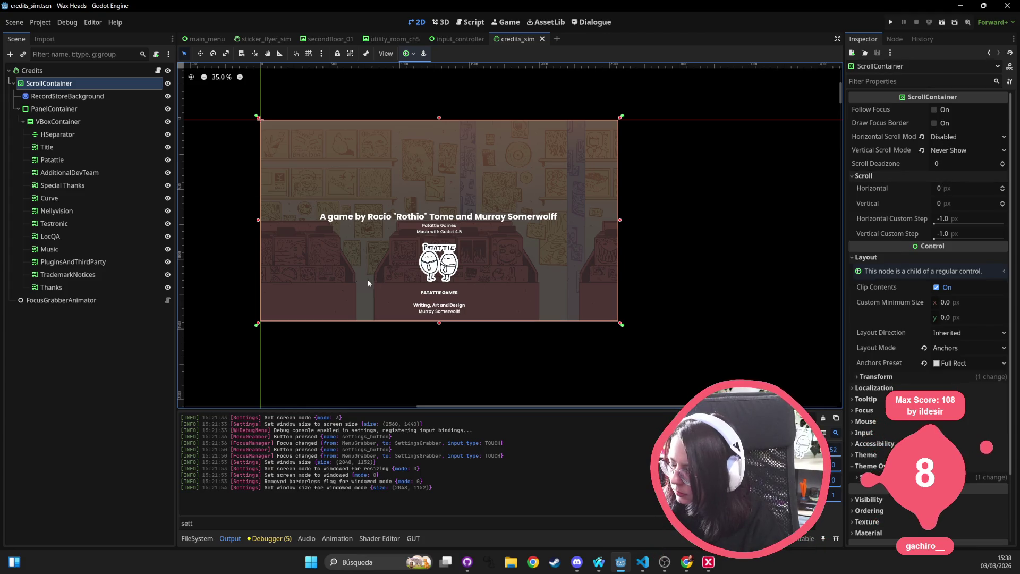
left_click(64, 96)
left_click(61, 83)
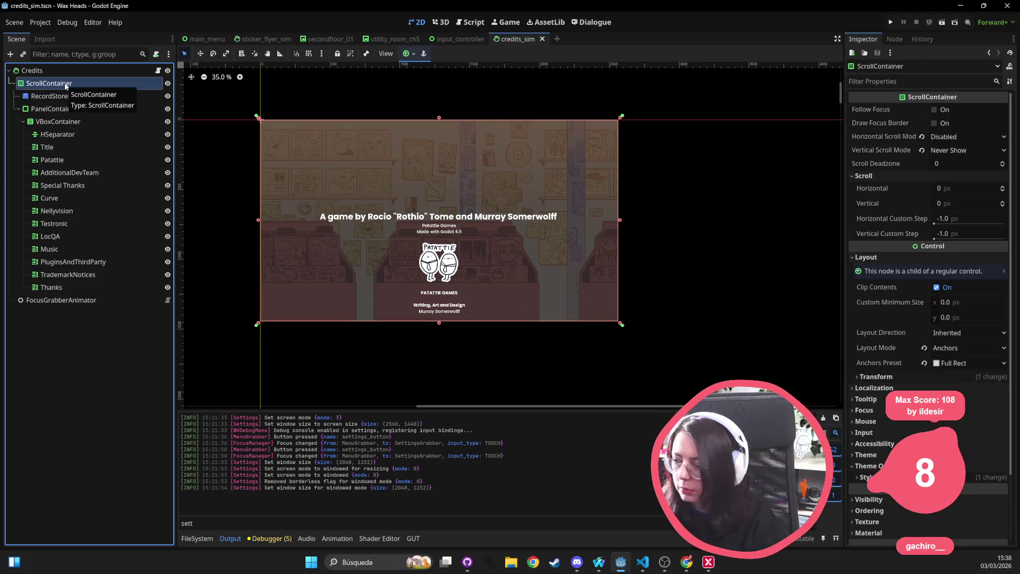
left_click(64, 96)
left_click(64, 109)
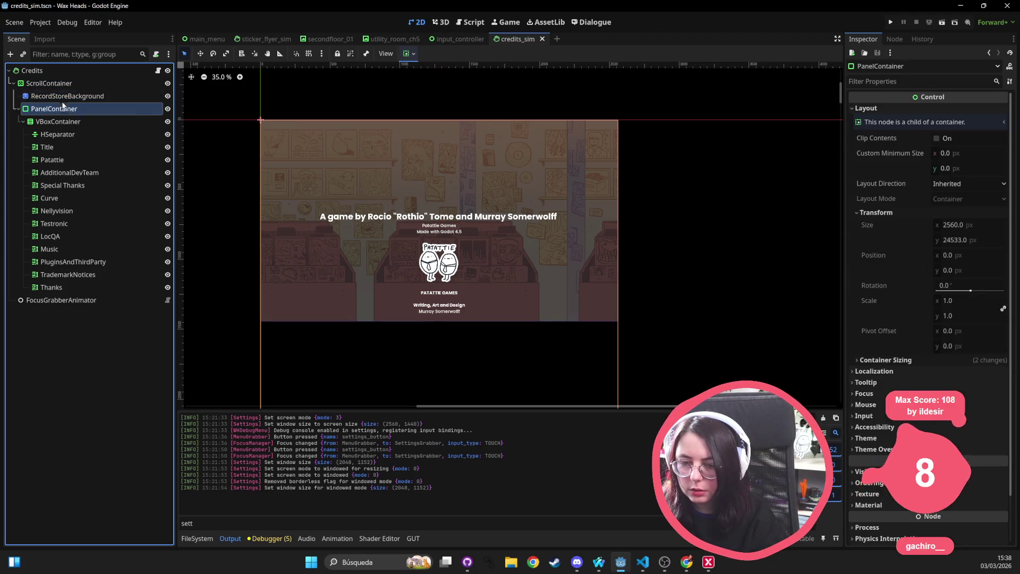
left_click(64, 97)
left_click(65, 86)
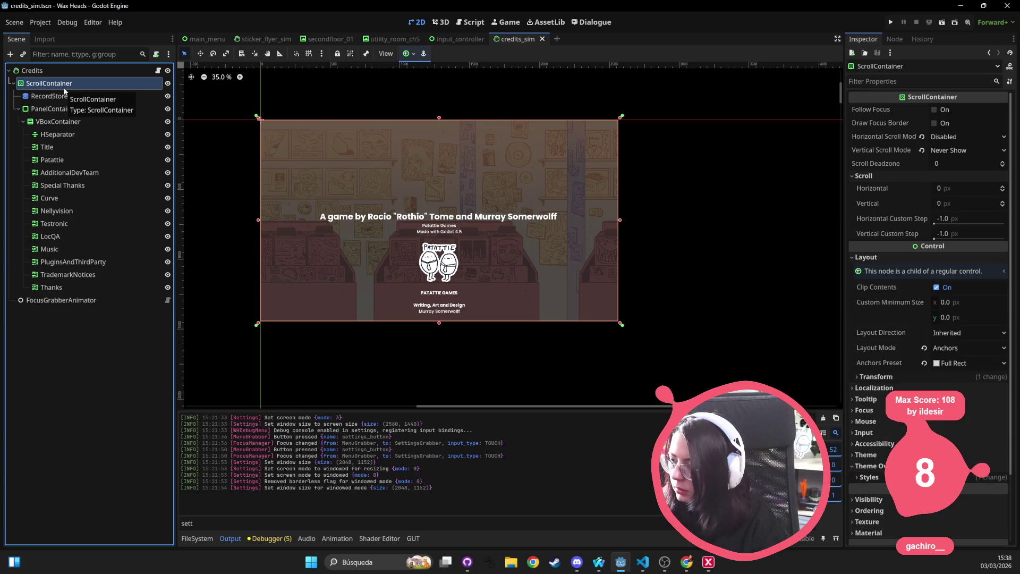
left_click(941, 203)
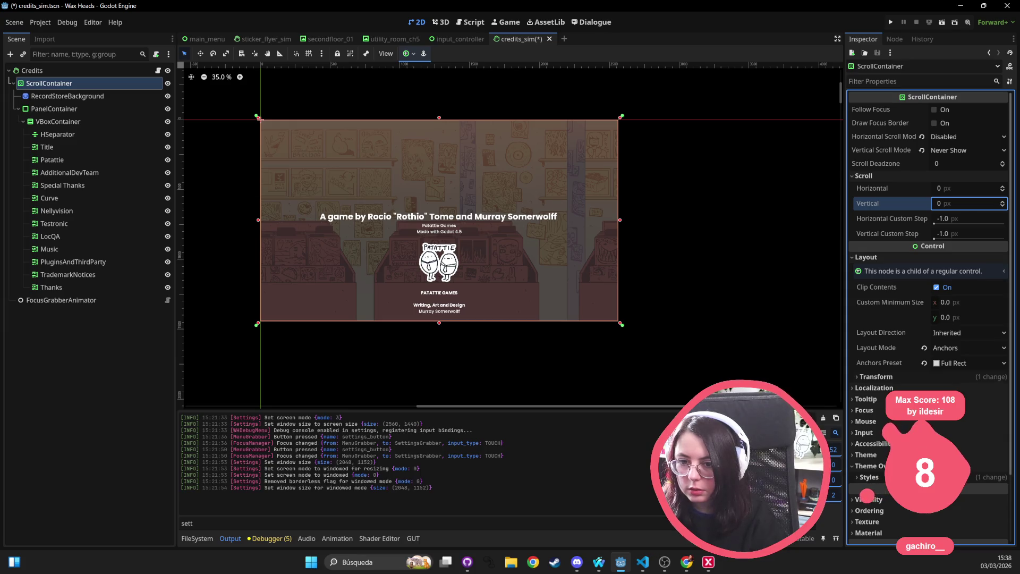
Step: Set the ScrollContainer vertical offset to 1850, then drag it up to 13250 px
mouse_move(967, 204)
left_mouse_down()
mouse_move(1004, 204)
mouse_move(967, 204)
mouse_move(983, 203)
left_mouse_up()
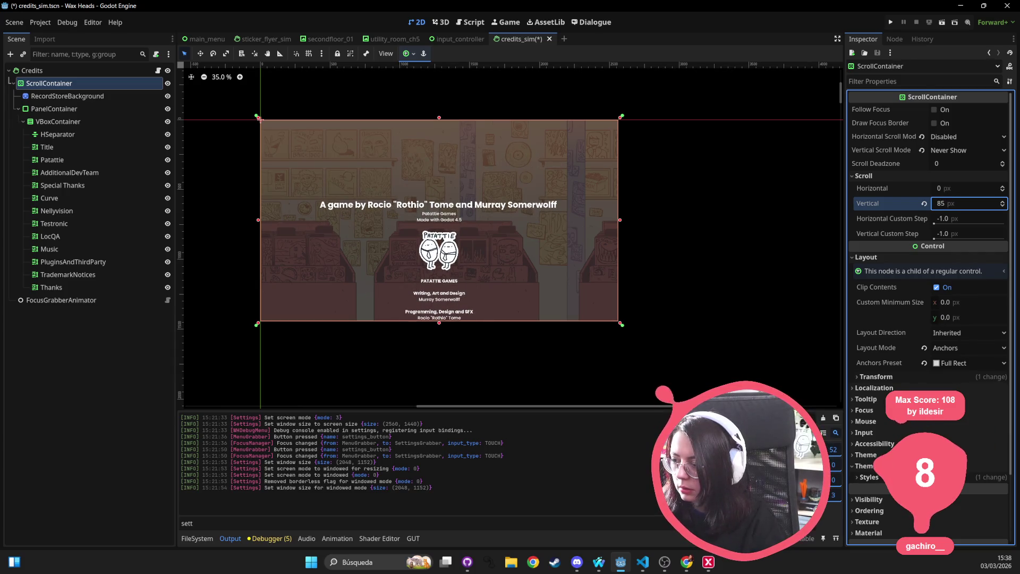
type("1850")
key("Return")
mouse_move(967, 203)
left_mouse_down()
mouse_move(1010, 204)
mouse_move(938, 203)
left_mouse_up()
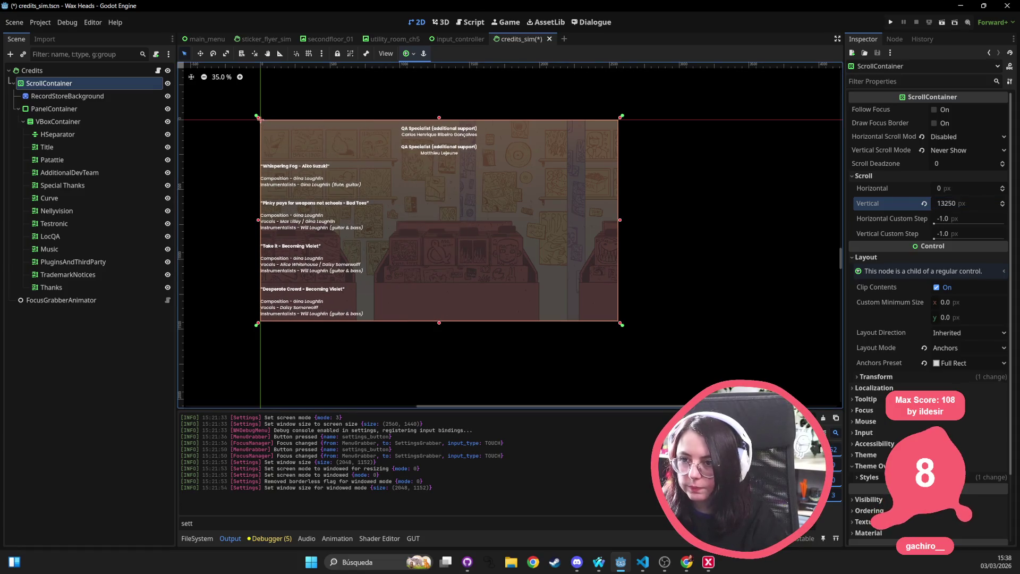
Step: Launch Snipping Tool, snip the music credits preview area, and close the snip window
left_click(308, 563)
type("sni")
key("Return")
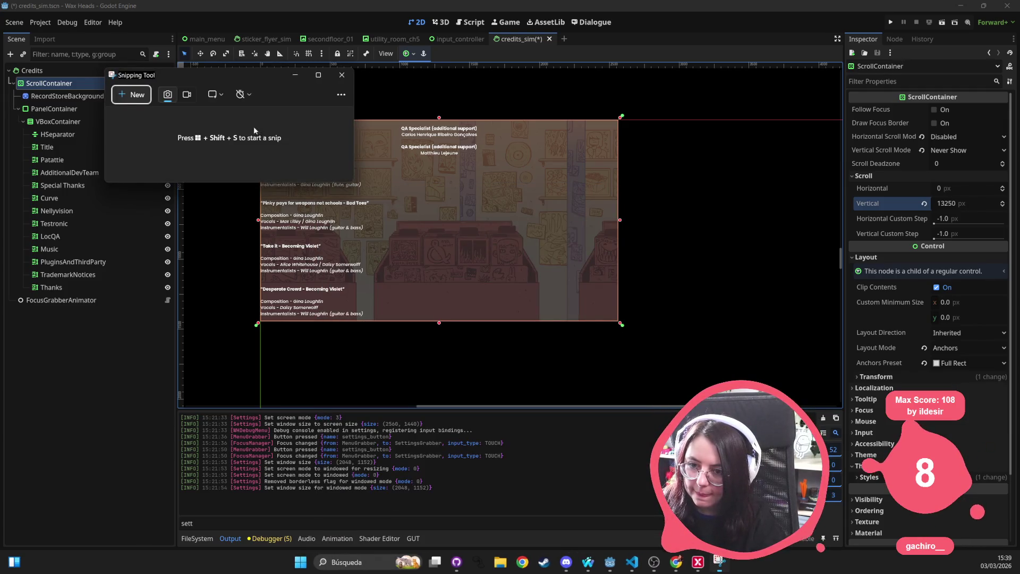
left_click(132, 96)
mouse_move(252, 126)
left_mouse_down()
mouse_move(615, 330)
mouse_move(665, 344)
left_mouse_up()
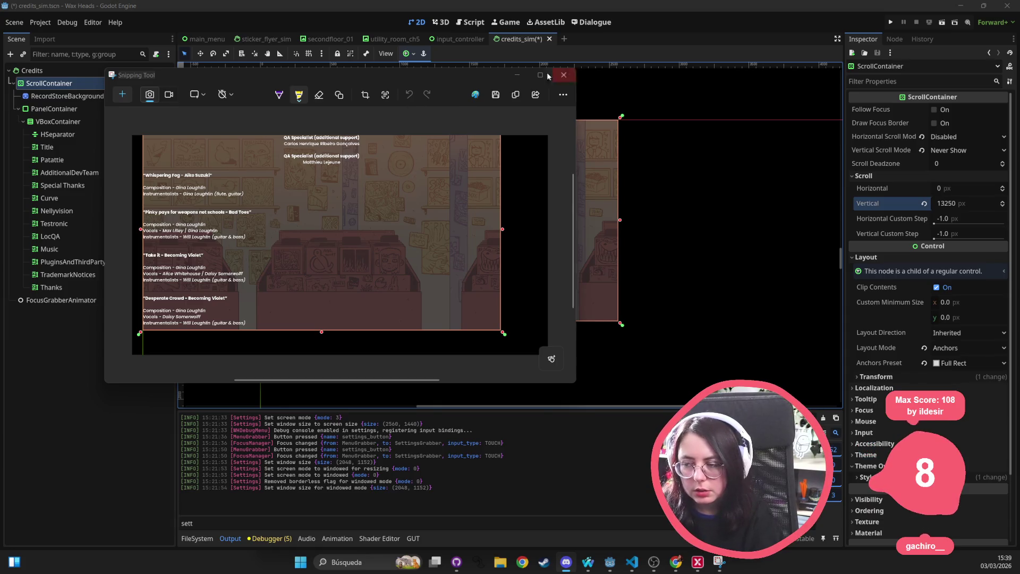
left_click(564, 75)
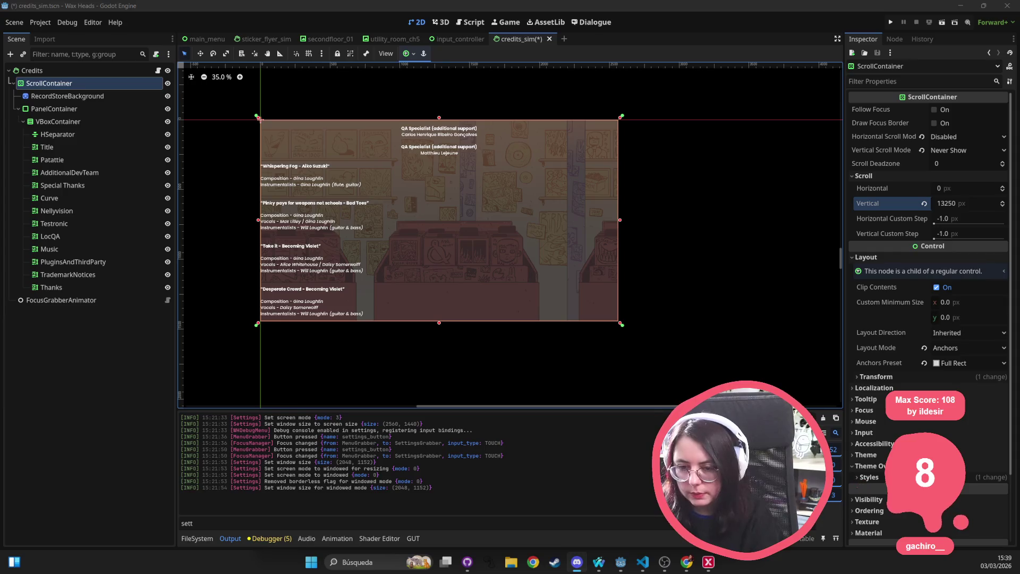
left_click(53, 147)
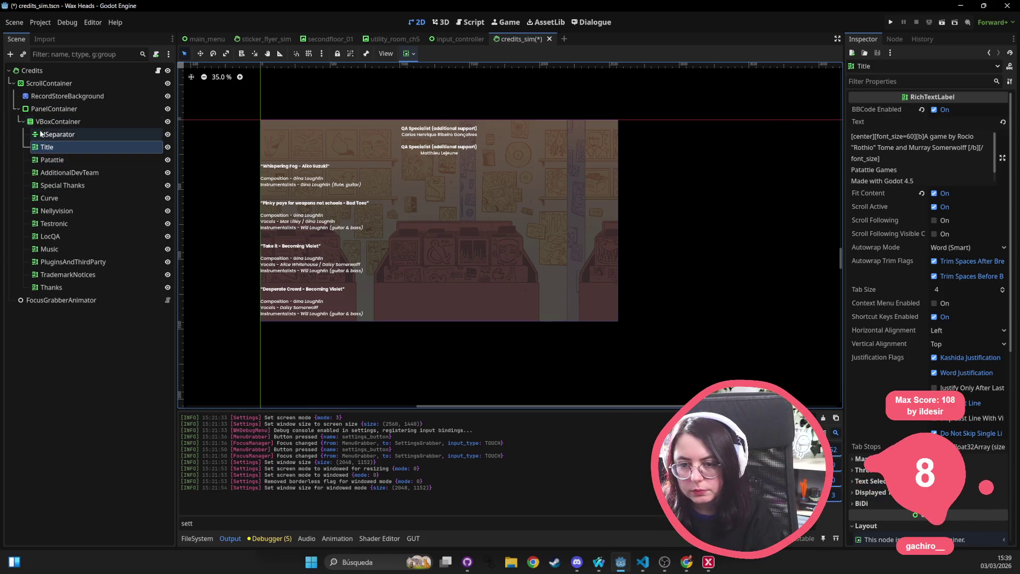
Step: Review the Patattie, TrademarkNotices, AdditionalDevTeam and Special Thanks credit labels
left_click(53, 160)
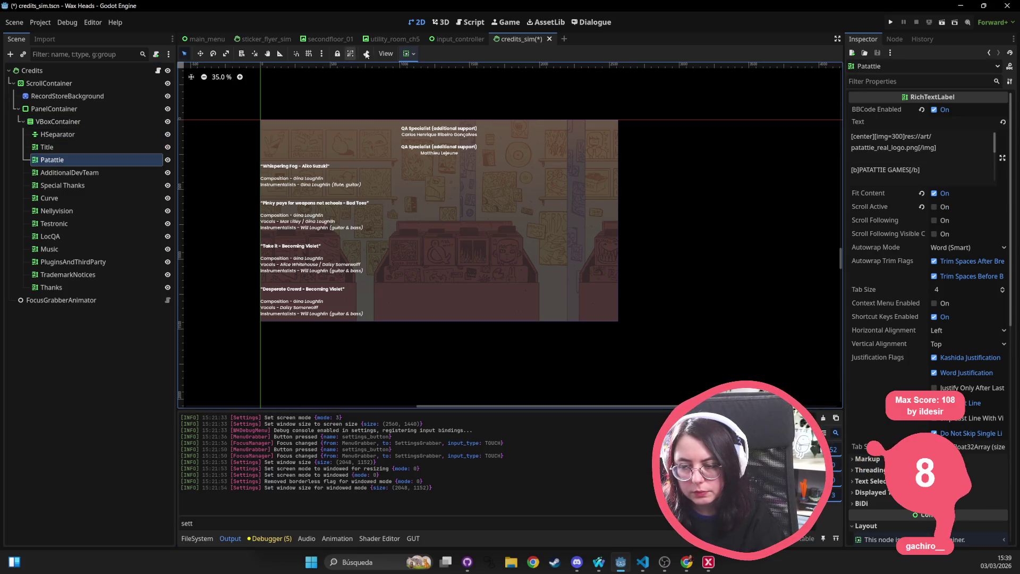
key("alt+Tab")
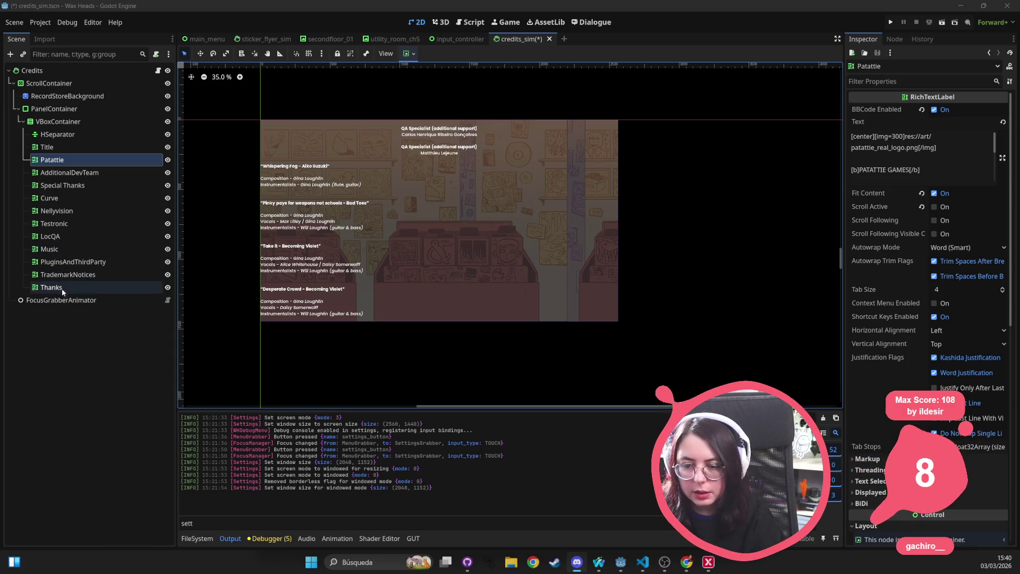
left_click(75, 274)
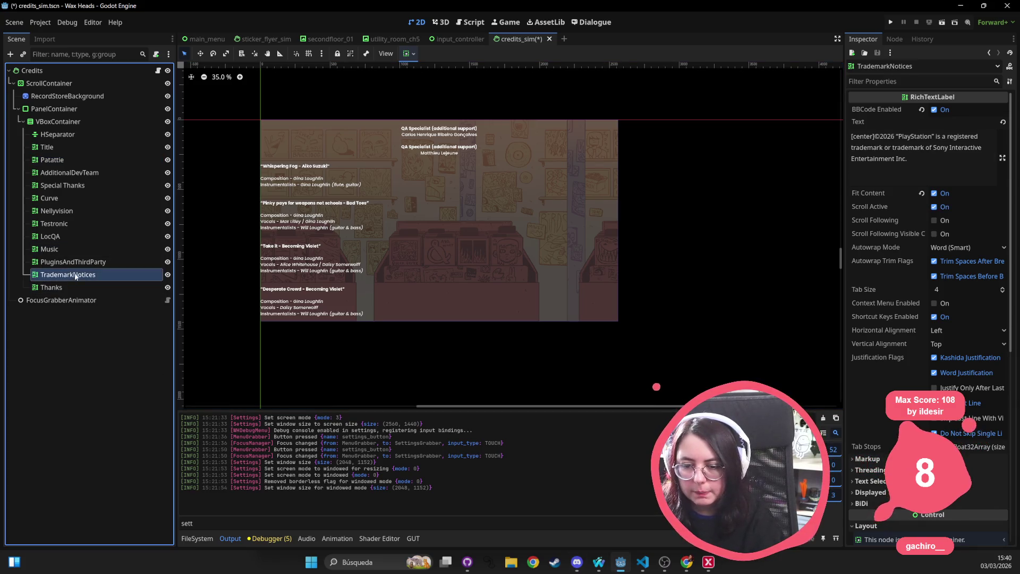
left_click(72, 162)
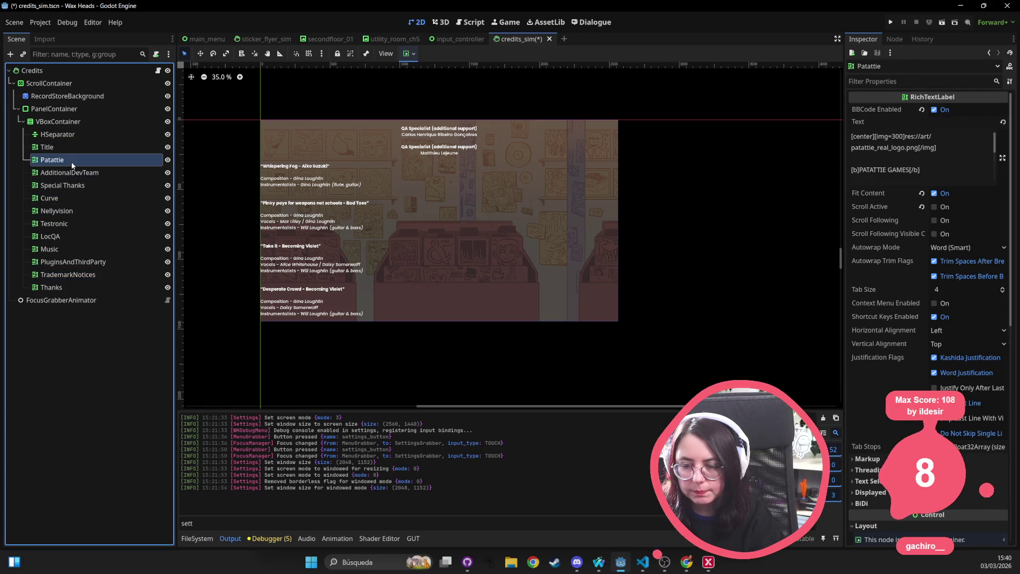
left_click(125, 171)
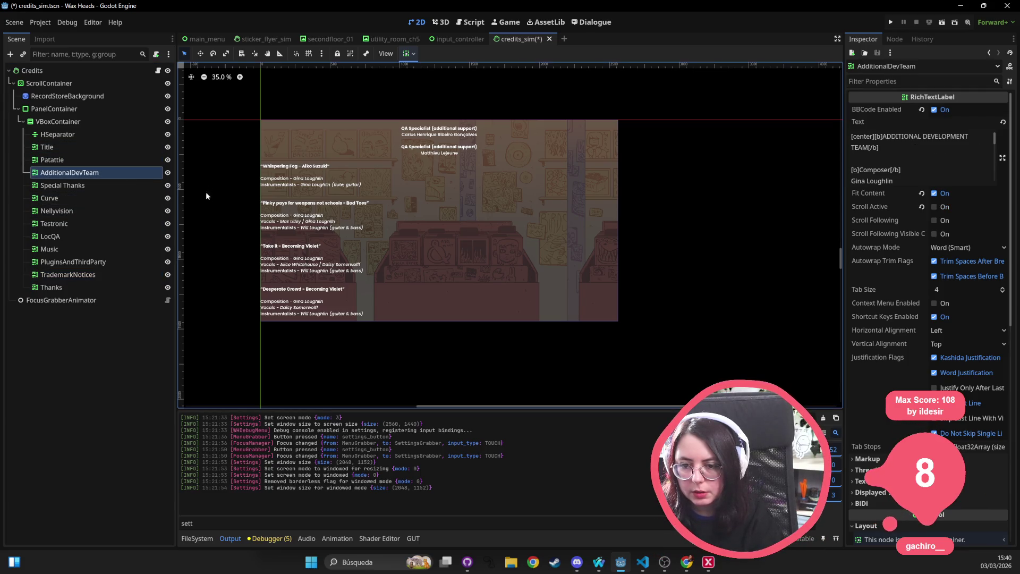
left_click(58, 186)
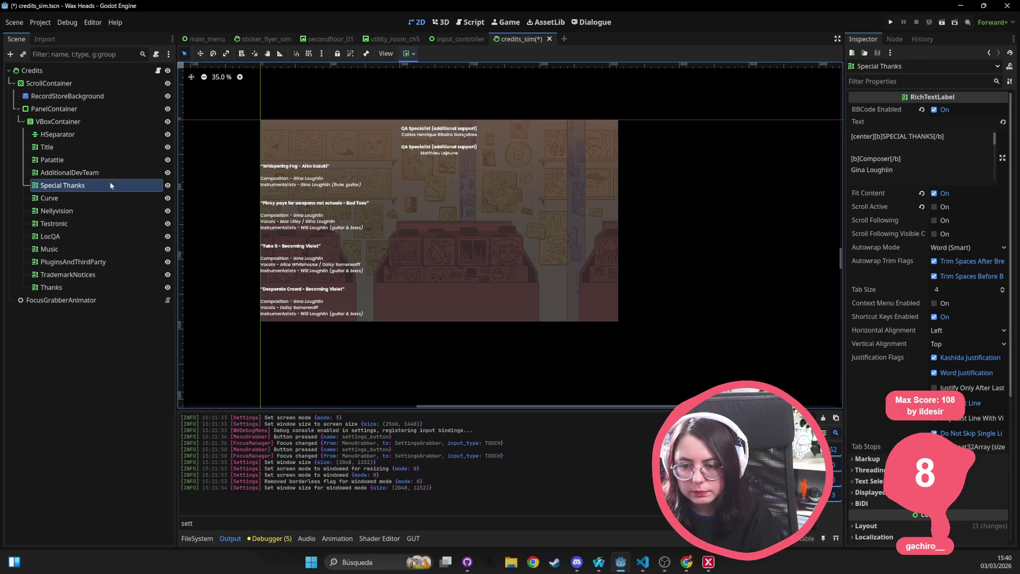
scroll(935, 165, "down", 1)
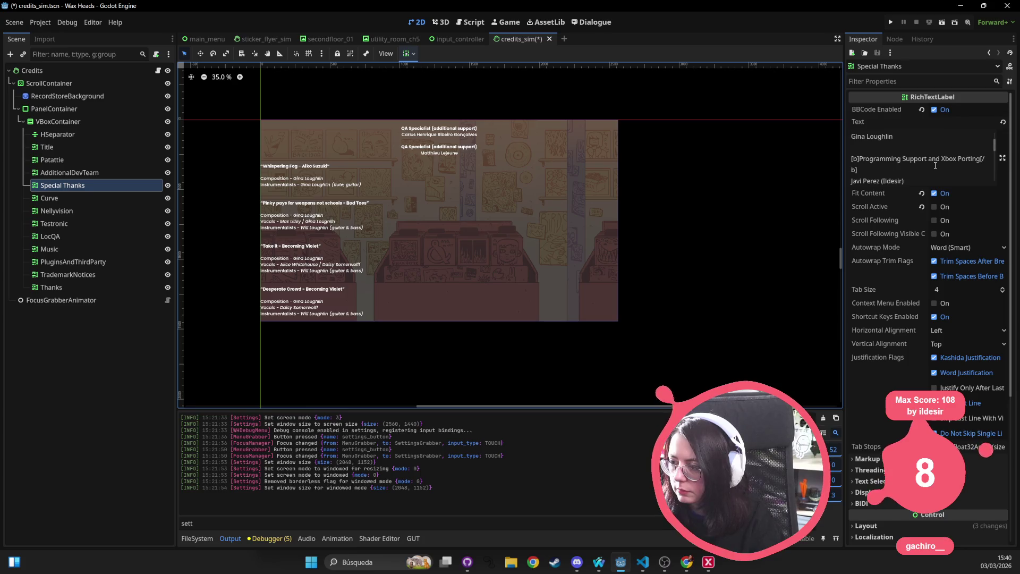
scroll(935, 165, "up", 2)
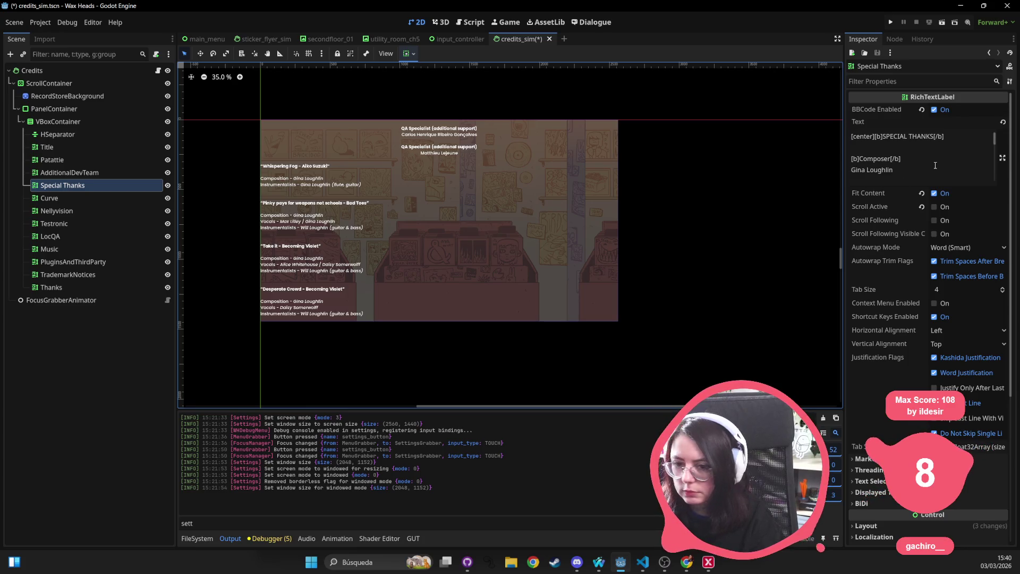
scroll(935, 166, "down", 1)
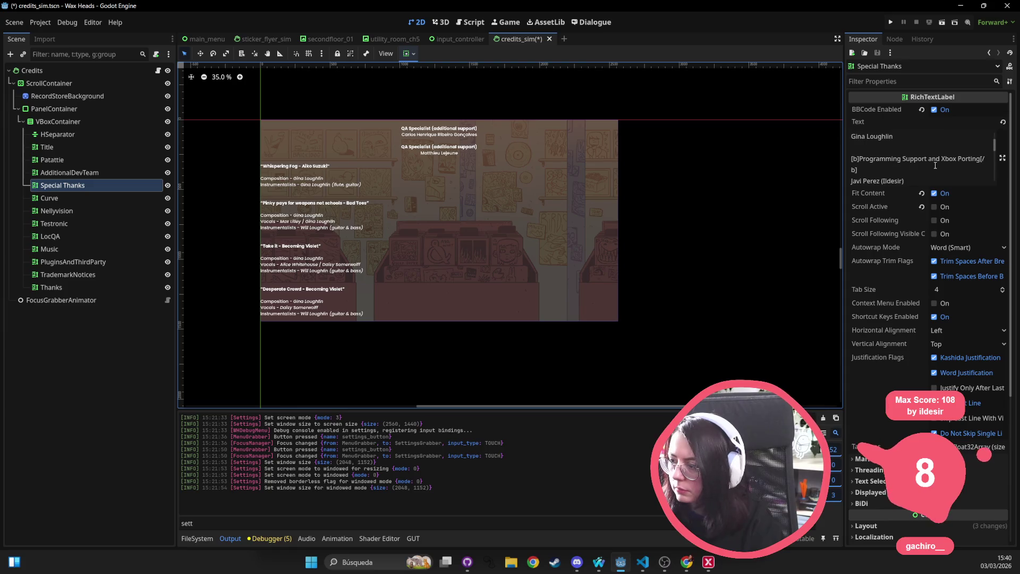
scroll(939, 165, "down", 5)
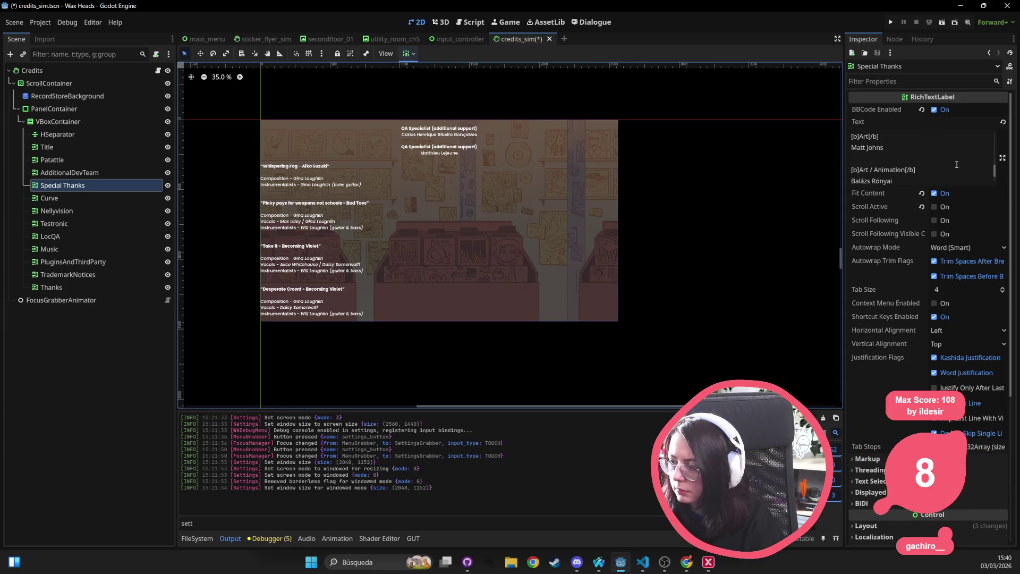
left_click(69, 172)
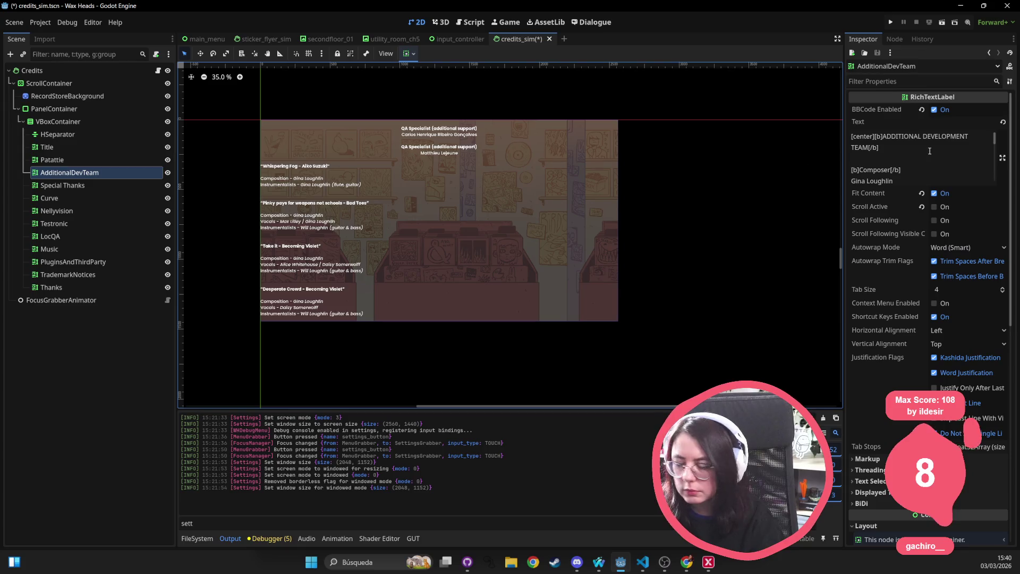
scroll(930, 158, "down", 1)
scroll(936, 158, "down", 8)
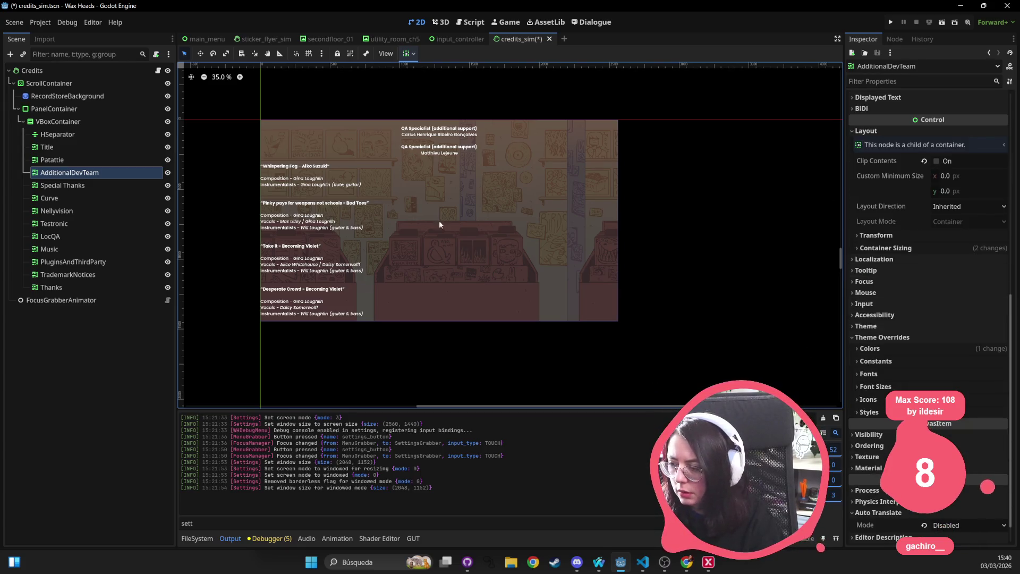
Step: Check the VBoxContainer and PanelContainer layout, then revert the ScrollContainer vertical scroll to 0
left_click(68, 136)
left_click(59, 121)
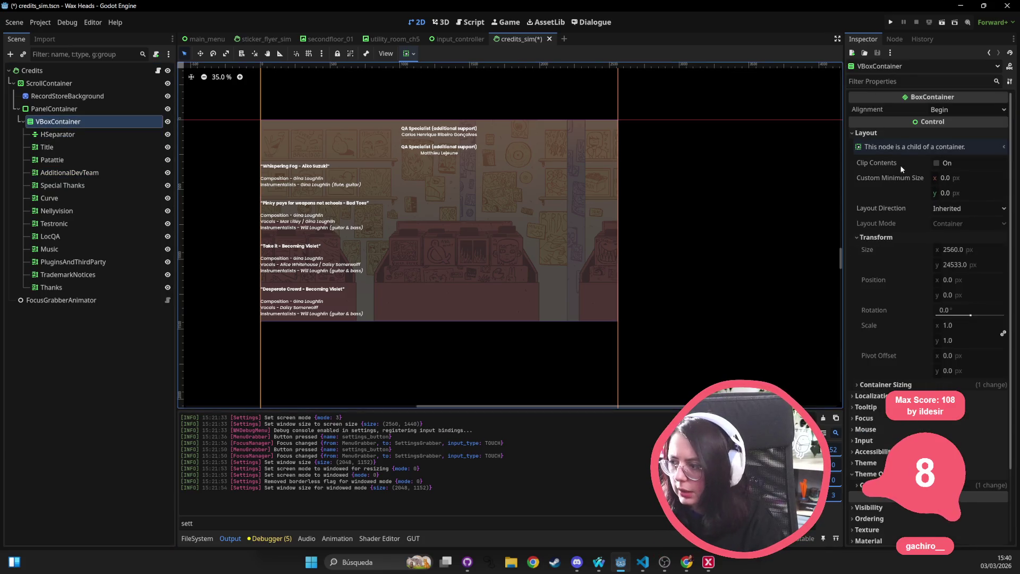
left_click(54, 108)
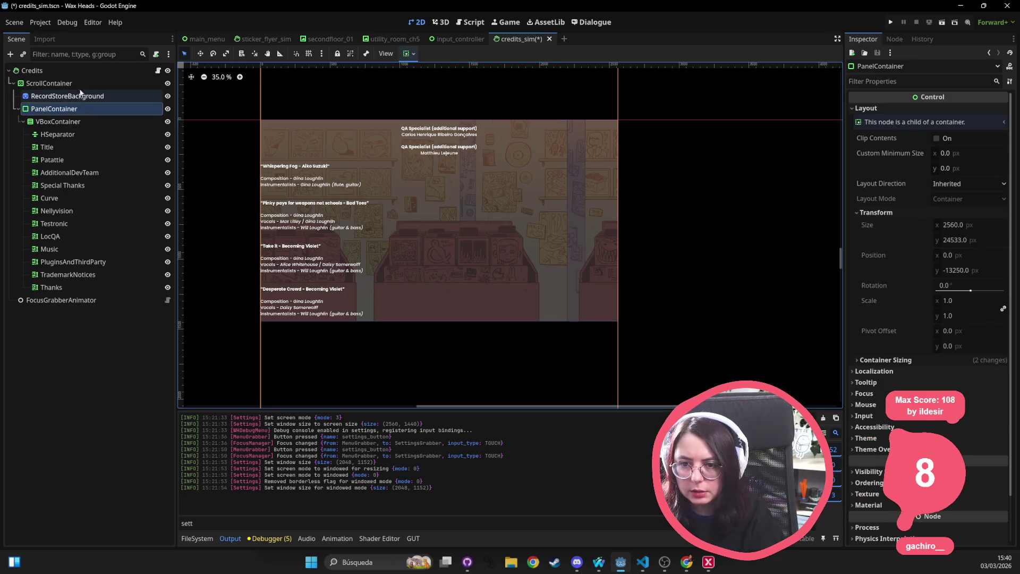
left_click(50, 83)
left_click(925, 203)
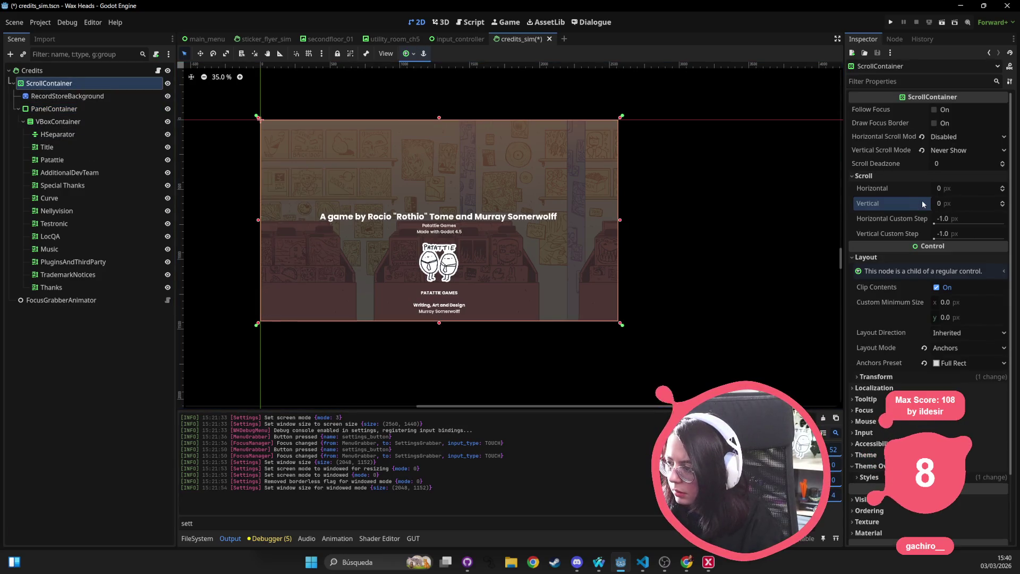
Step: Select the Curve credits block and paste a copy of it
mouse_move(955, 202)
left_mouse_down()
mouse_move(1017, 203)
mouse_move(935, 203)
mouse_move(951, 203)
left_mouse_up()
left_click(104, 173)
left_click(104, 162)
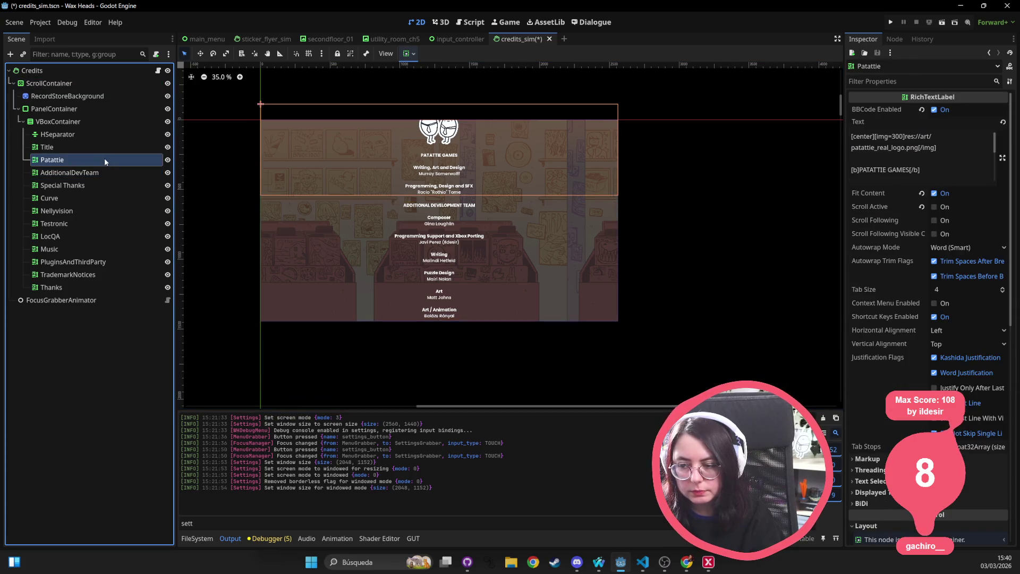
left_click(107, 171)
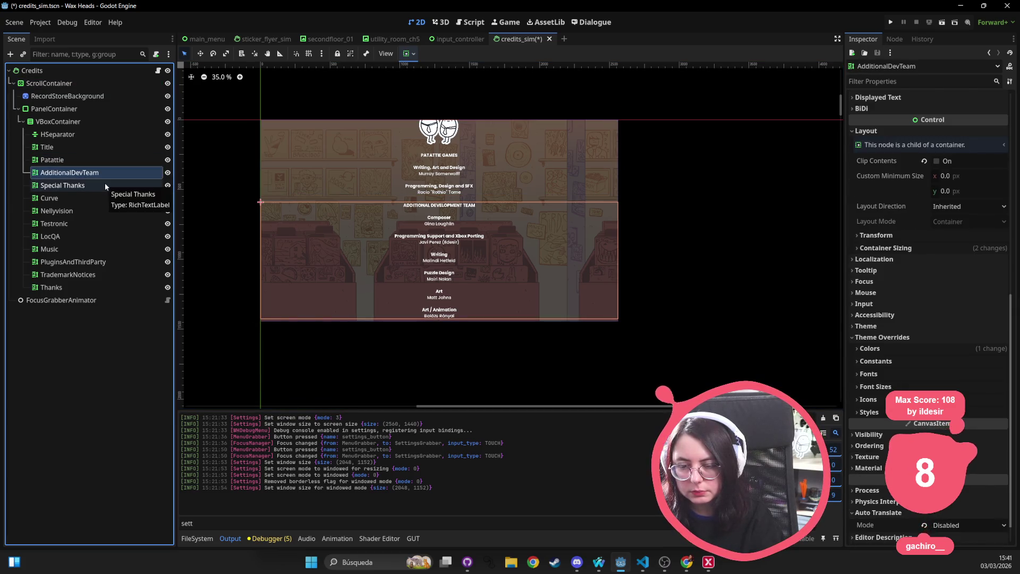
left_click(94, 197)
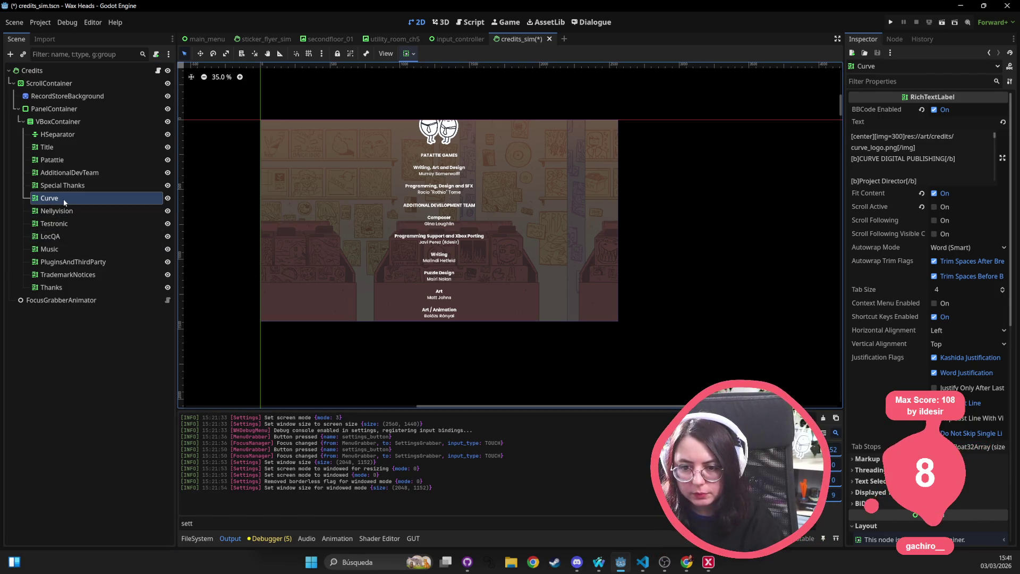
key("ctrl+v")
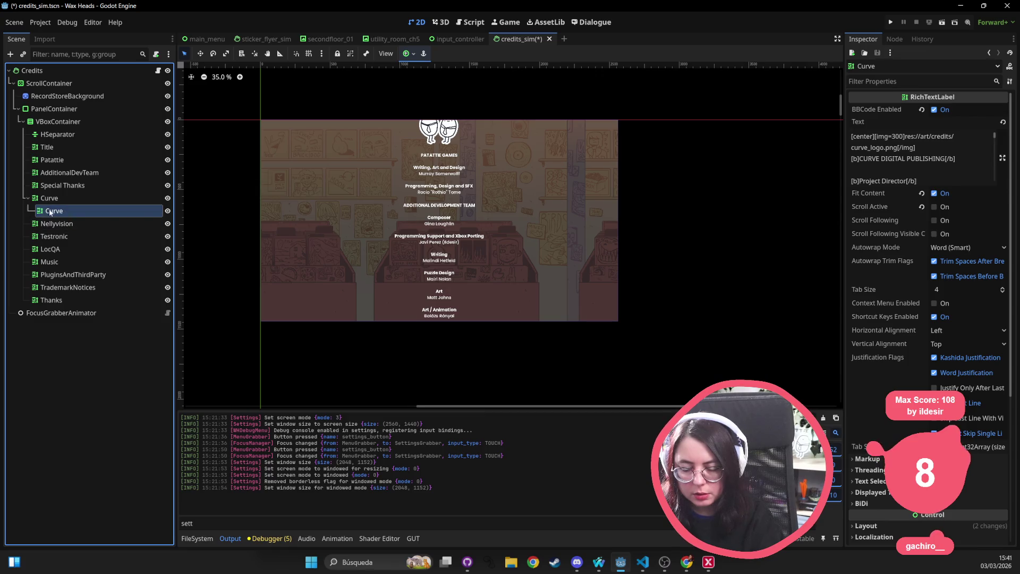
Step: Move the Curve2 copy to the end of VBoxContainer, then add a child node to VBoxContainer
left_click_drag(50, 212, 60, 124)
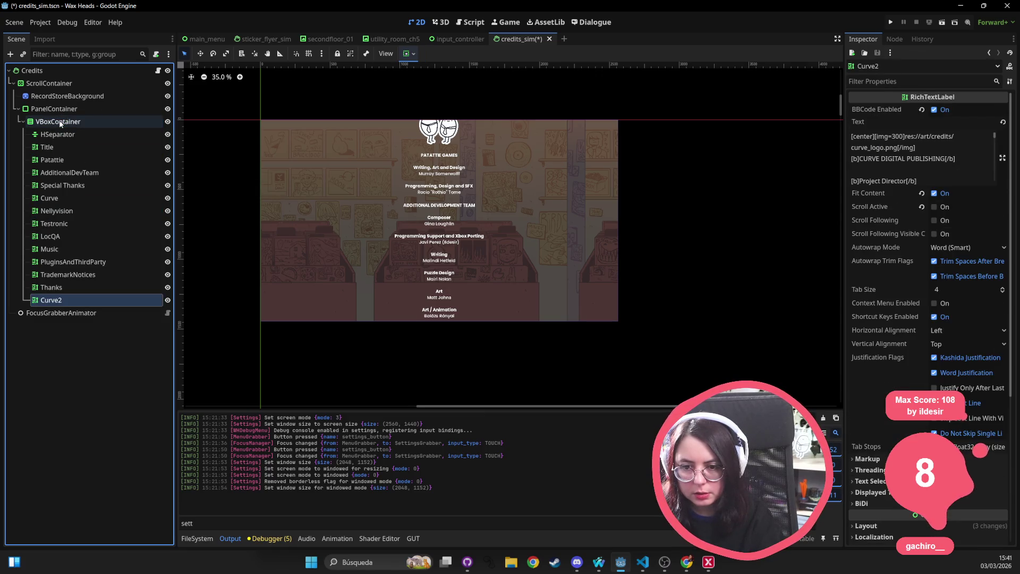
left_click(60, 123)
right_click(60, 123)
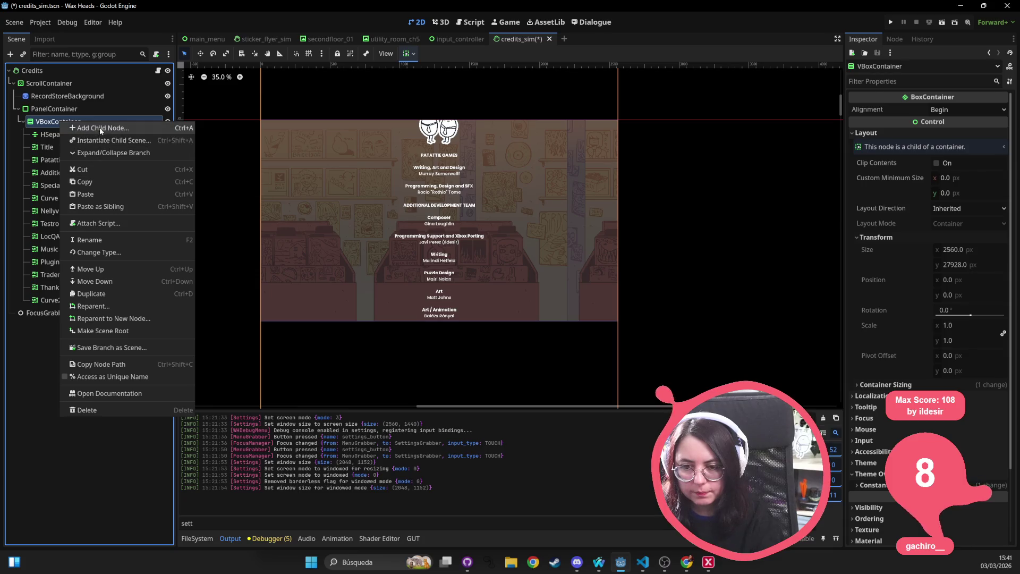
left_click(102, 129)
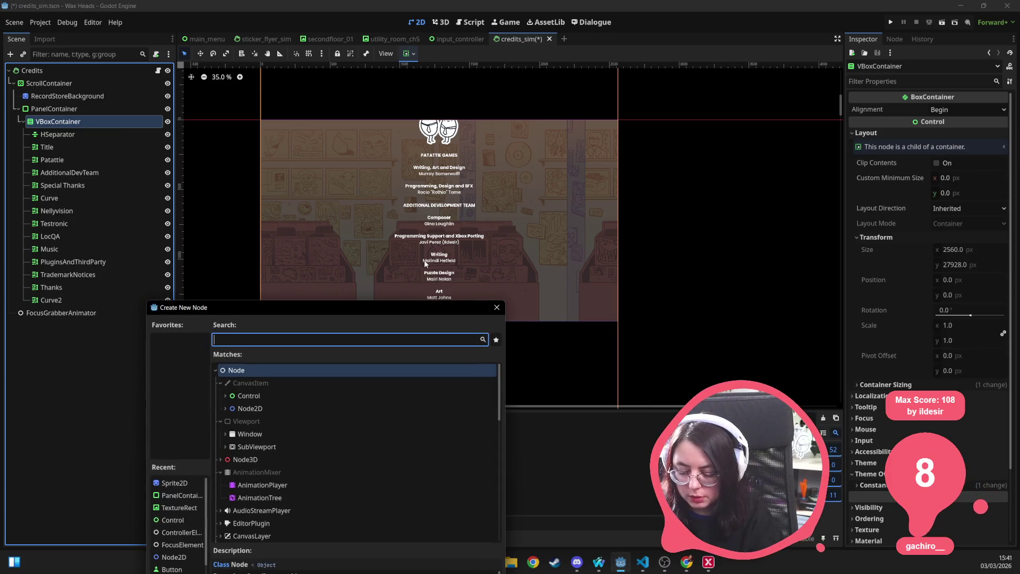
Step: Create a GridContainer from the 'gridcon' search and move it just below Title
type("grid")
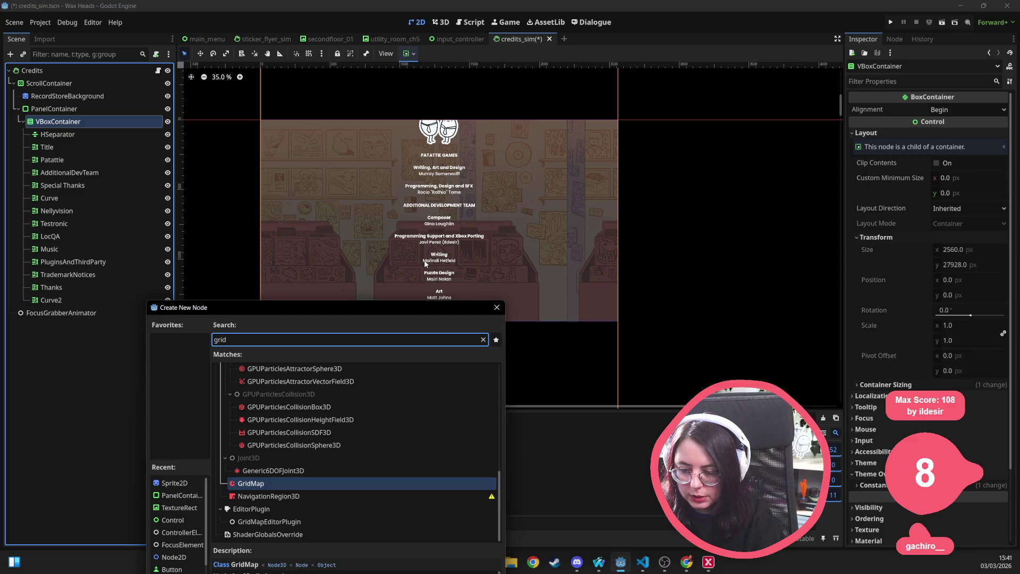
type("con")
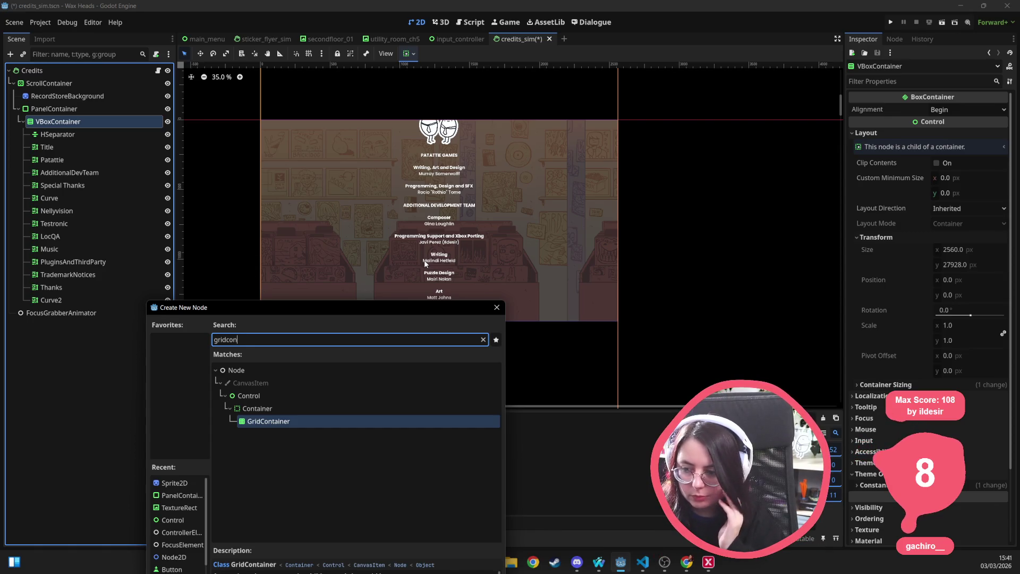
key("Return")
left_click_drag(54, 314, 62, 159)
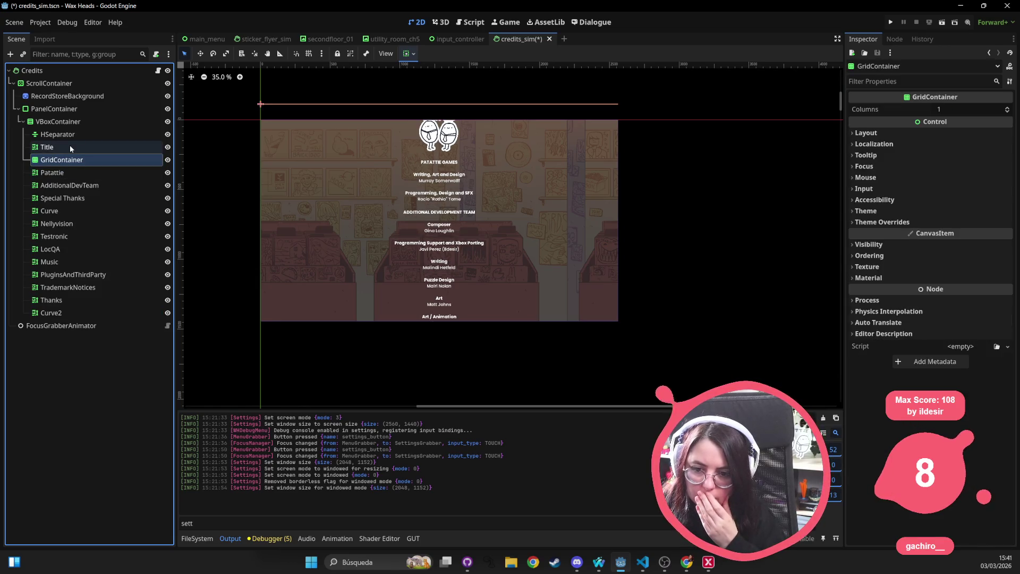
Step: Delete the GridContainer again, leaving VBoxContainer selected
left_click(69, 146)
left_click(71, 158)
key("Delete")
key("Return")
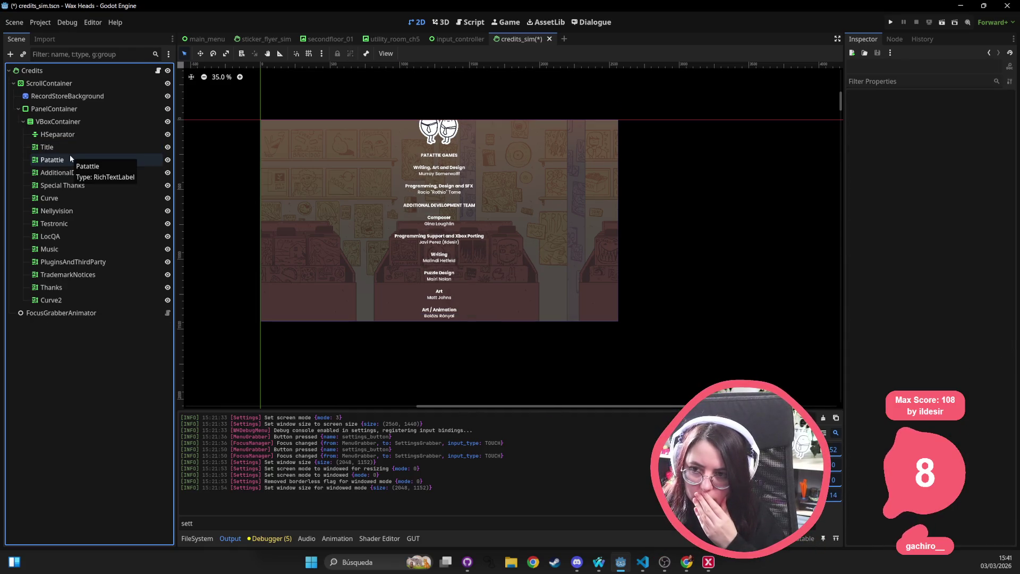
left_click(78, 122)
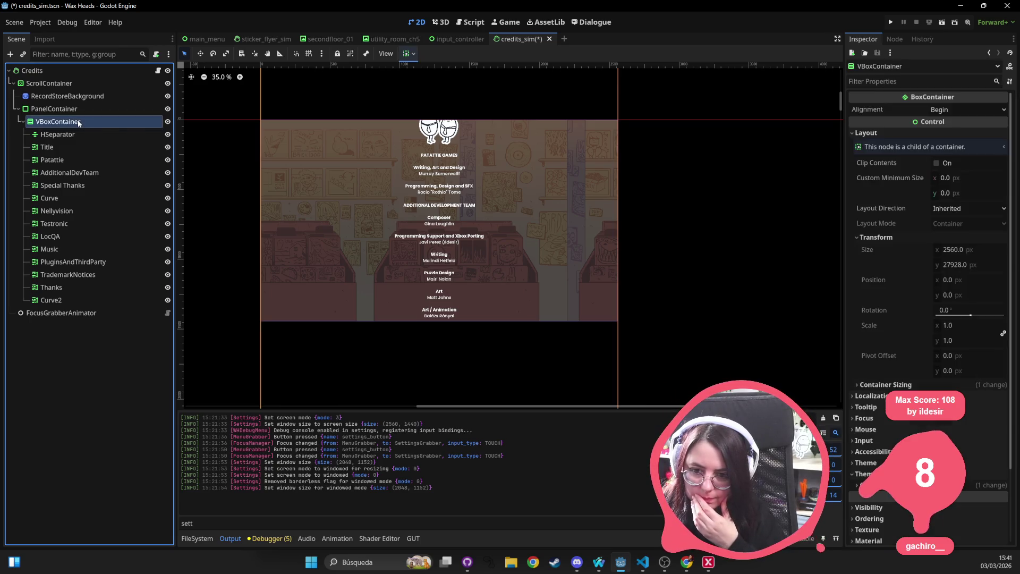
Step: Add an HBoxContainer under VBoxContainer and move Curve2 inside it
right_click(79, 122)
left_click(118, 127)
type("vbox")
key("BackSpace")
key("BackSpace")
key("BackSpace")
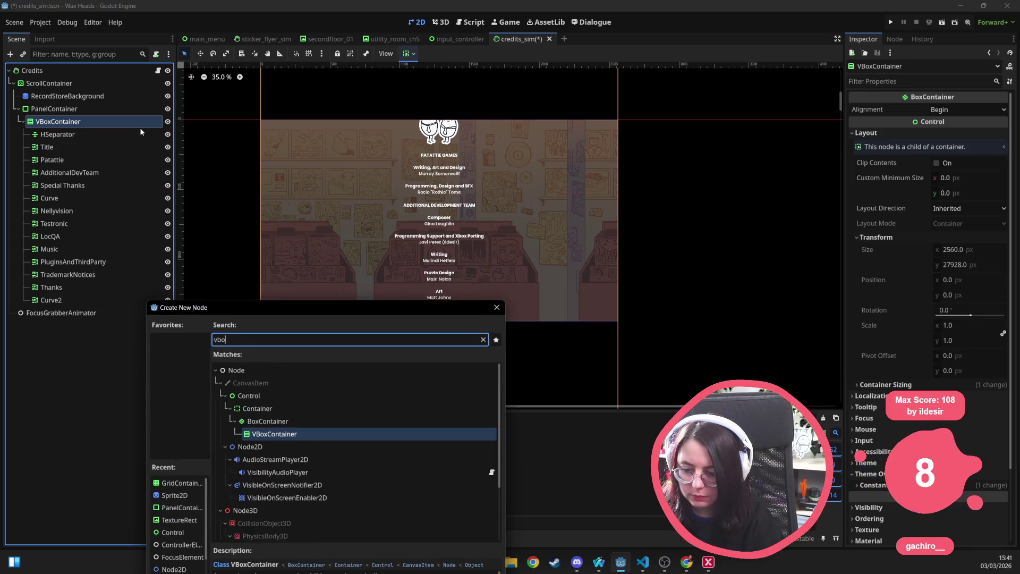
type("hbox")
key("Return")
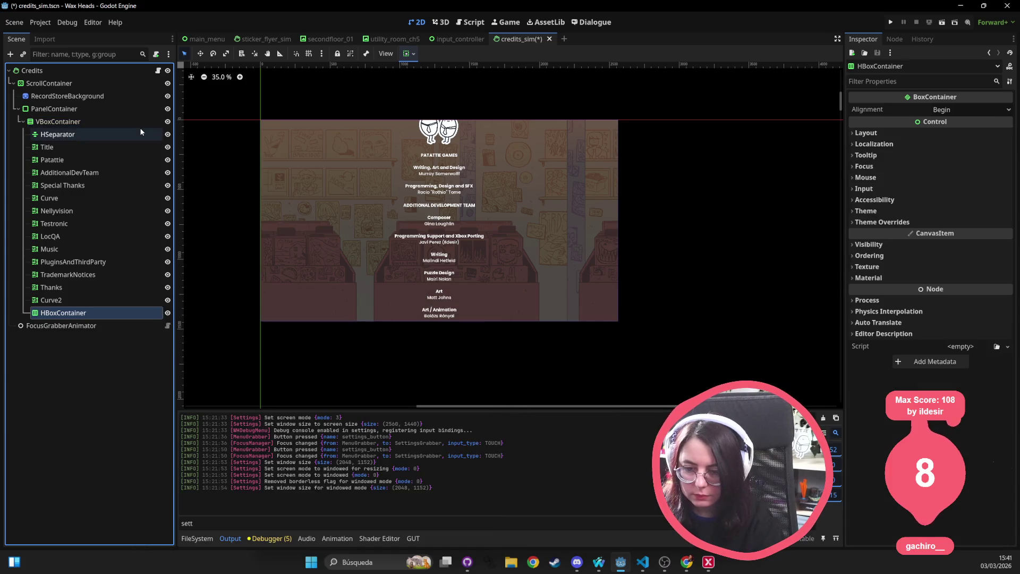
mouse_move(79, 300)
left_mouse_down()
mouse_move(100, 315)
mouse_move(72, 317)
left_mouse_up()
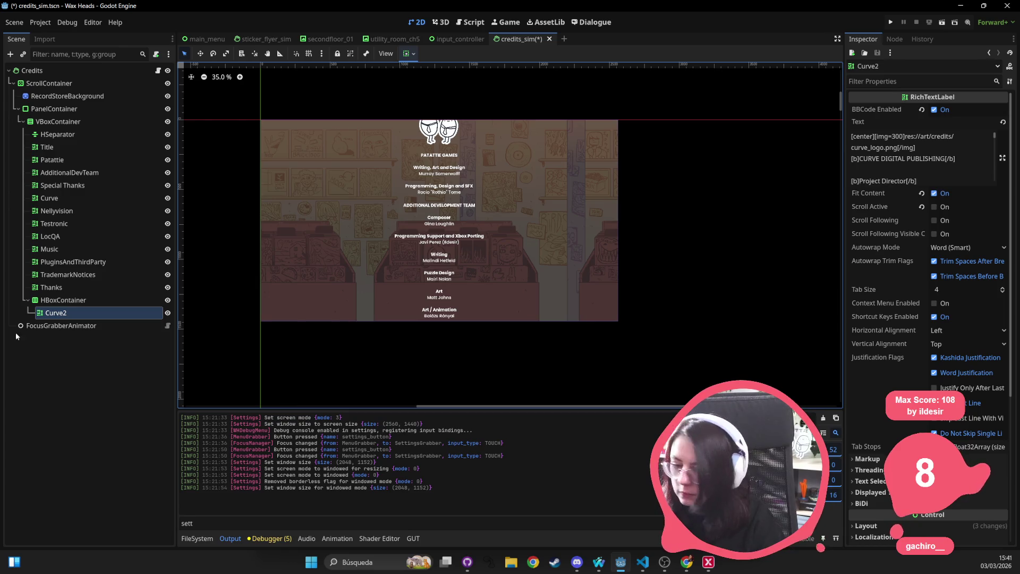
left_click(58, 301)
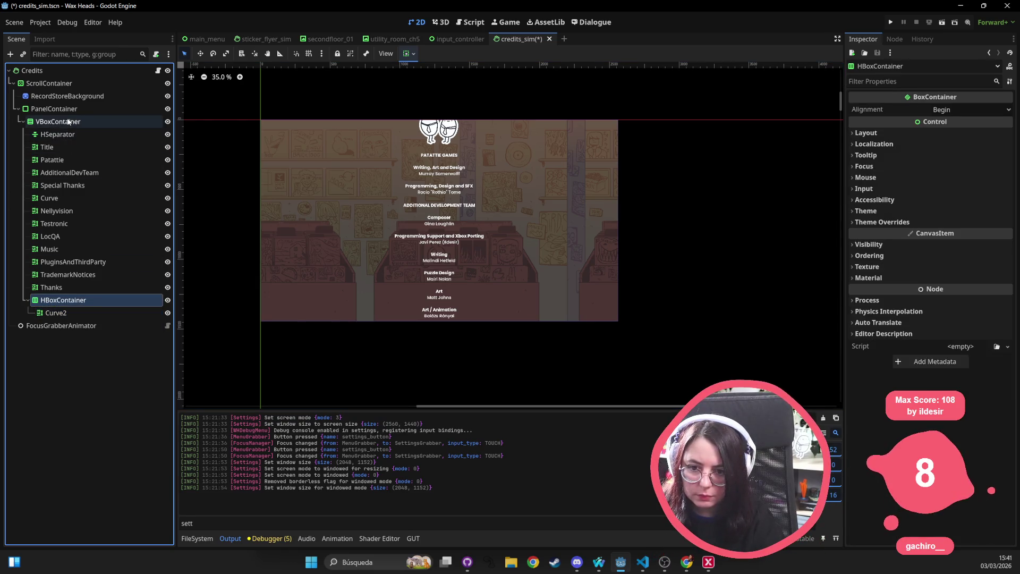
Step: Add a new VBoxContainer and move the HBoxContainer into it
right_click(68, 121)
left_click(99, 127)
type("hbox")
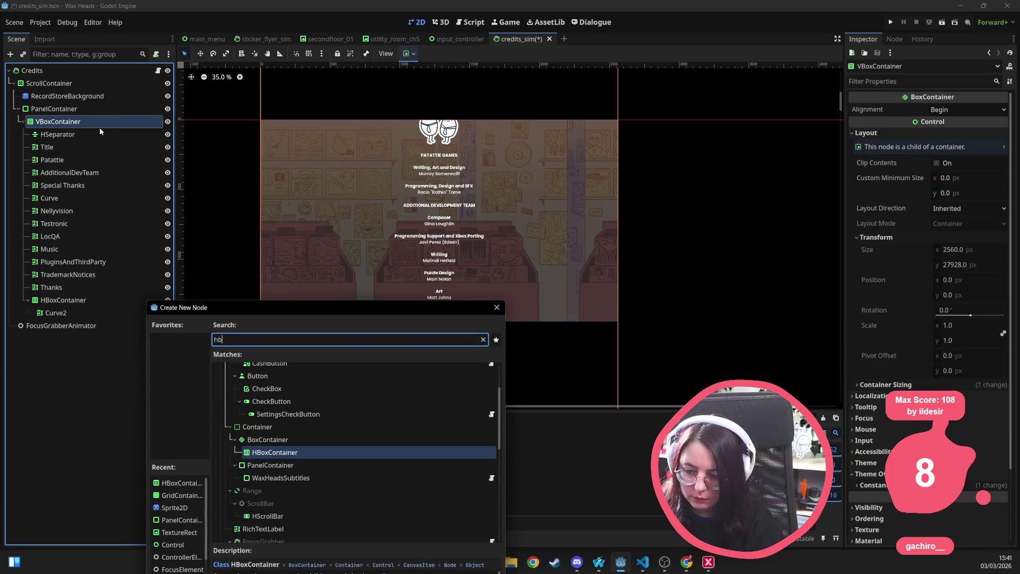
key("BackSpace")
key("BackSpace")
key("BackSpace")
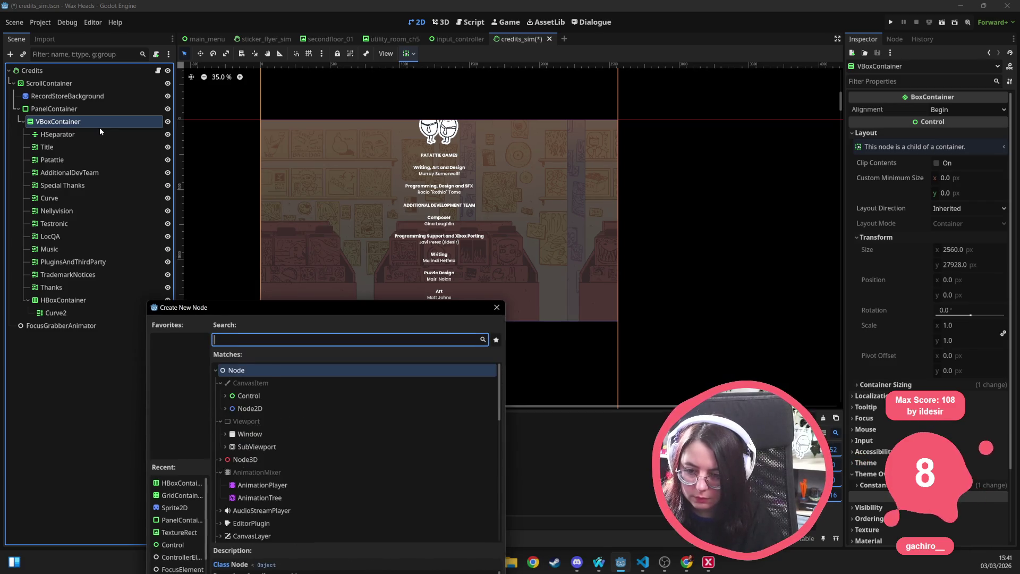
type("vbox")
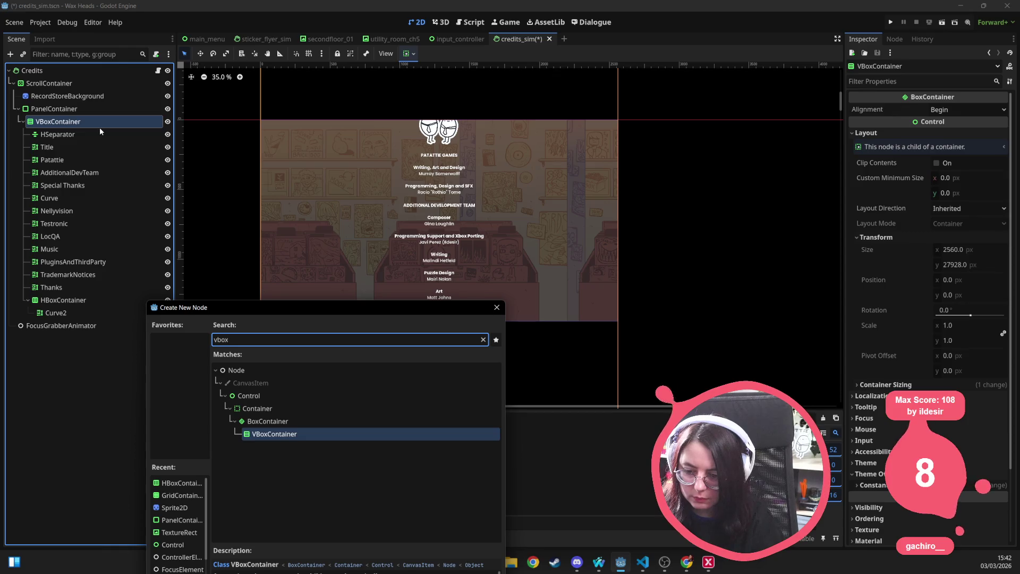
key("Return")
left_click_drag(63, 300, 65, 326)
left_click(73, 300)
right_click(74, 300)
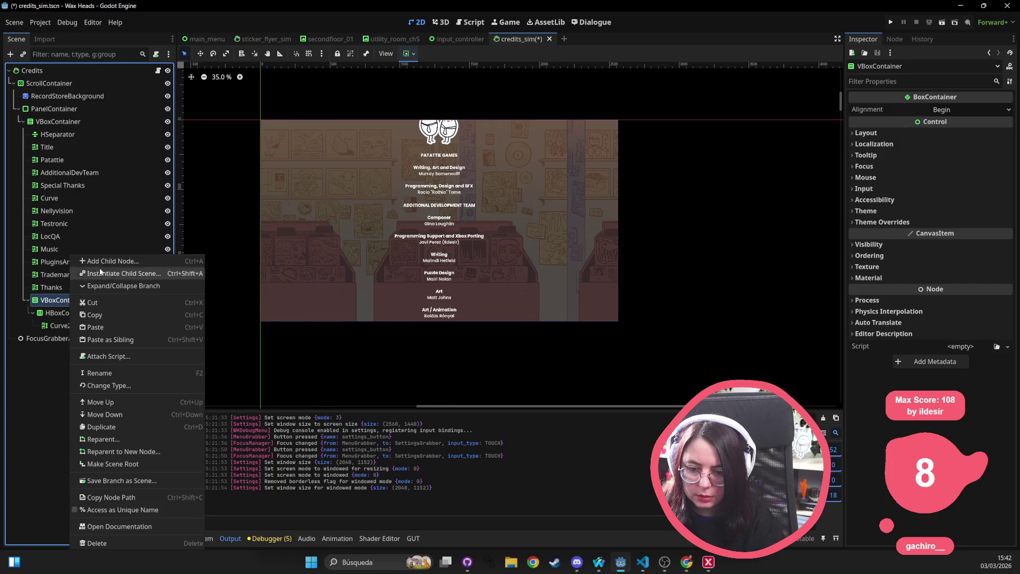
Step: Add a RichTextLabel to the new container, placed above the HBoxContainer
left_click(106, 261)
type("rich_")
key("BackSpace")
key("Return")
left_click_drag(69, 339, 68, 318)
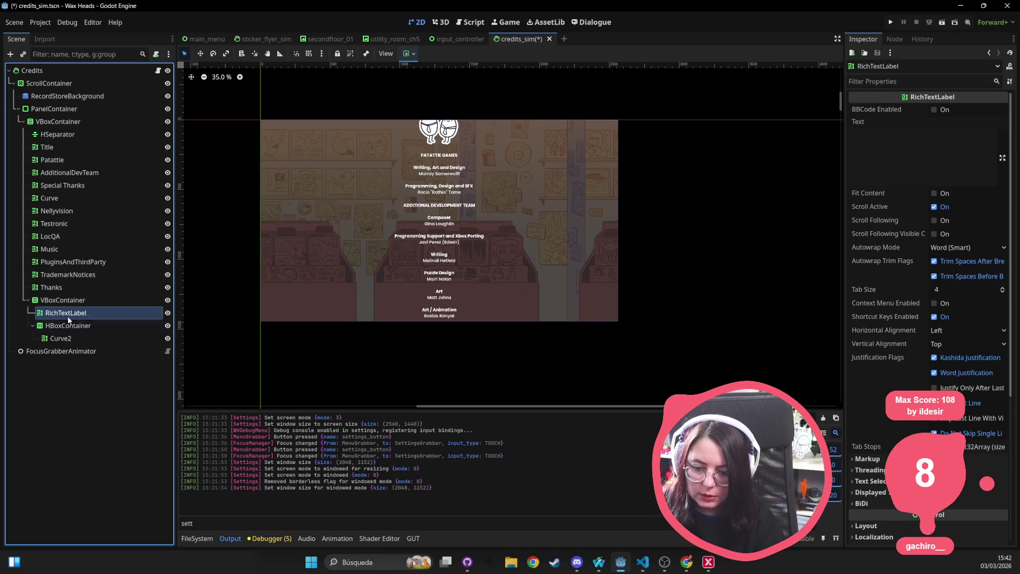
Step: Rename the new VBoxContainer to CurveColumns and the RichTextLabel to CurveTitle
left_click(160, 301)
key("F2")
type("CurveColumb")
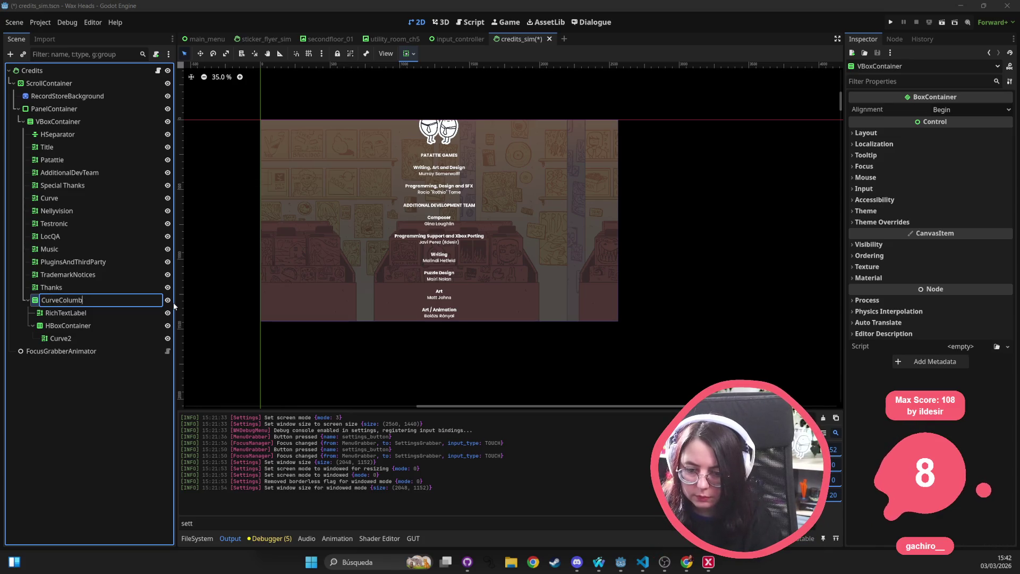
type("ns")
key("Return")
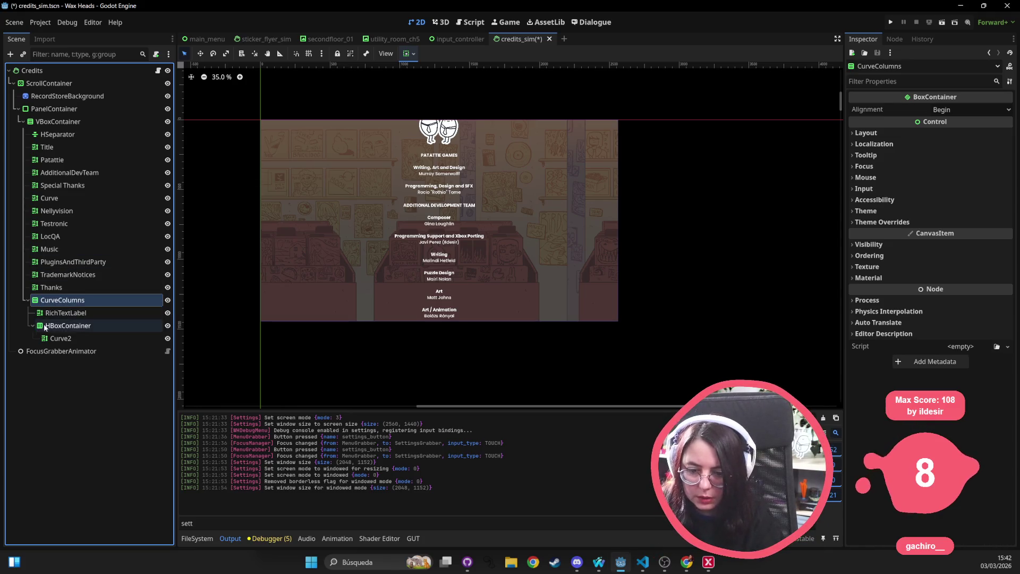
left_click(73, 314)
double_click(113, 313)
type("C")
type("le")
key("Return")
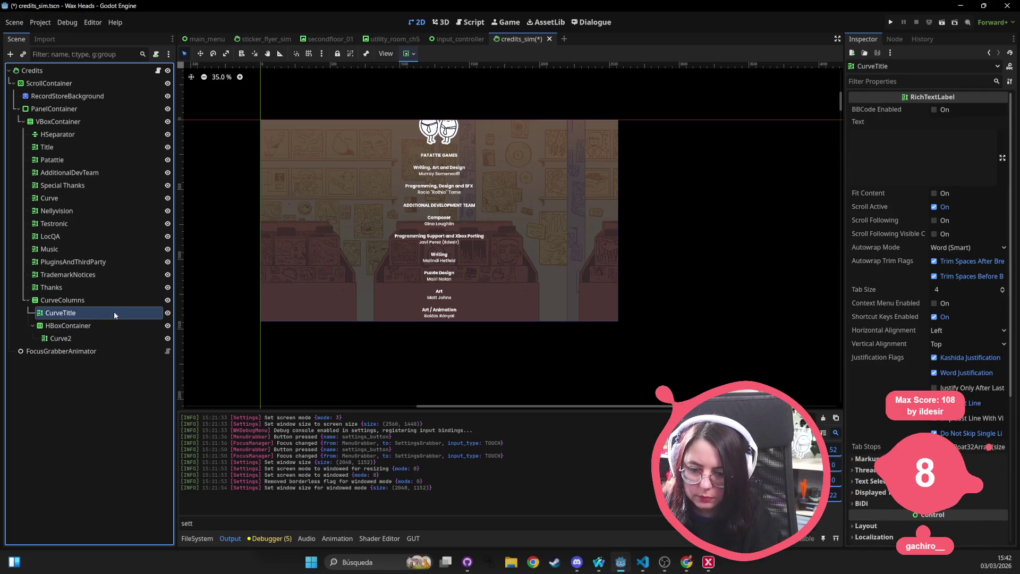
Step: Rename Curve2 to CurveColumn1 and paste a copy, CurveColumn2, beside it under HBoxContainer
left_click(68, 339)
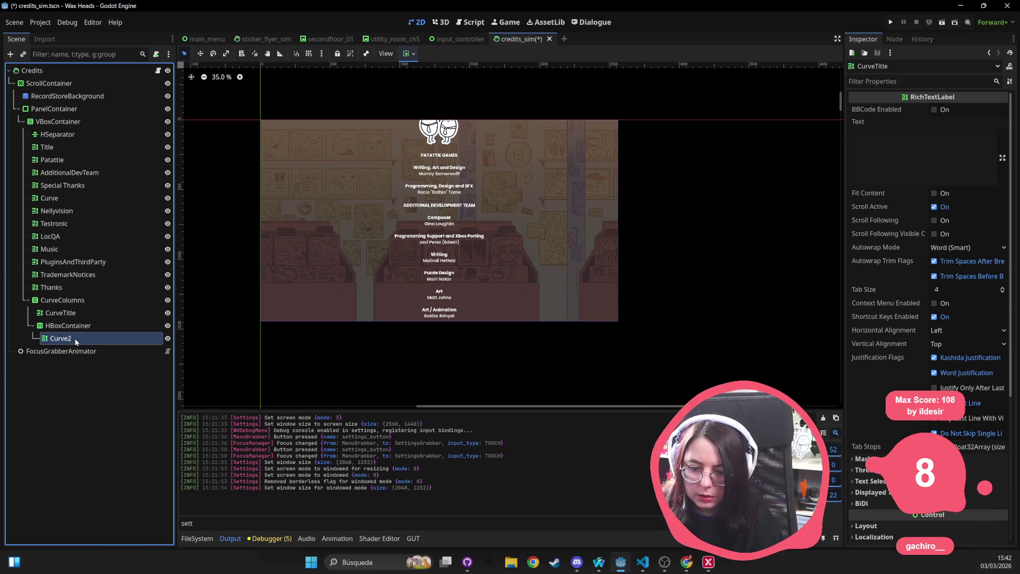
double_click(141, 343)
type("CurveColumn1")
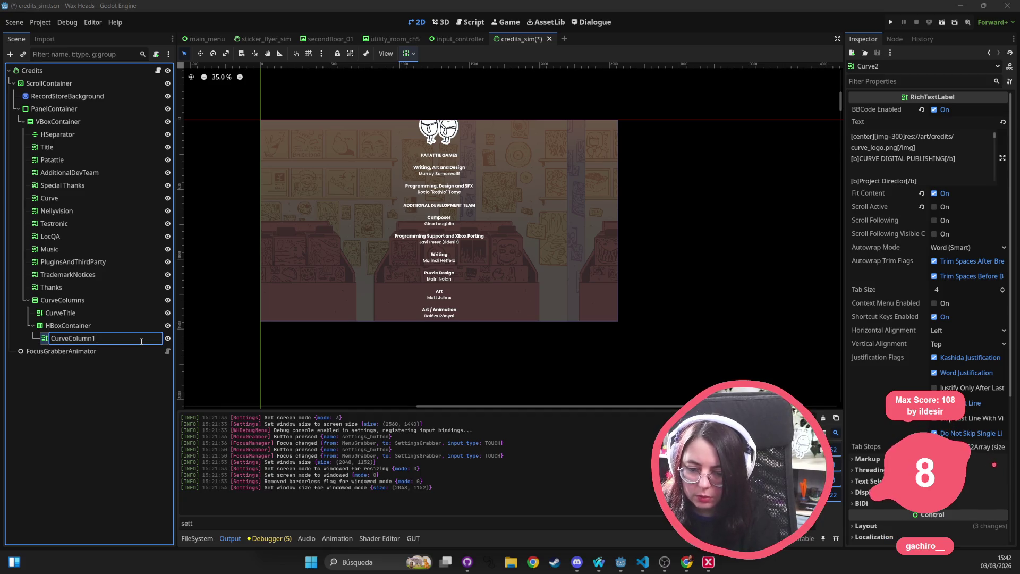
key("Return")
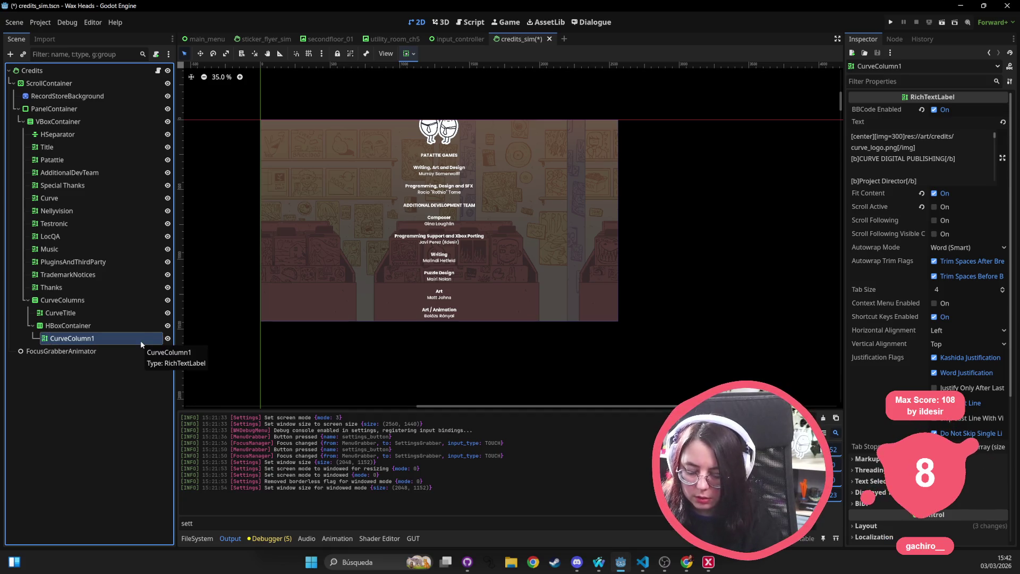
key("ctrl+v")
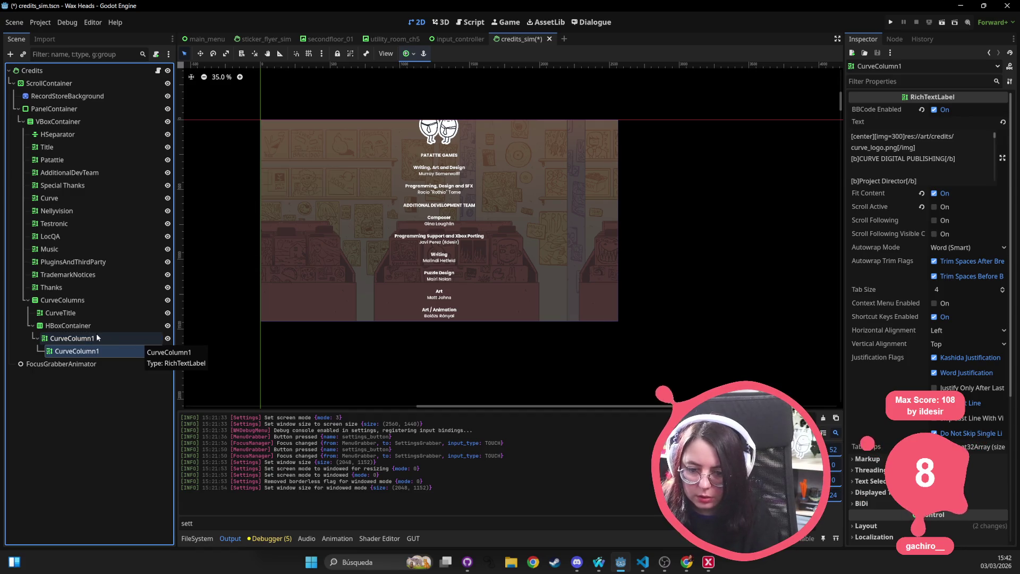
mouse_move(77, 350)
left_mouse_down()
mouse_move(77, 327)
mouse_move(69, 345)
left_mouse_up()
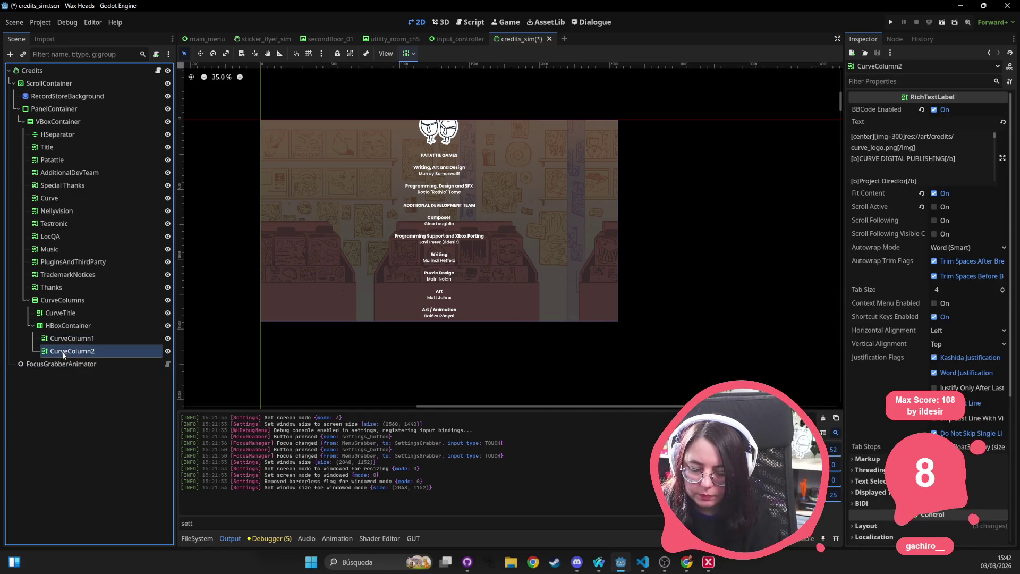
left_click(83, 324)
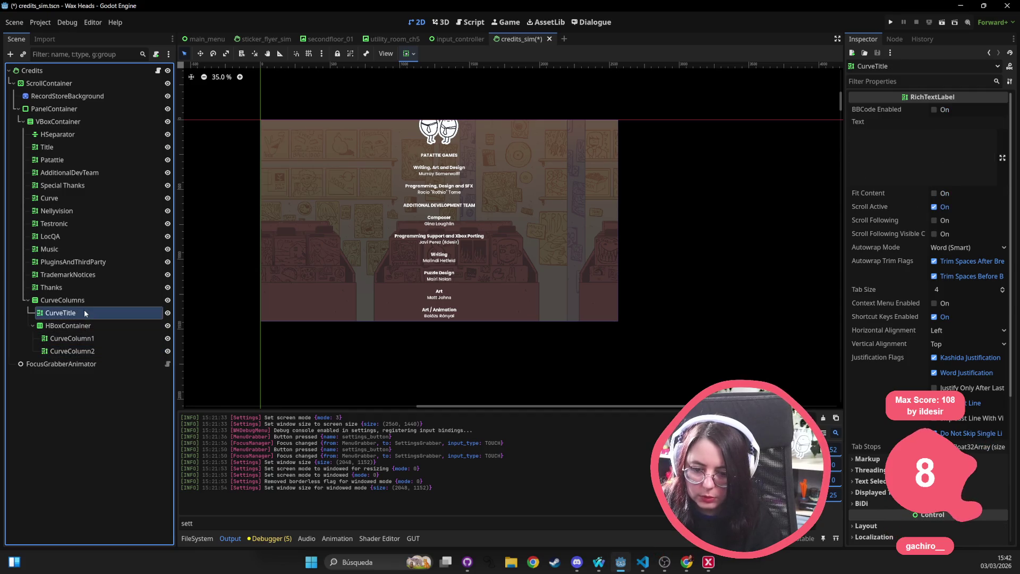
Step: Move the Curve logo and CURVE DIGITAL PUBLISHING heading from CurveColumn1 into CurveTitle and save
left_click(90, 340)
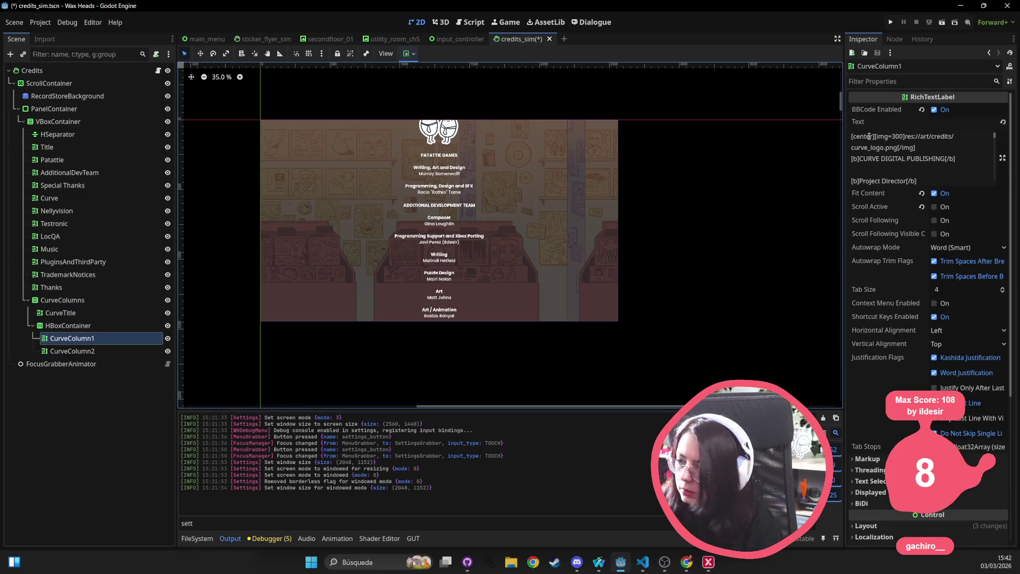
left_click_drag(958, 159, 823, 132)
key("ctrl+c")
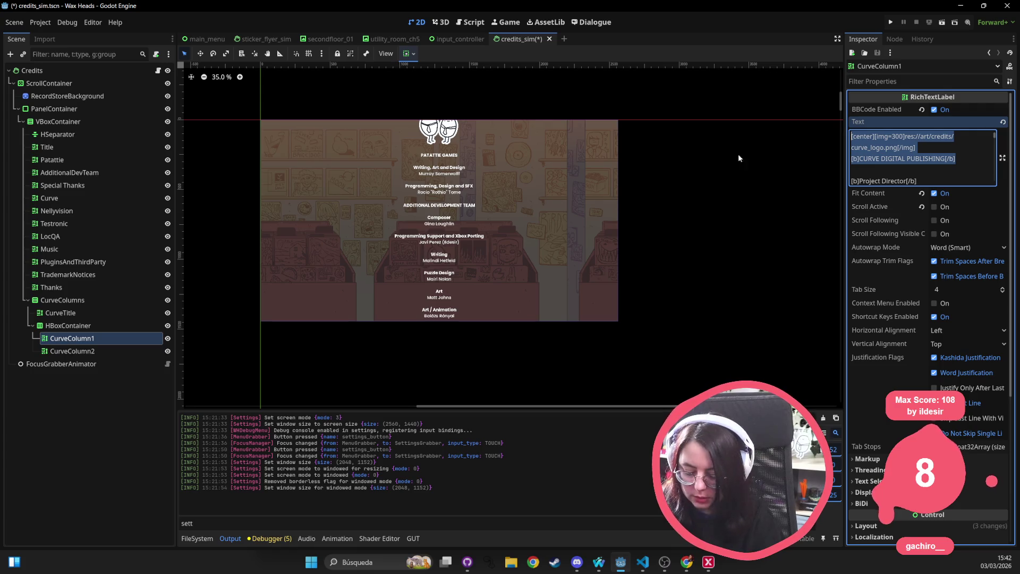
key("BackSpace")
left_click(101, 314)
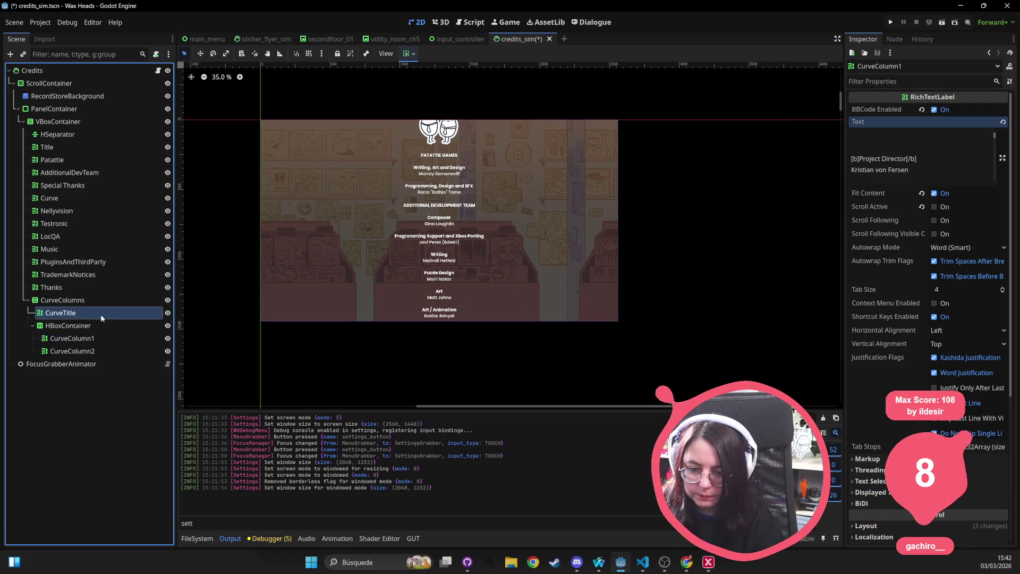
left_click(937, 158)
key("ctrl+v")
key("ctrl+s")
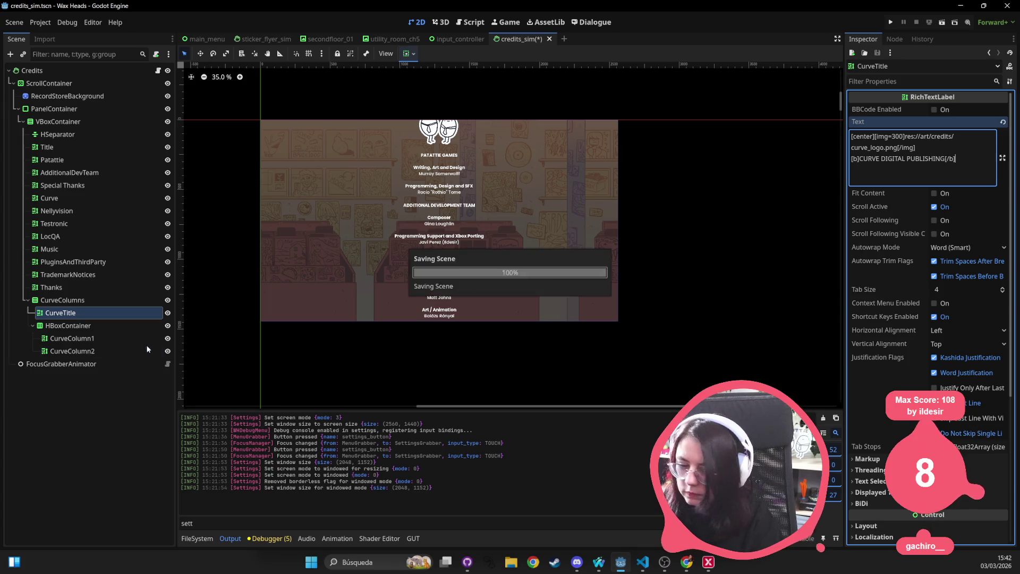
Step: Remove the blank lines left at the top of CurveColumn1's text
left_click(76, 326)
left_click(76, 338)
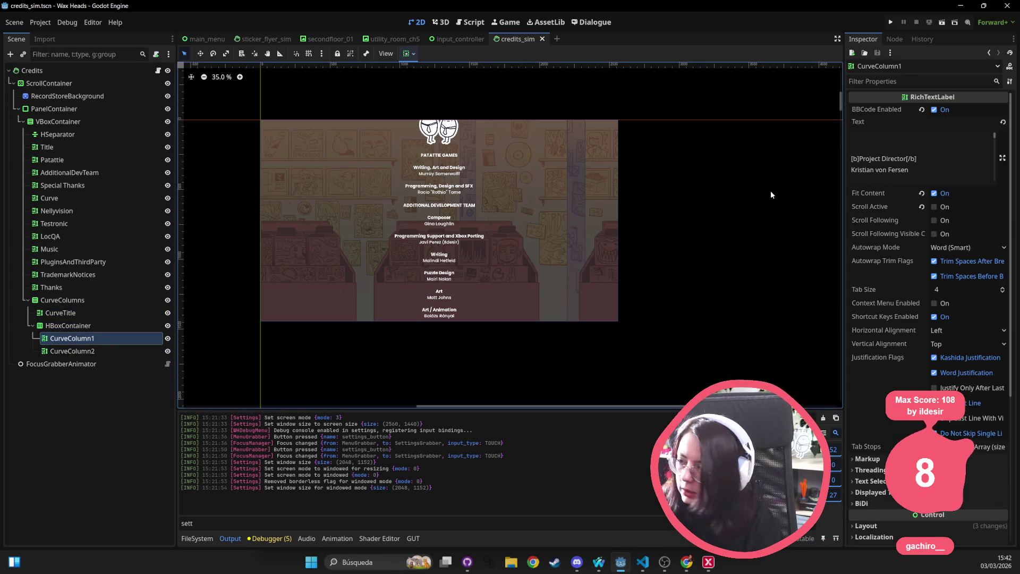
left_click(885, 147)
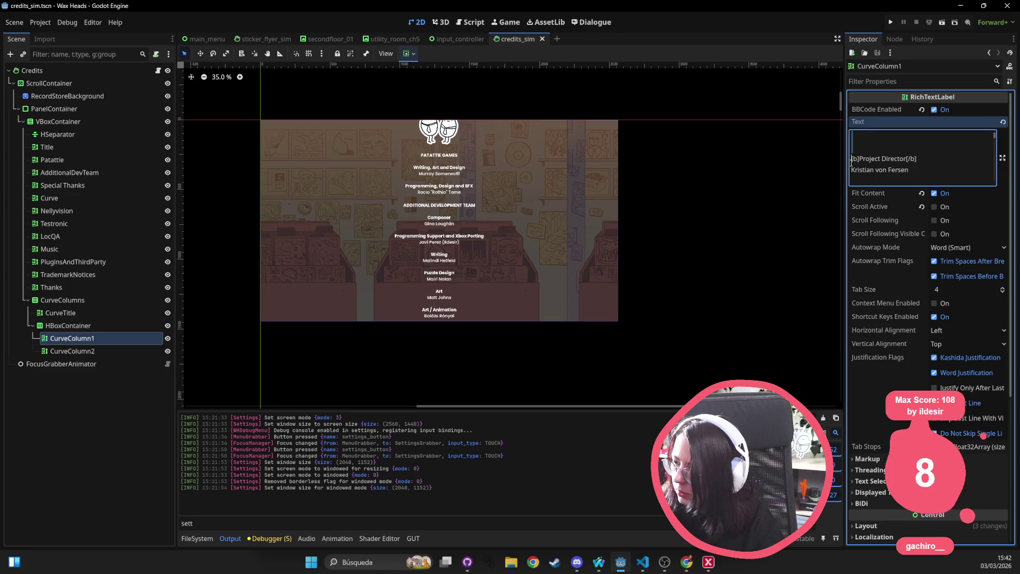
key("ctrl+v")
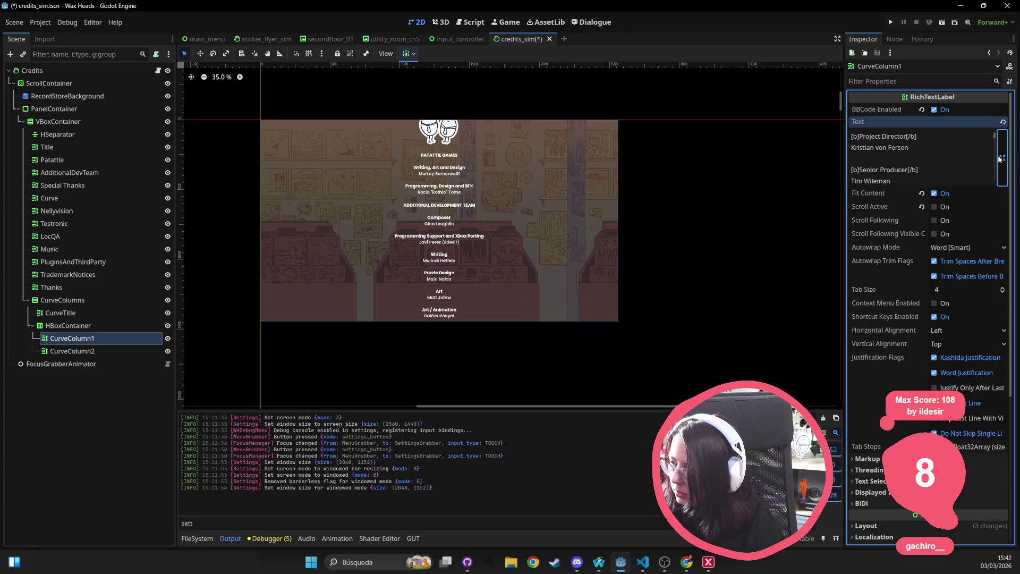
left_click(1002, 159)
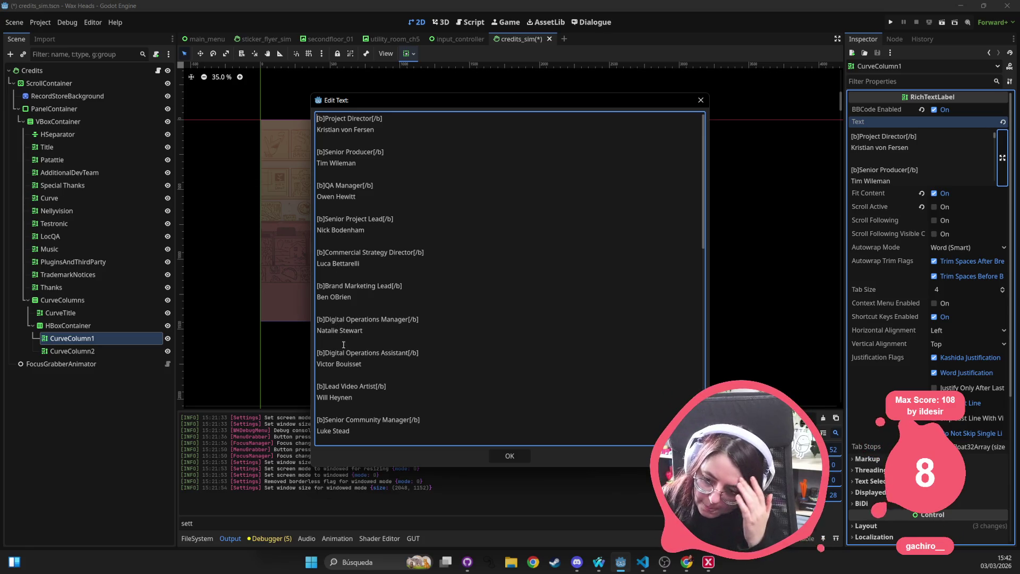
Step: Scroll down CurveColumn1's credits text and select the trailing role entries
scroll(341, 426, "down", 1)
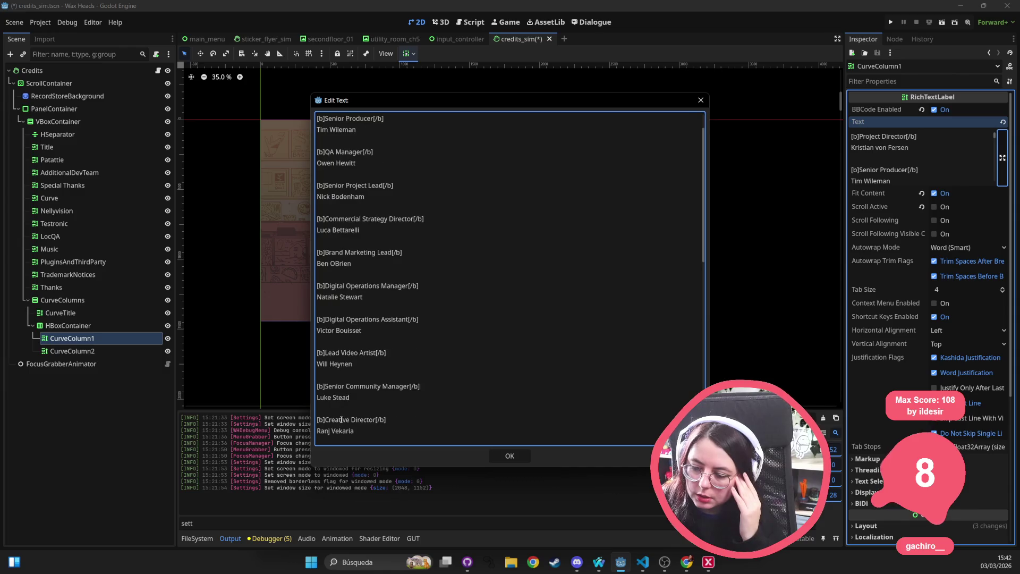
scroll(369, 261, "up", 1)
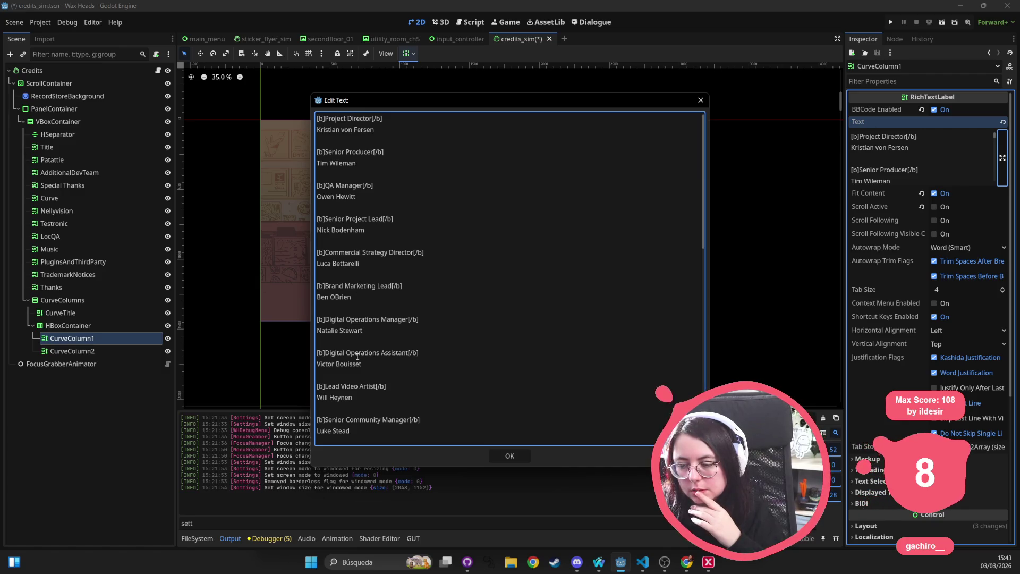
scroll(361, 421, "down", 3)
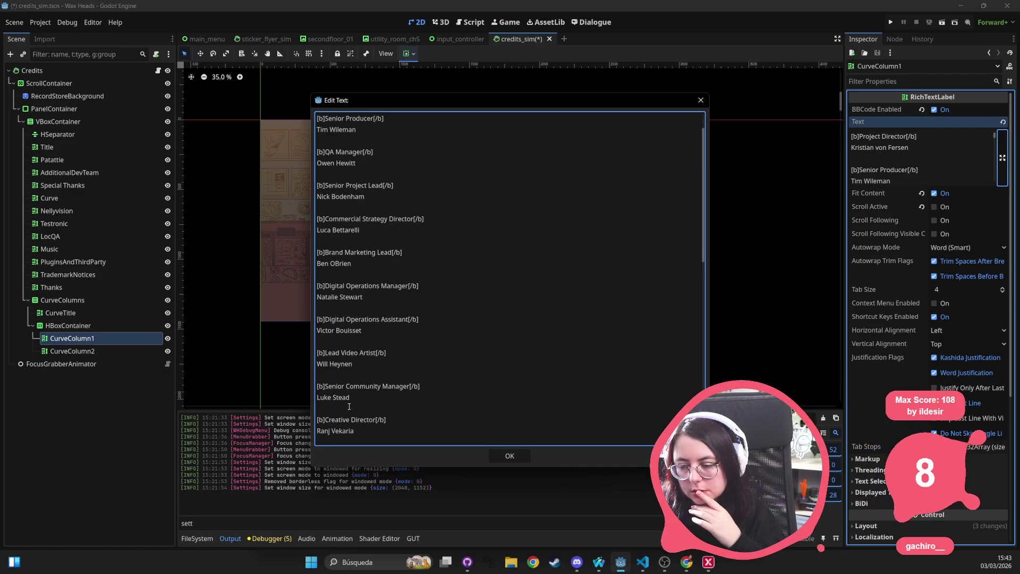
scroll(347, 407, "down", 2)
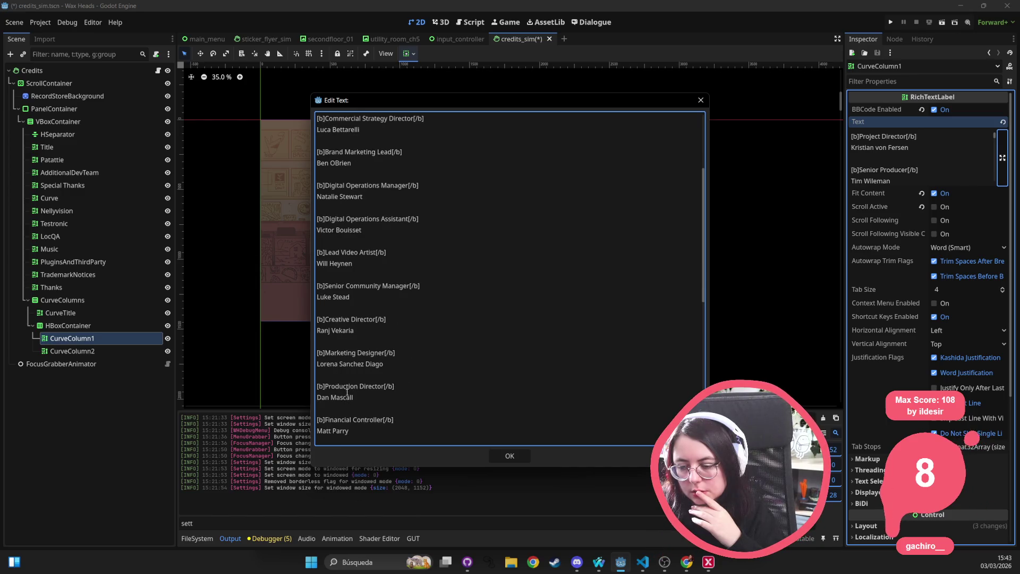
scroll(344, 407, "down", 1)
scroll(342, 415, "down", 1)
scroll(343, 418, "down", 1)
scroll(344, 420, "down", 3)
scroll(344, 420, "down", 3)
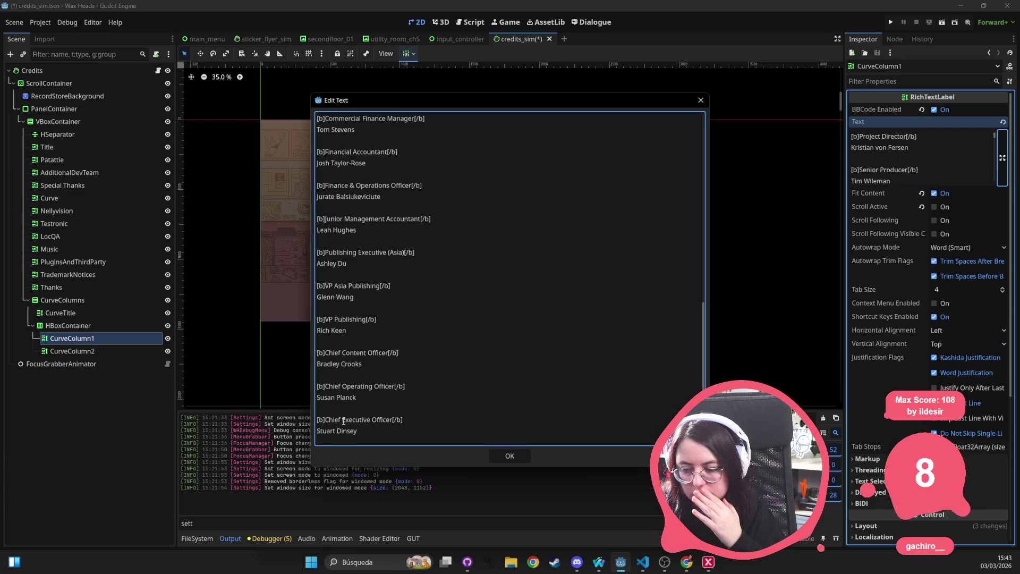
scroll(343, 421, "down", 1)
mouse_move(358, 420)
left_mouse_down()
mouse_move(318, 375)
mouse_move(319, 196)
mouse_move(303, 215)
mouse_move(304, 168)
mouse_move(317, 186)
mouse_move(307, 382)
mouse_move(307, 349)
left_mouse_up()
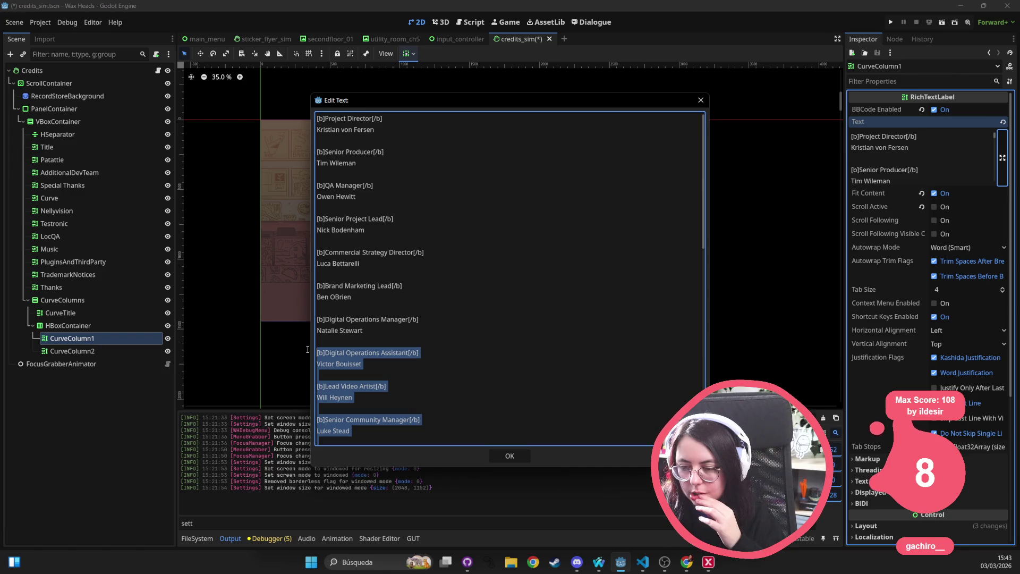
mouse_move(308, 349)
left_mouse_down()
mouse_move(328, 129)
mouse_move(324, 410)
mouse_move(338, 433)
mouse_move(328, 435)
left_mouse_up()
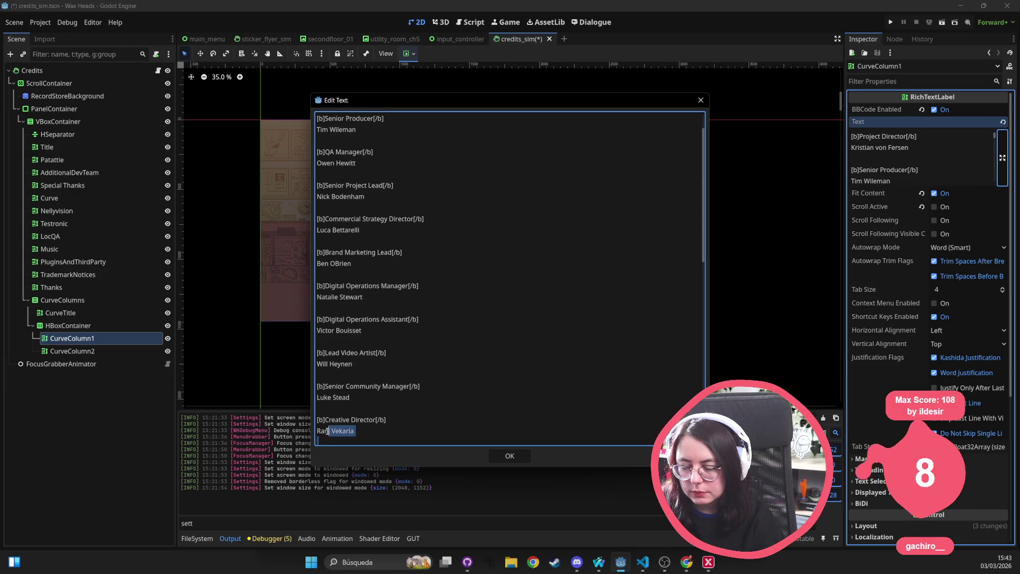
scroll(596, 210, "up", 1)
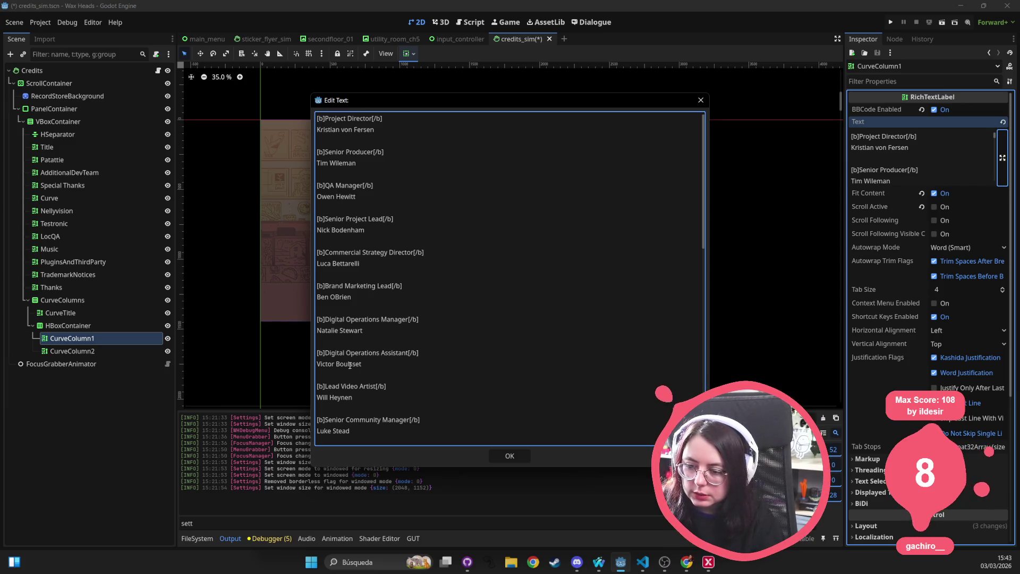
key("shift+Down")
key("shift+Down")
key("shift+Down")
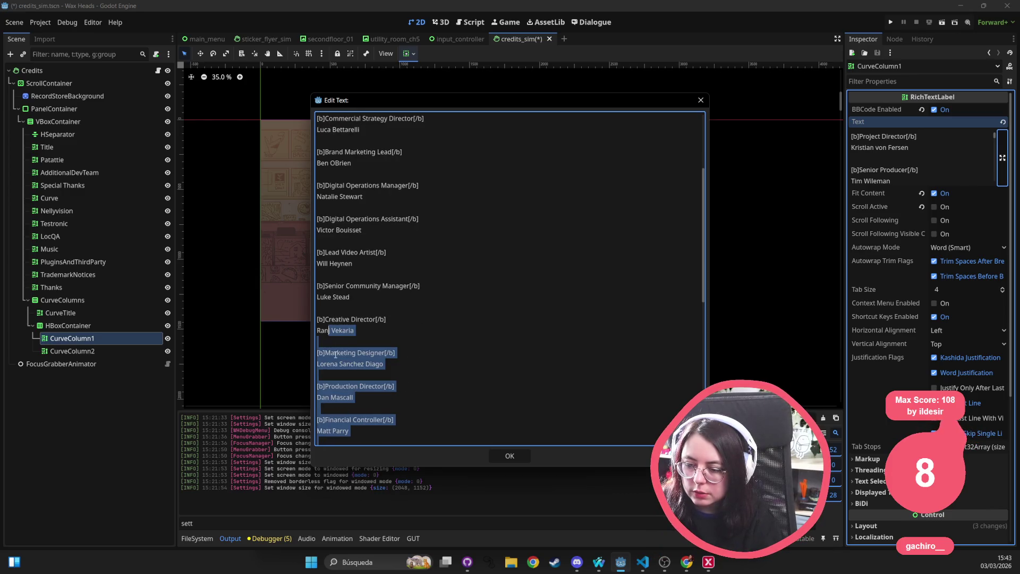
key("shift+Down")
key("shift+Down")
key("shift+Down")
Step: Delete everything from Production Director to the end and confirm the trimmed text
left_click(319, 345)
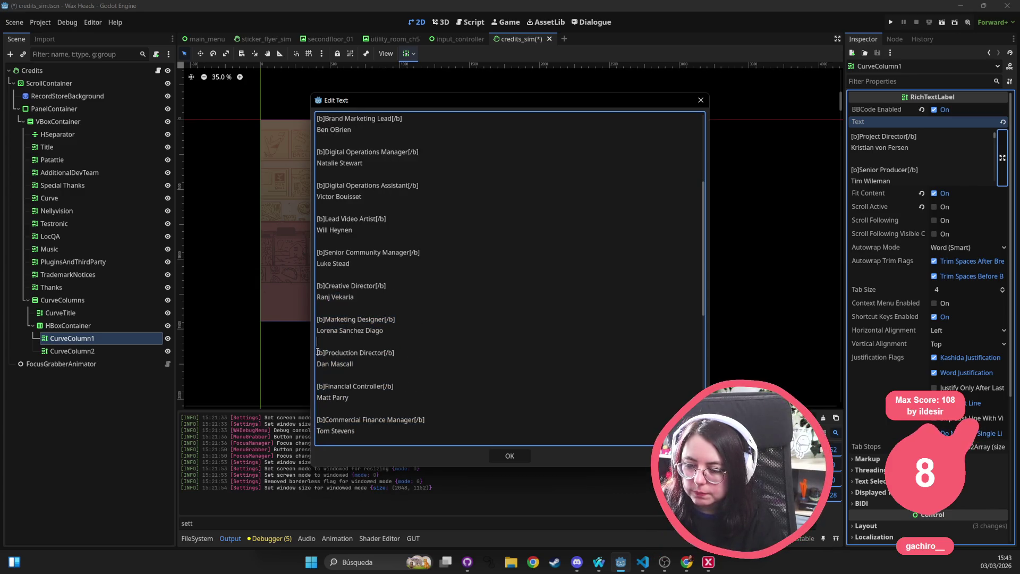
left_click_drag(319, 346, 427, 453)
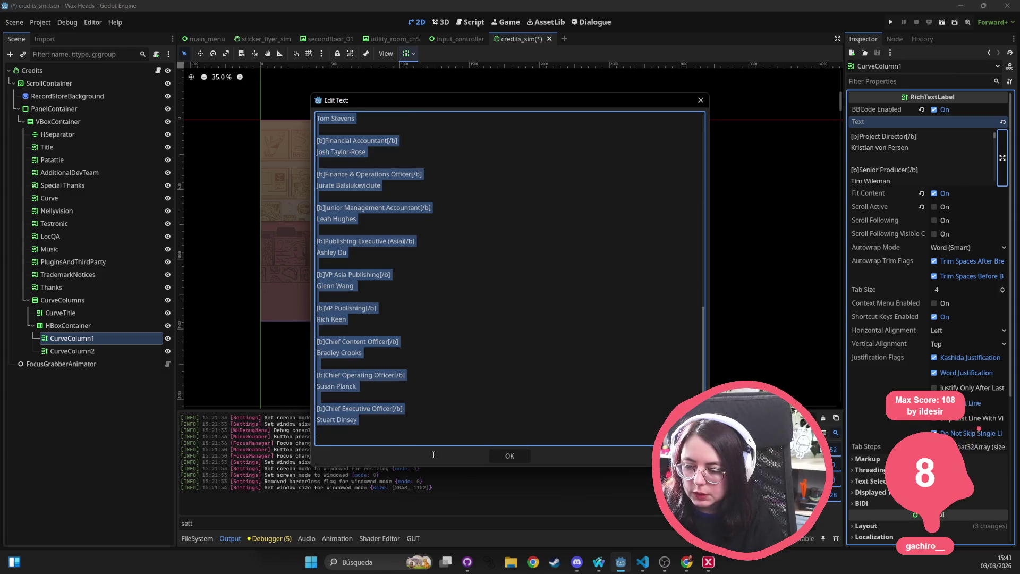
key("Delete")
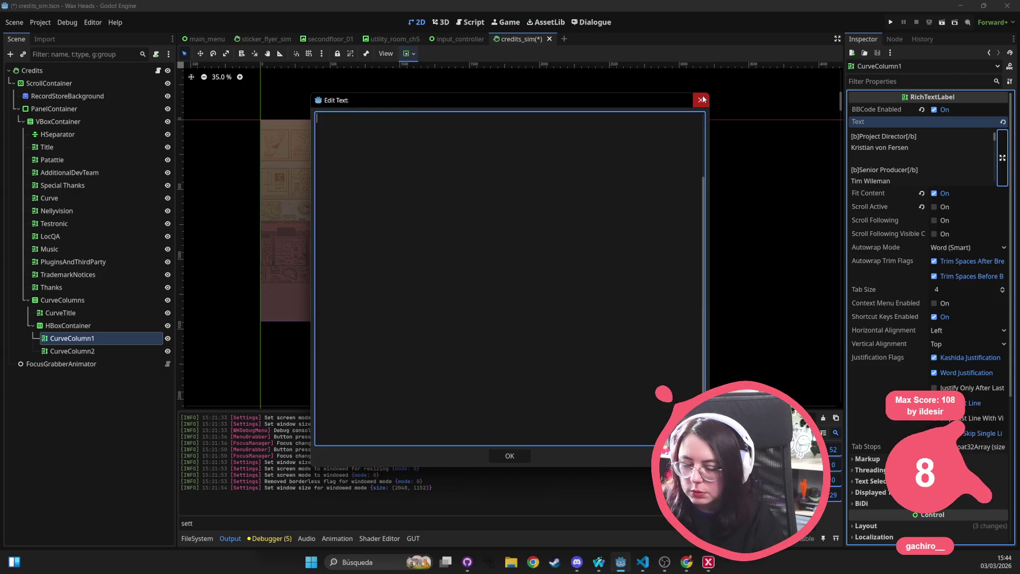
left_click(701, 100)
left_click(72, 351)
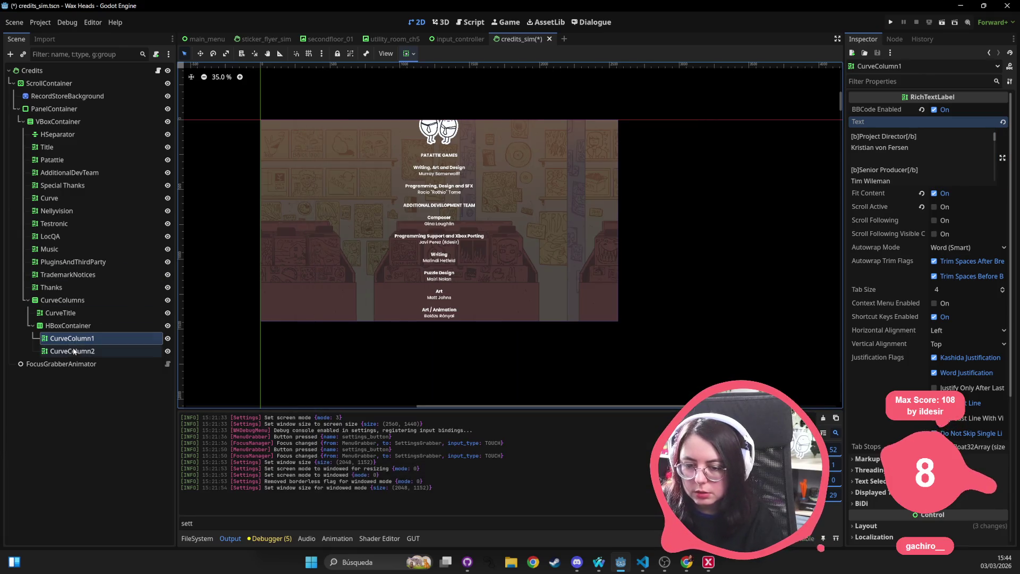
Step: Save the credits scene and review the CurveColumns layout properties
left_click(897, 156)
key("ctrl+a")
key("ctrl+s")
left_click(62, 300)
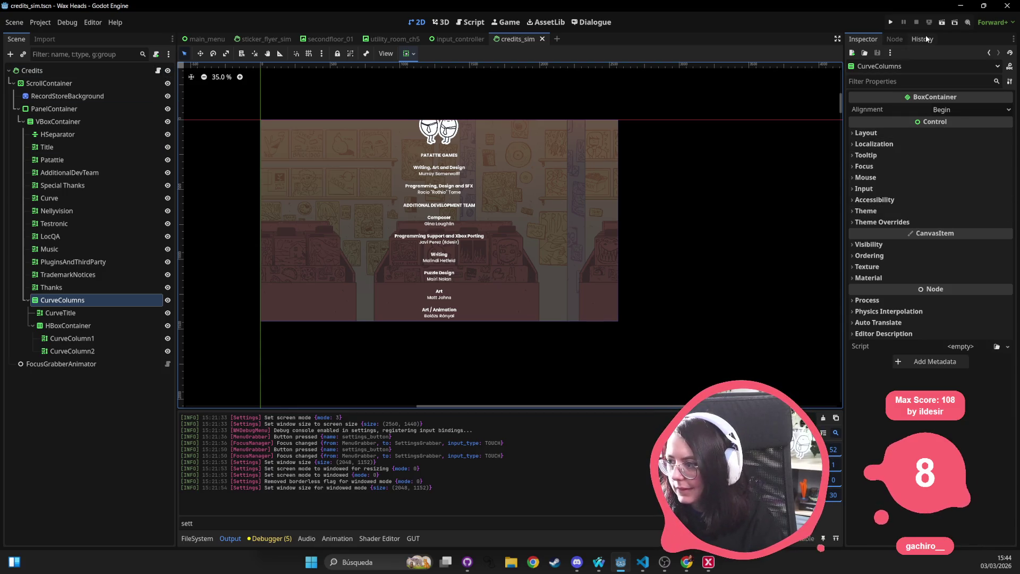
left_click(876, 133)
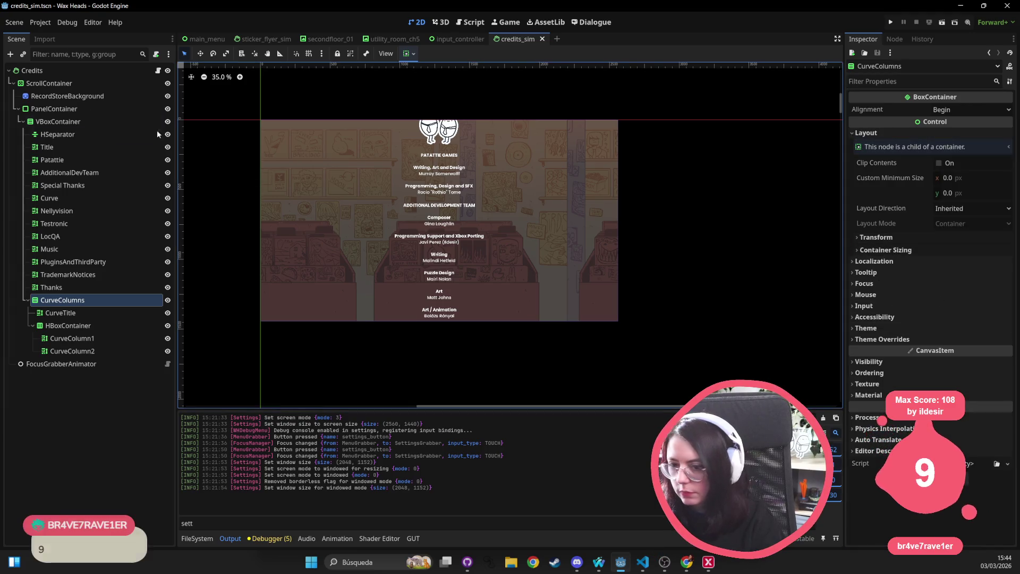
Step: Scroll the ScrollContainer's Scroll Vertical to 23950 to show both Curve columns
left_click(64, 83)
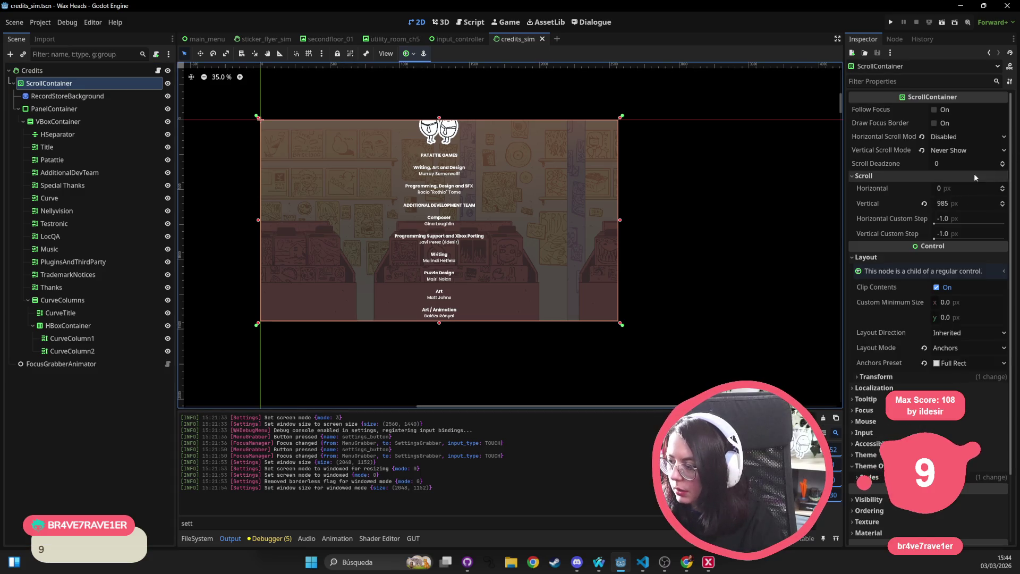
mouse_move(956, 204)
left_mouse_down()
mouse_move(1019, 203)
mouse_move(999, 204)
left_mouse_up()
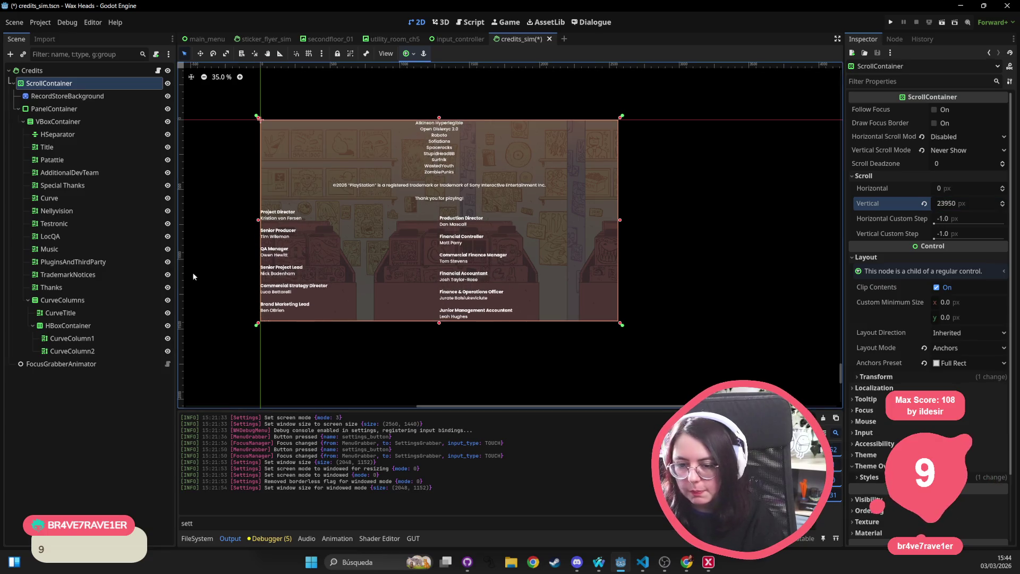
left_click(64, 325)
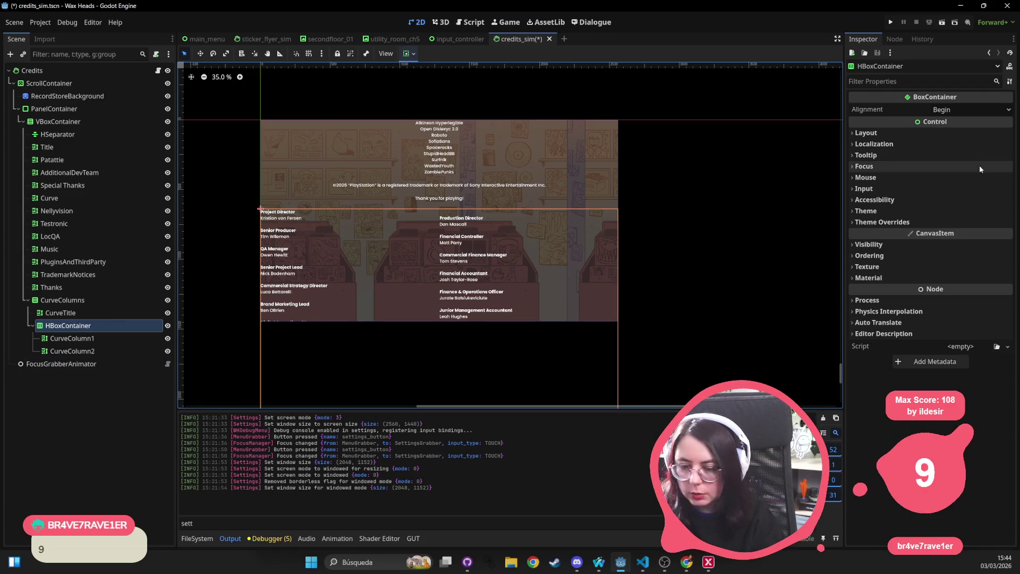
Step: Set the HBoxContainer alignment to Center and prepend [center] to CurveColumn1's text
left_click(967, 109)
left_click(958, 133)
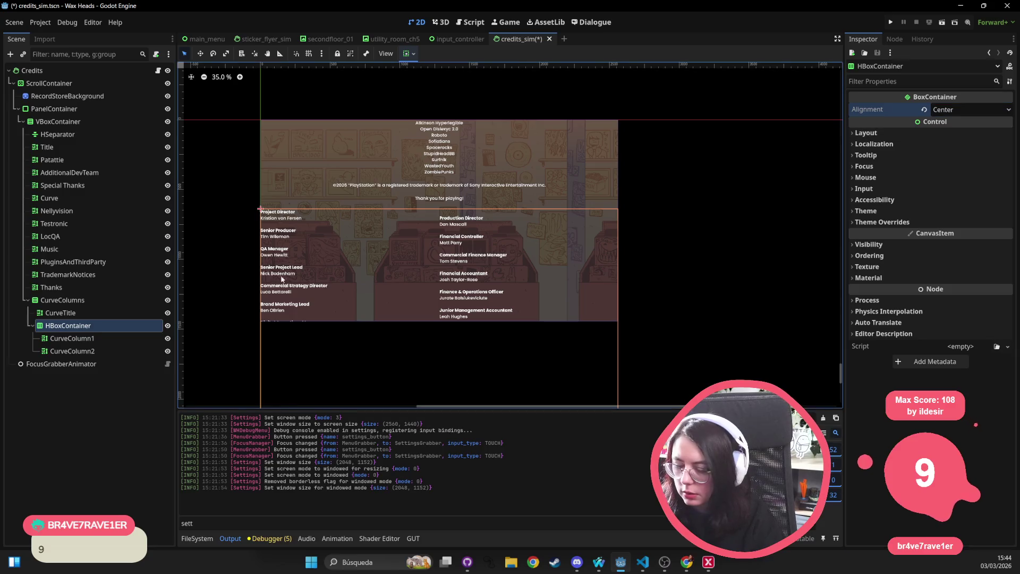
left_click(72, 338)
left_click(853, 136)
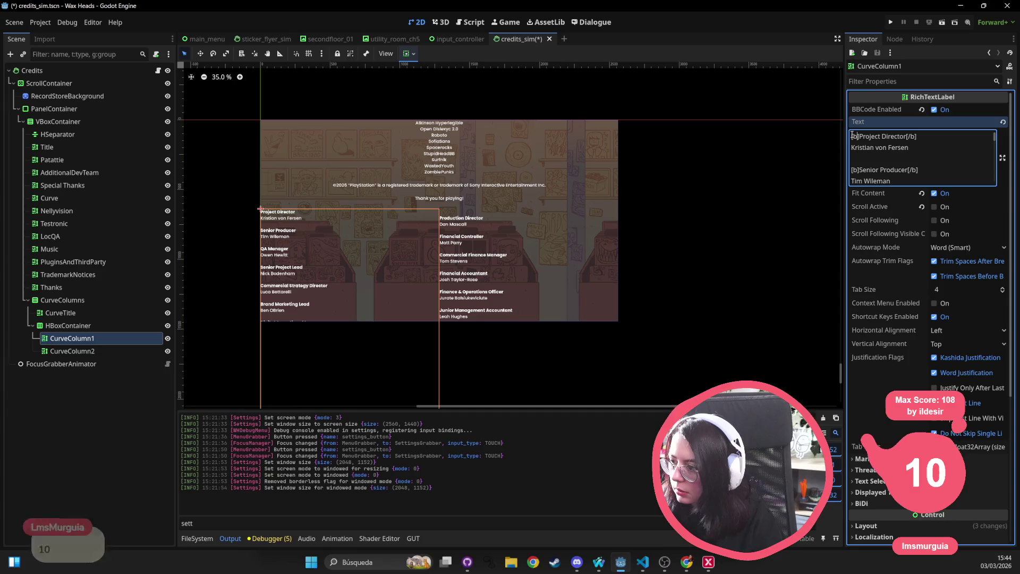
type("[center]")
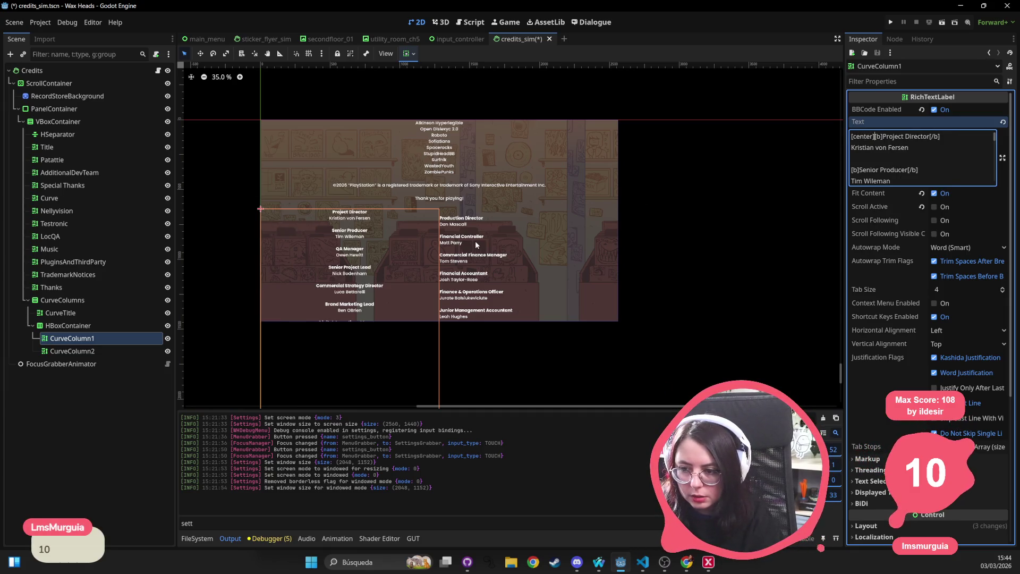
Step: Prepend [center] to CurveColumn2's text, drop the extra line break, and save the scene
left_click(109, 349)
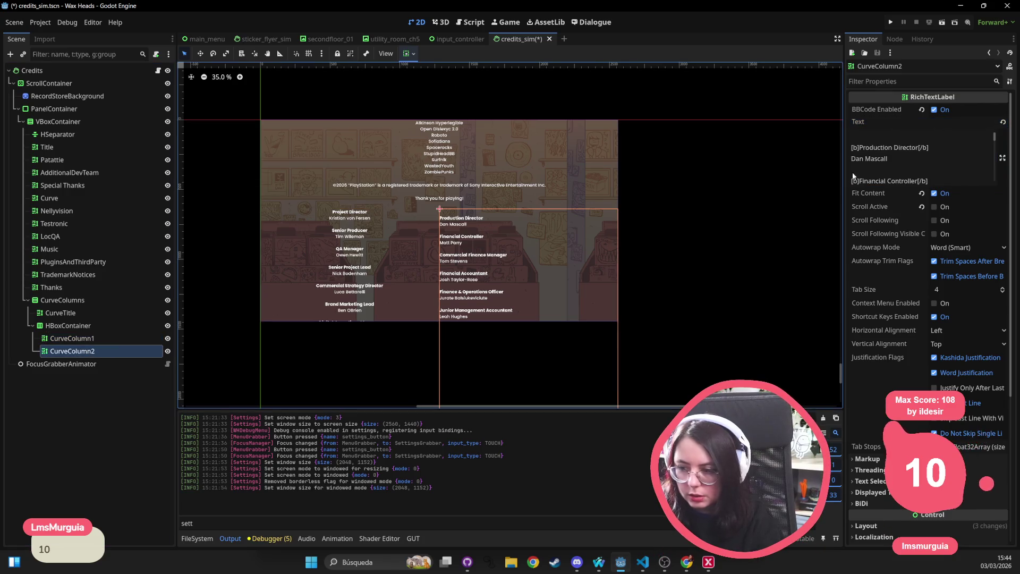
left_click(867, 138)
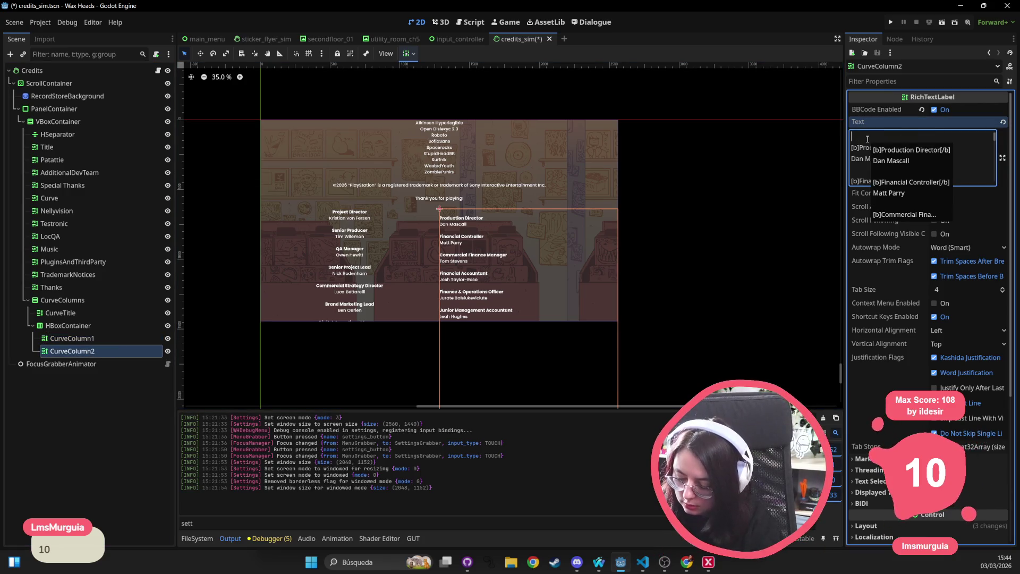
type("[center]")
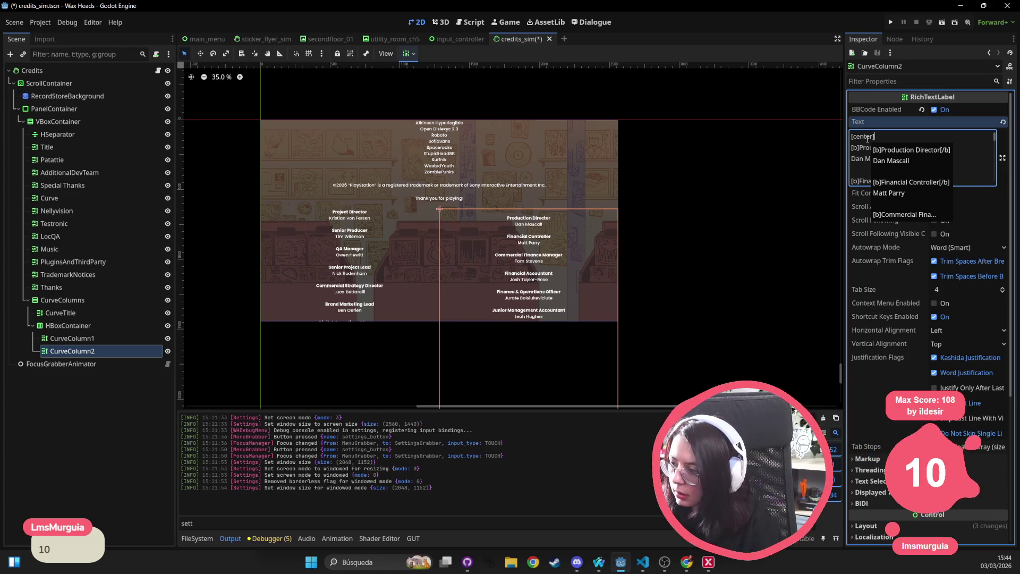
key("Delete")
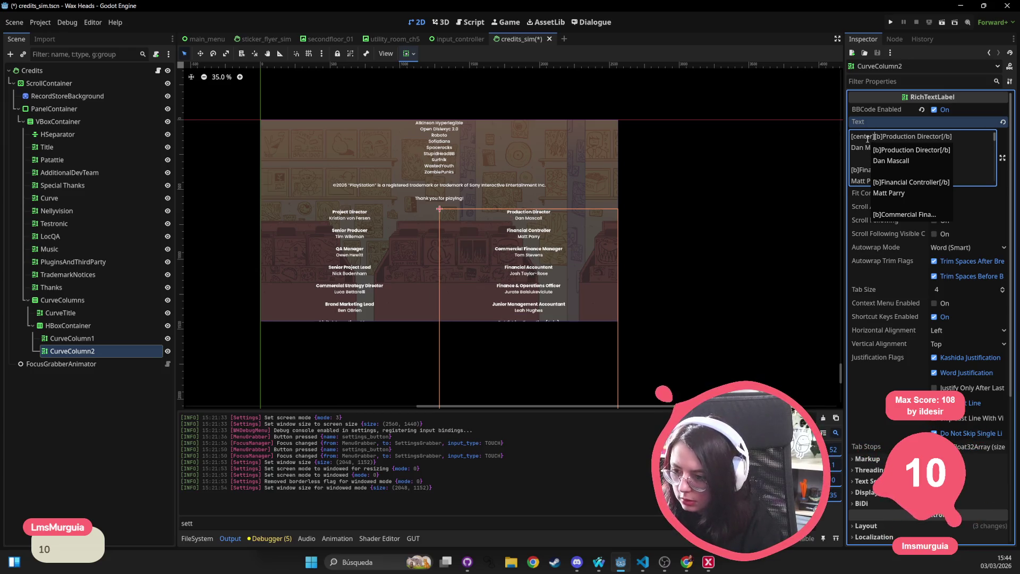
key("ctrl+s")
left_click(708, 250)
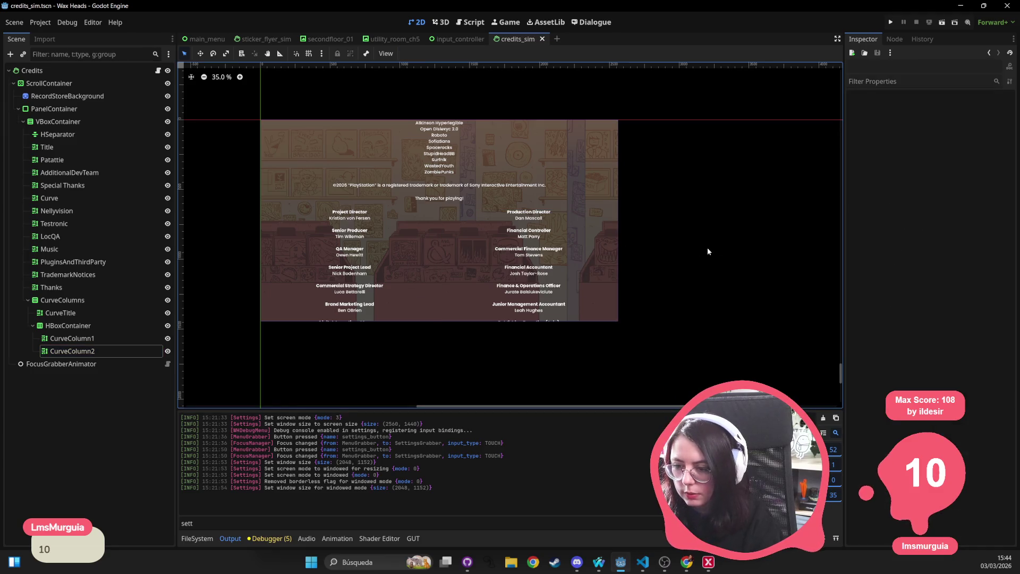
left_click(379, 252)
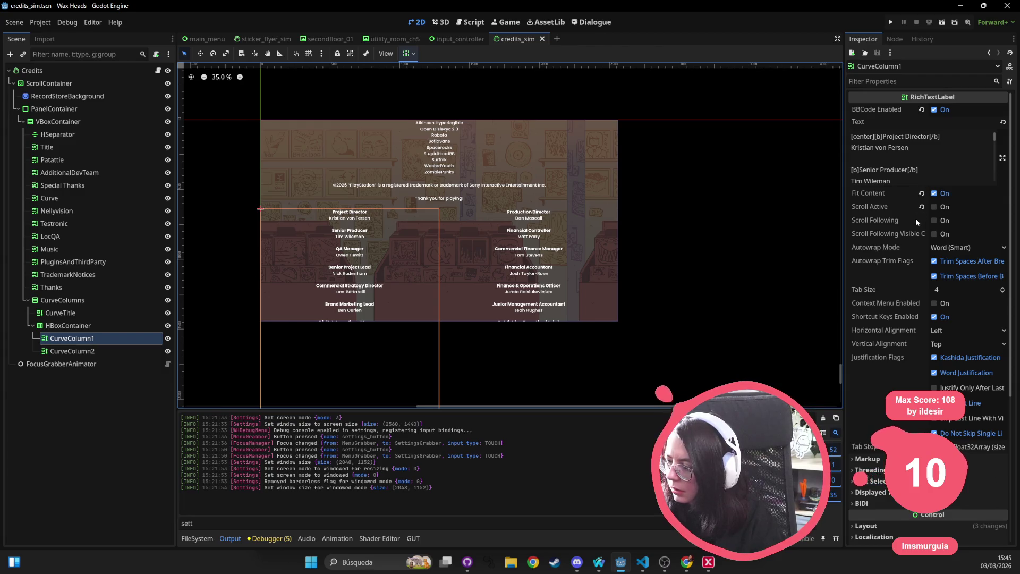
left_click(79, 326)
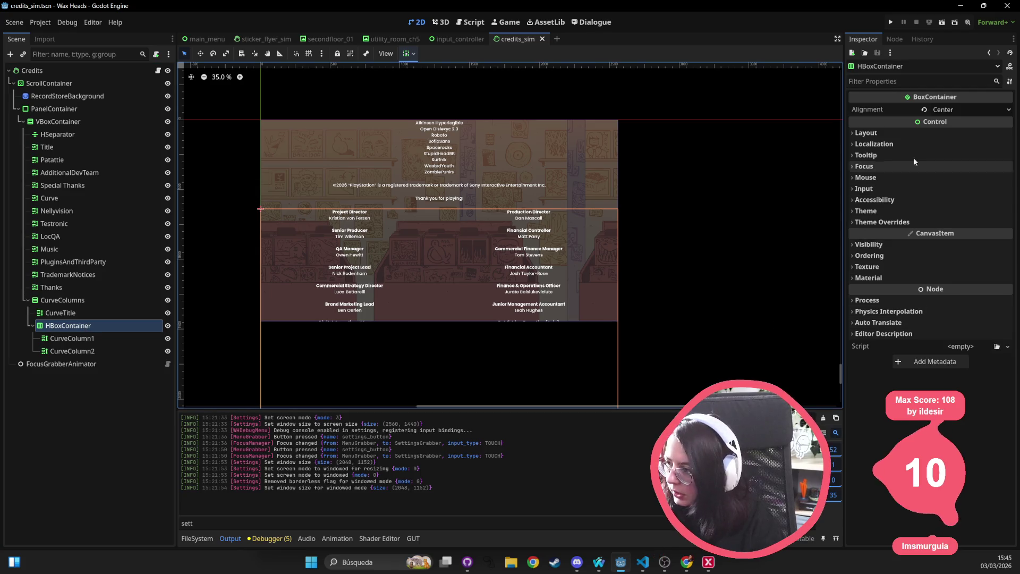
key("Down")
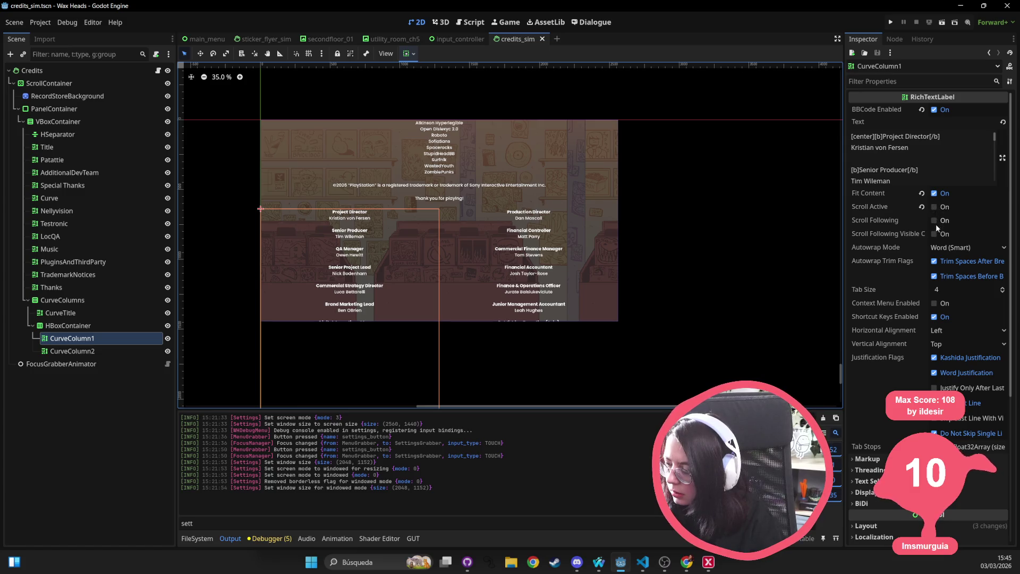
scroll(901, 306, "down", 5)
left_click(910, 309)
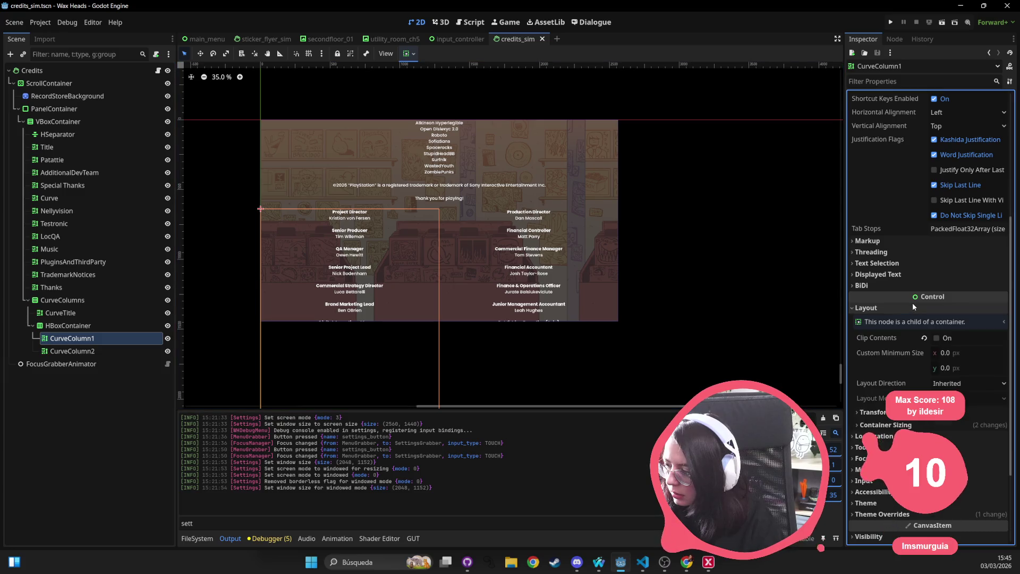
scroll(913, 307, "down", 3)
left_click(903, 302)
scroll(919, 311, "down", 1)
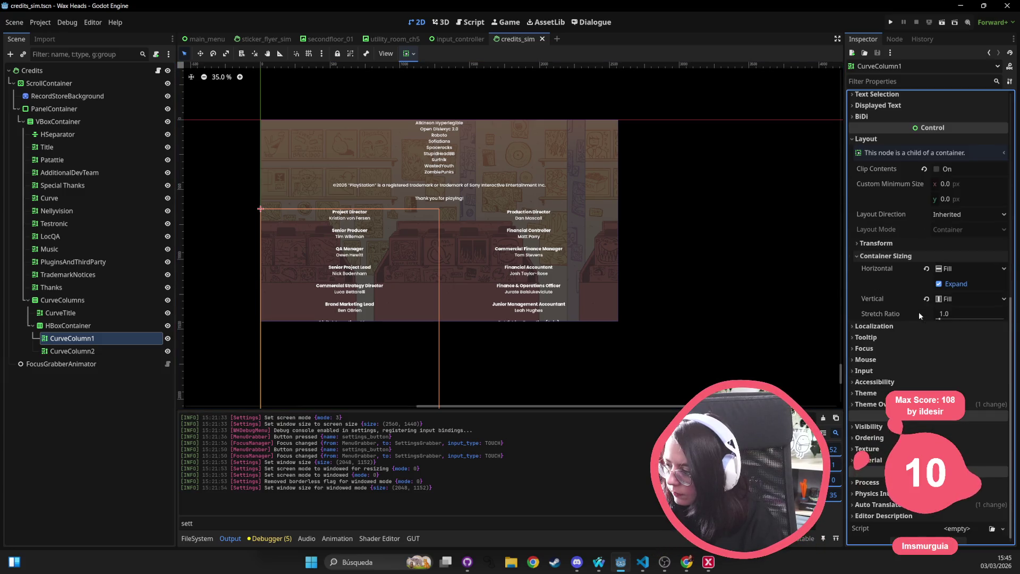
left_click(939, 284)
left_click(942, 283)
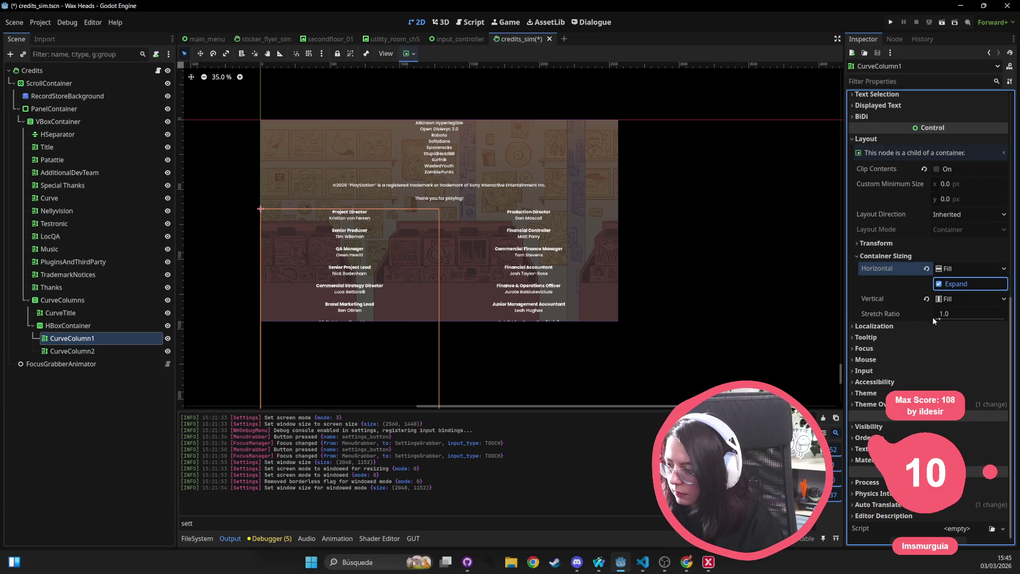
scroll(922, 260, "up", 1)
scroll(923, 257, "up", 3)
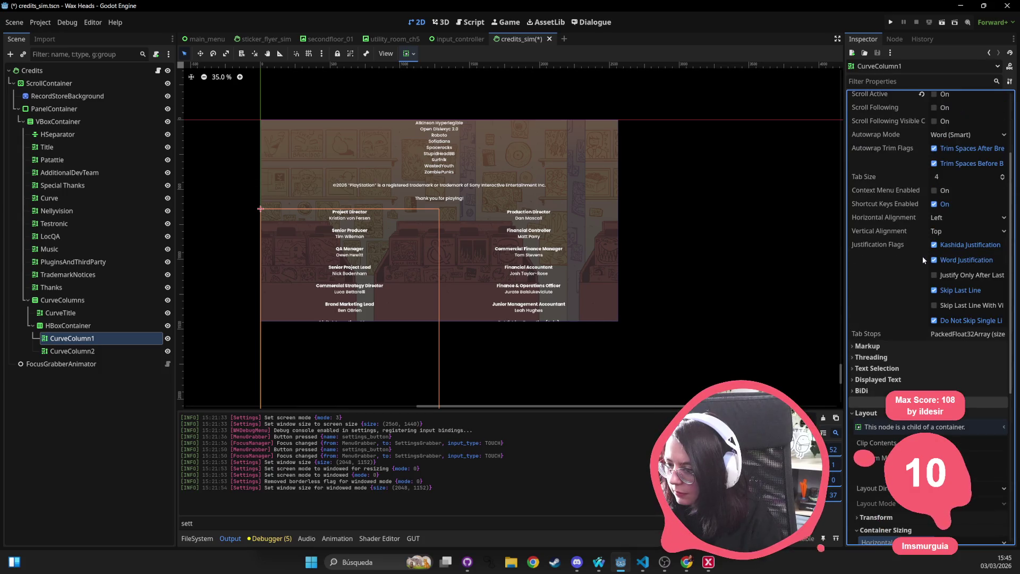
scroll(919, 243, "up", 1)
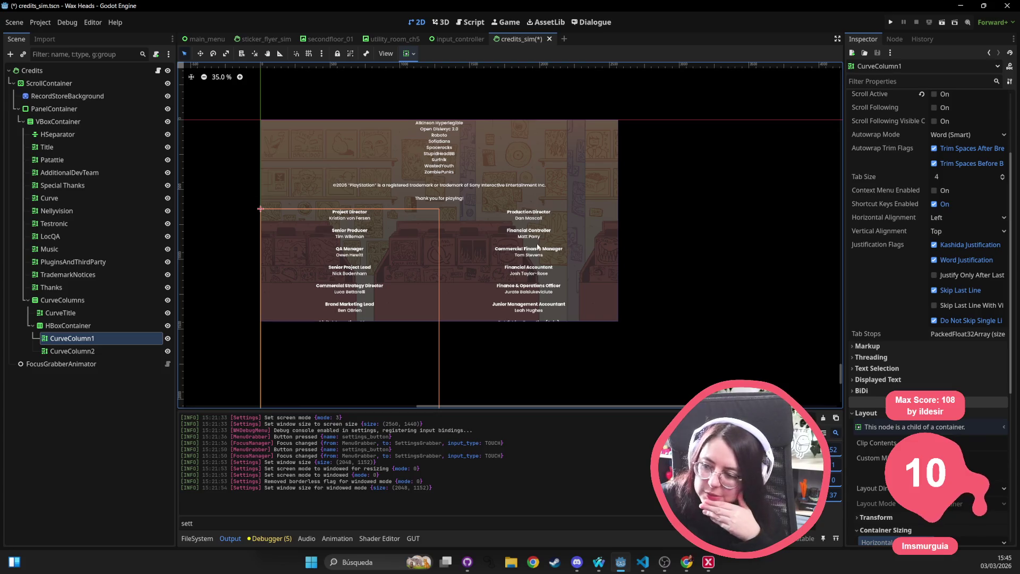
left_click(90, 326)
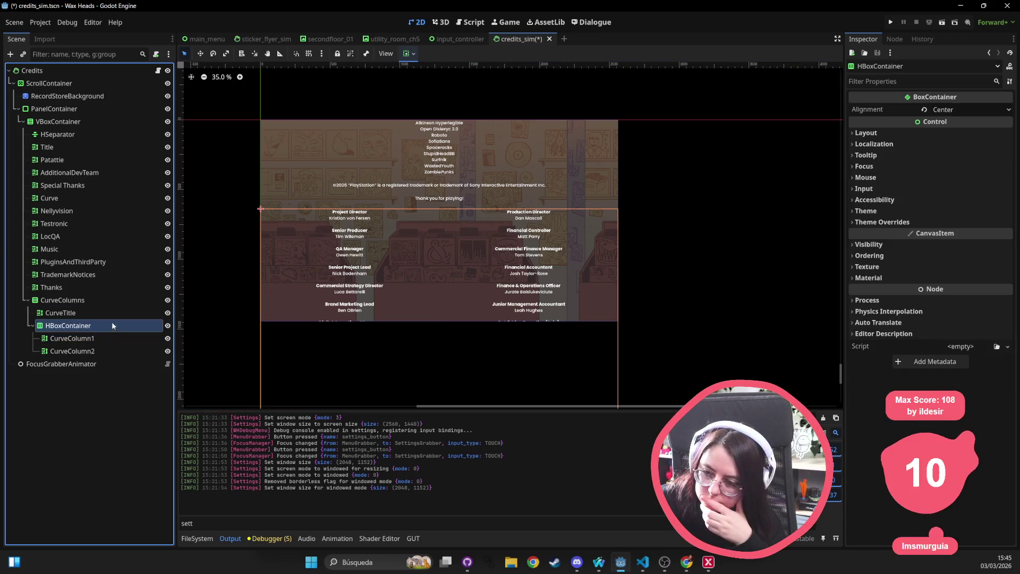
left_click(900, 135)
left_click(877, 237)
left_click(894, 237)
left_click(896, 250)
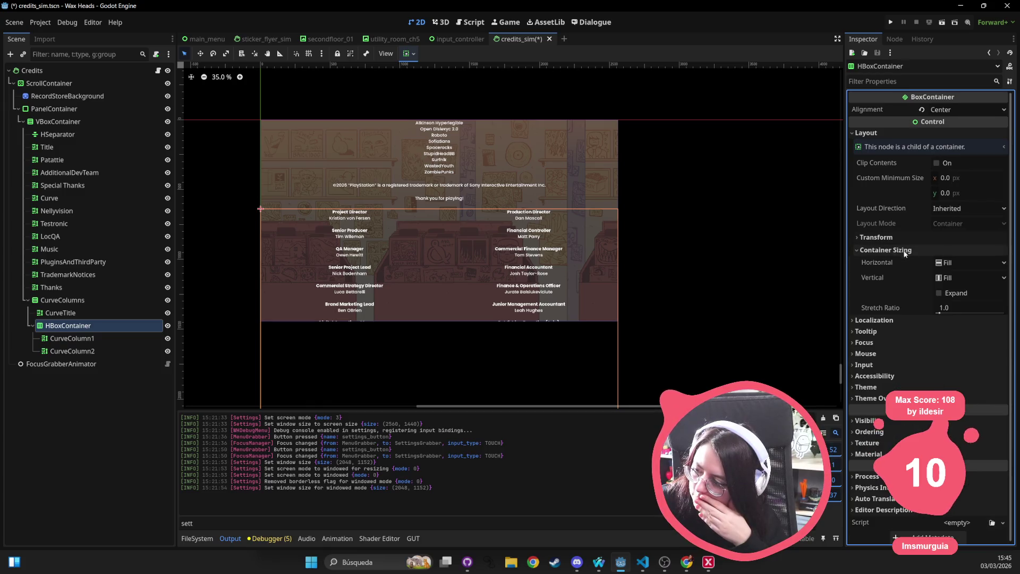
left_click(965, 266)
left_click(964, 298)
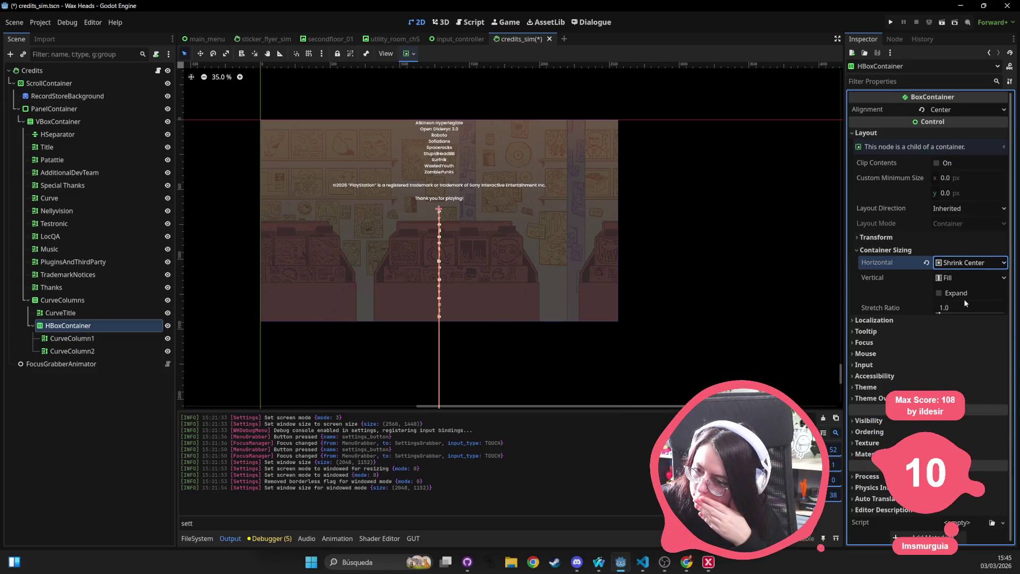
left_click(927, 262)
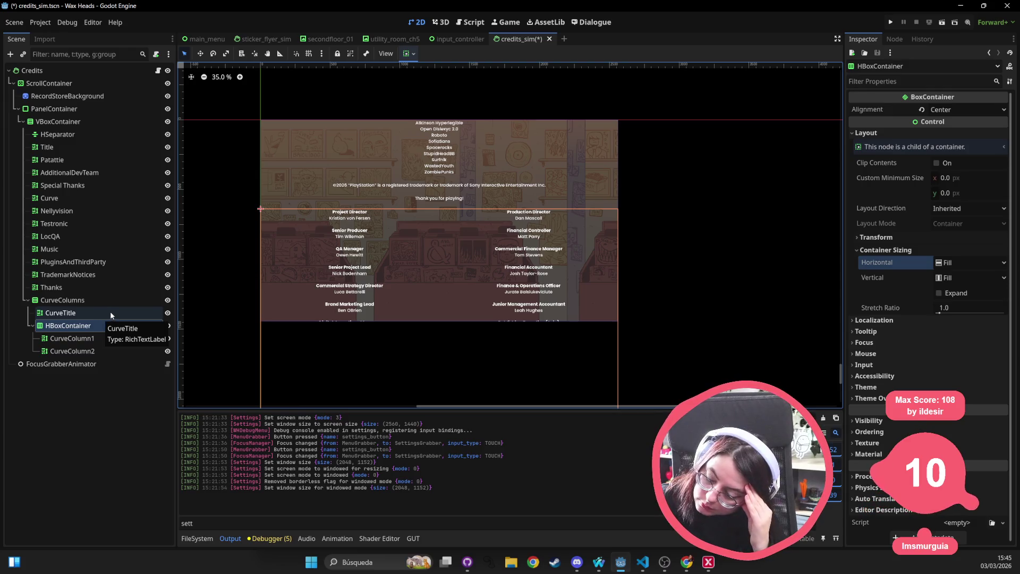
left_click(93, 314)
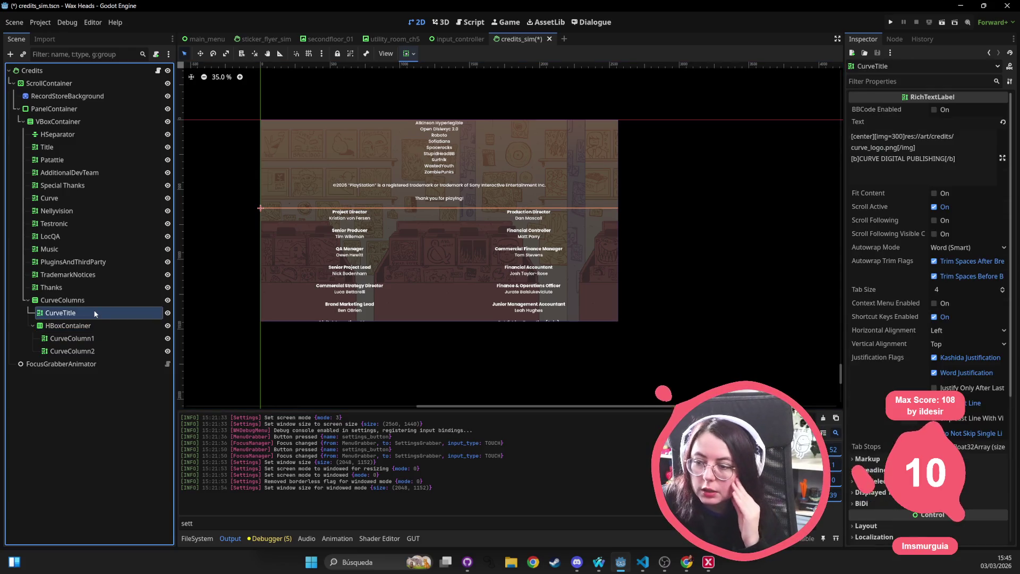
Step: Enable BBCode on CurveTitle so the Curve logo and CURVE DIGITAL PUBLISHING heading render
left_click(901, 150)
key("ctrl+a")
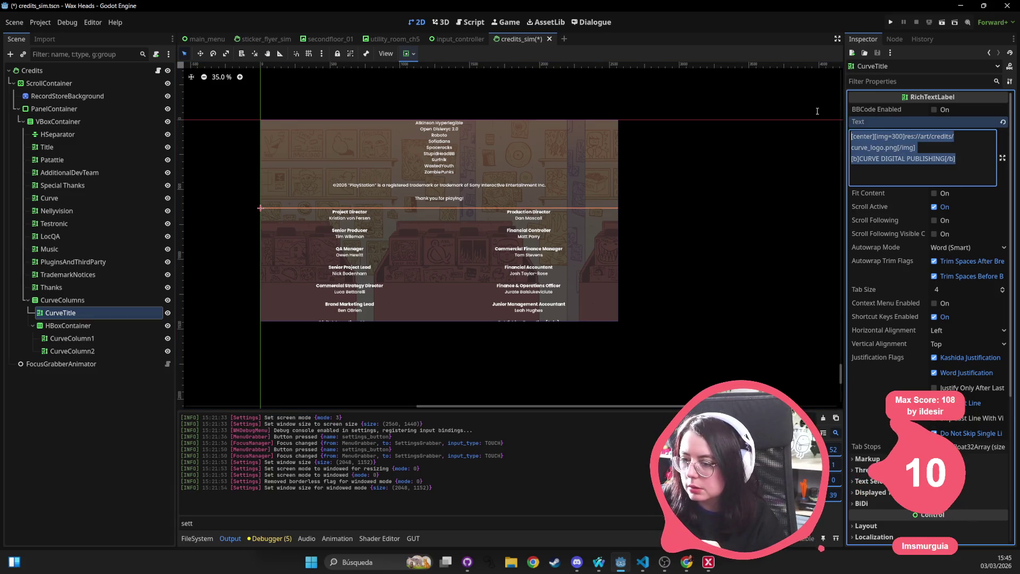
left_click(977, 179)
left_click(934, 110)
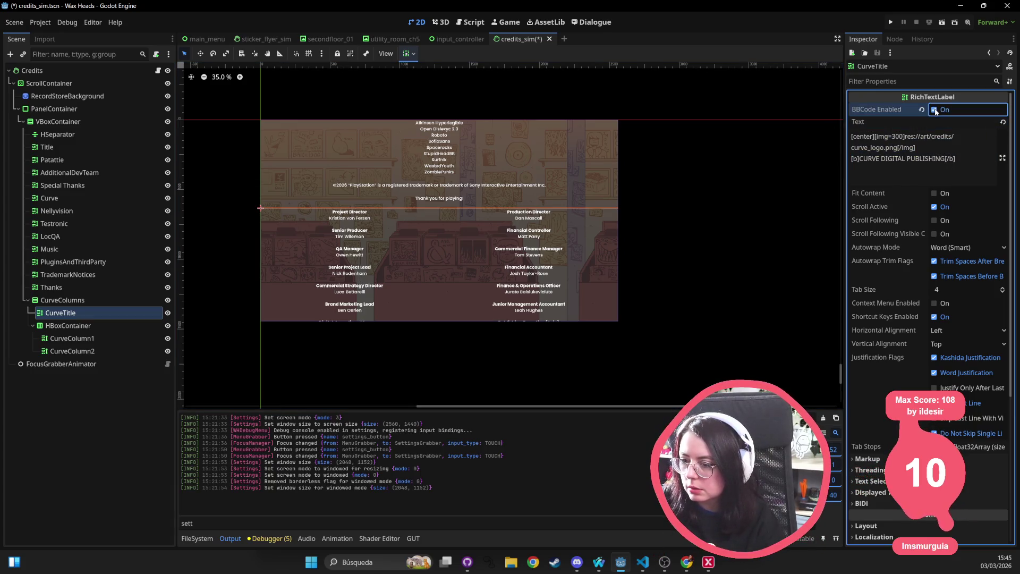
left_click(956, 148)
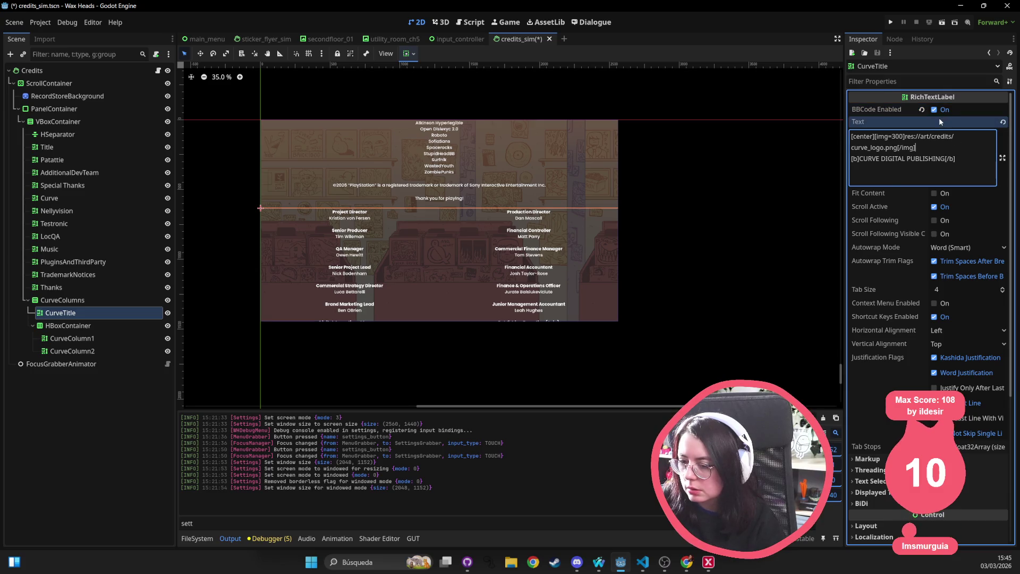
left_click(104, 299)
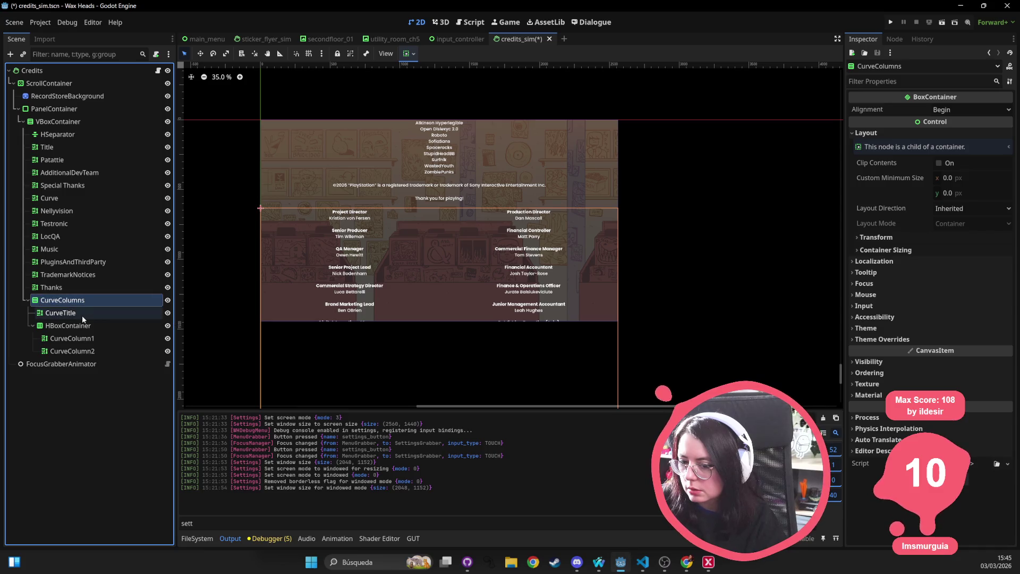
left_click(84, 314)
left_click(93, 326)
left_click(90, 313)
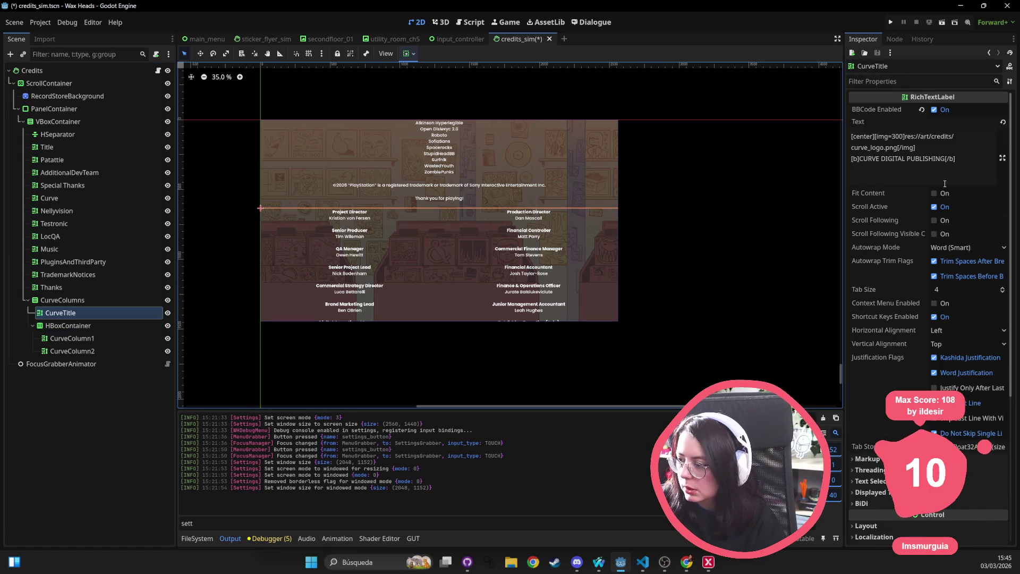
left_click(719, 259)
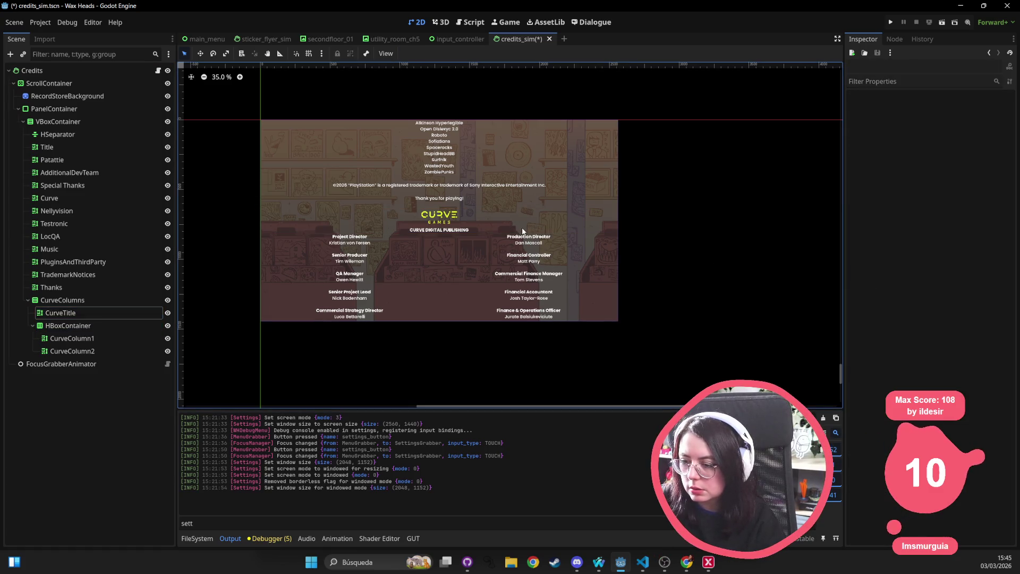
left_click(68, 325)
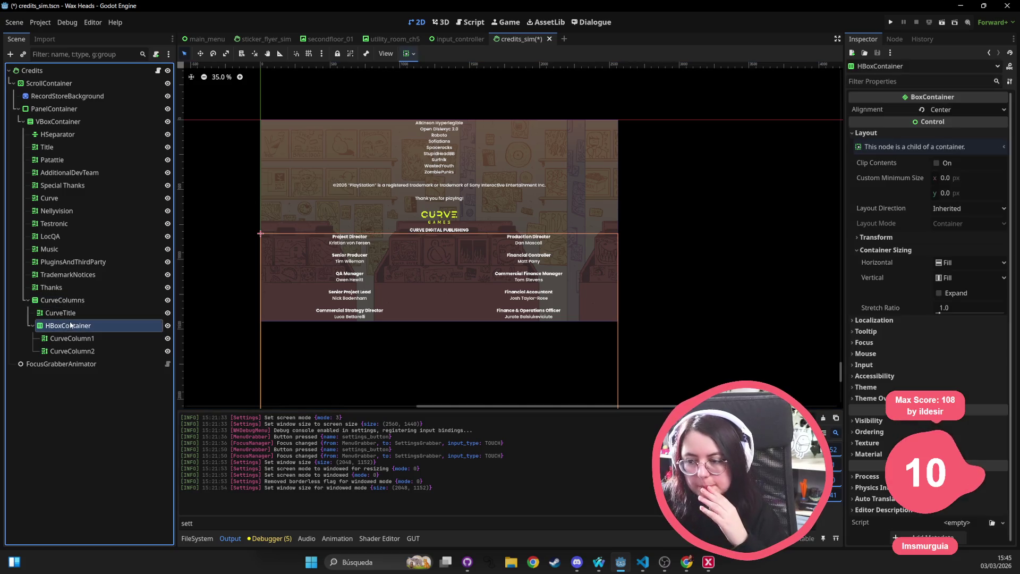
Step: Set the HBoxContainer's horizontal sizing to Shrink Center and its minimum width to 1500 px
left_click(949, 264)
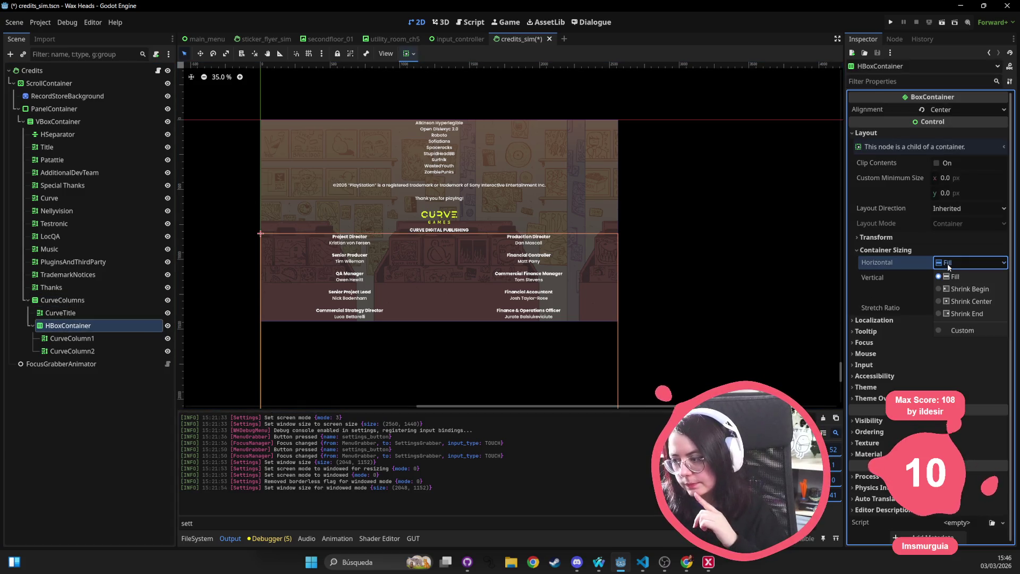
left_click(959, 302)
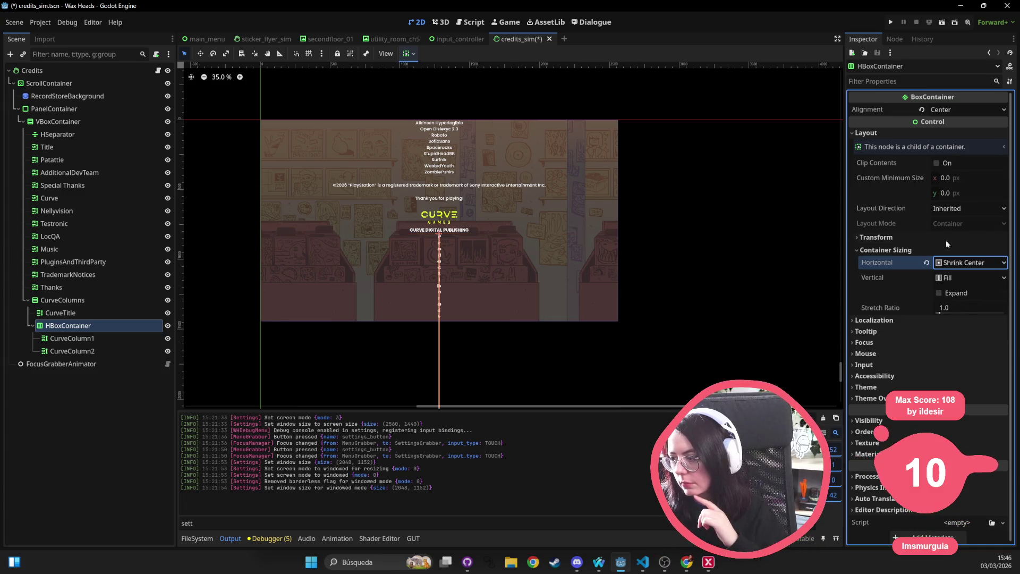
left_click(954, 178)
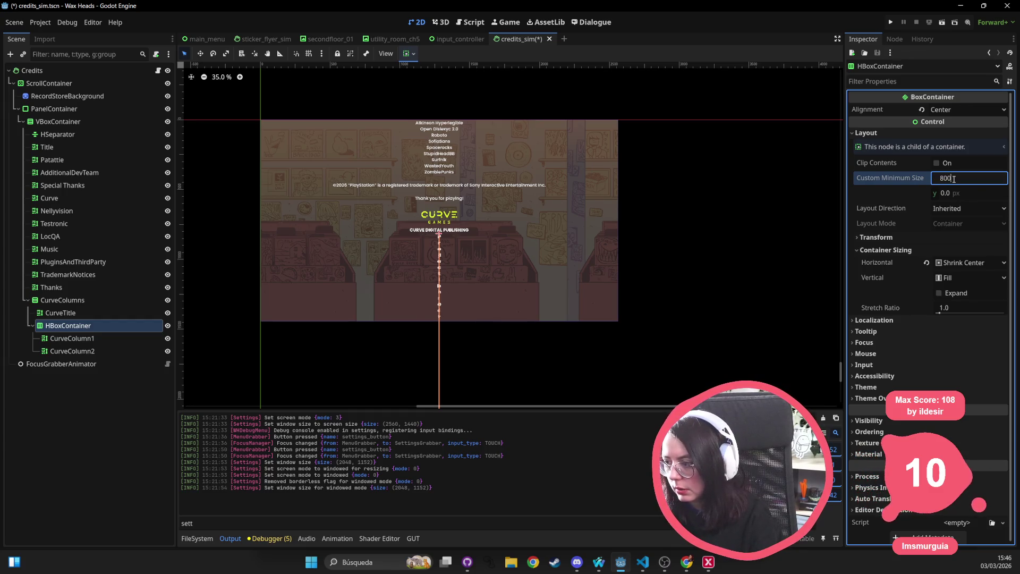
key("Tab")
left_click(955, 178)
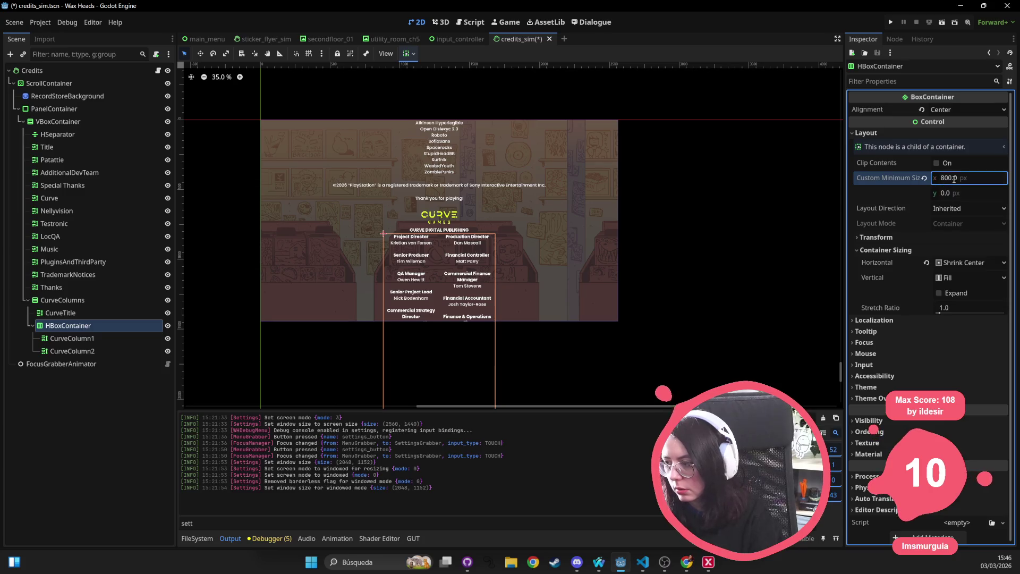
type("0")
key("Return")
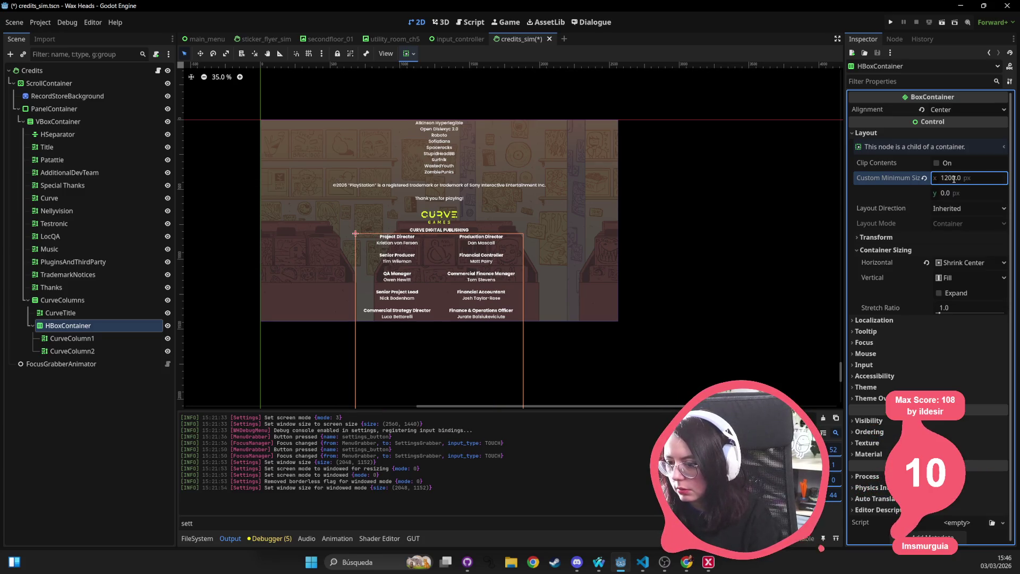
left_click(954, 179)
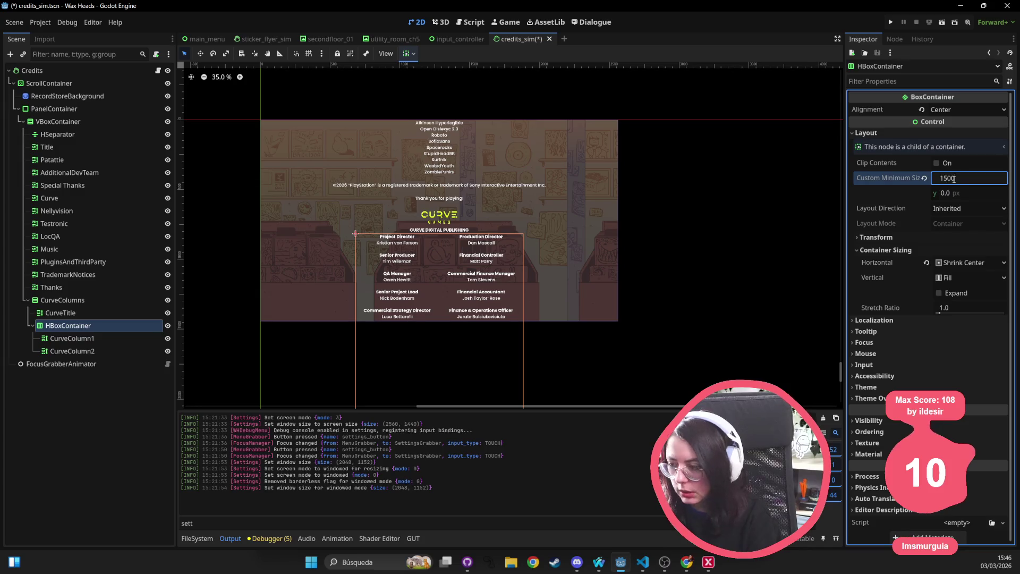
key("Return")
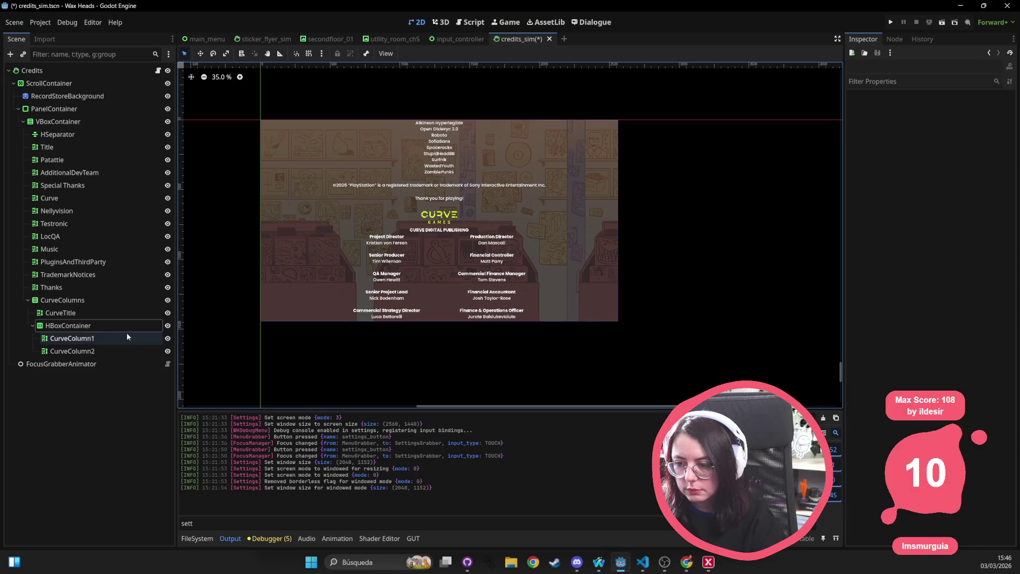
left_click(60, 312)
left_click(72, 326)
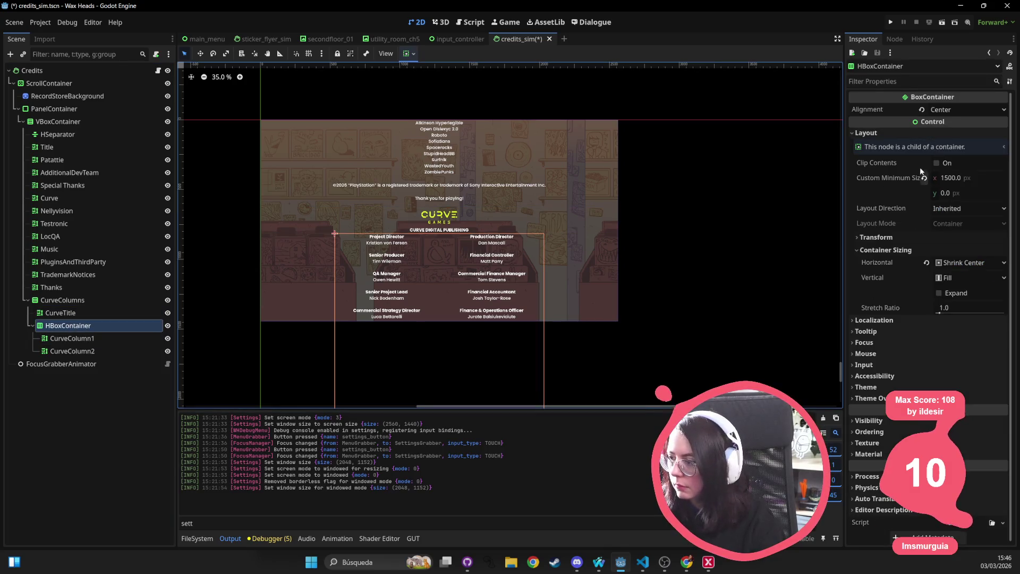
left_click(56, 84)
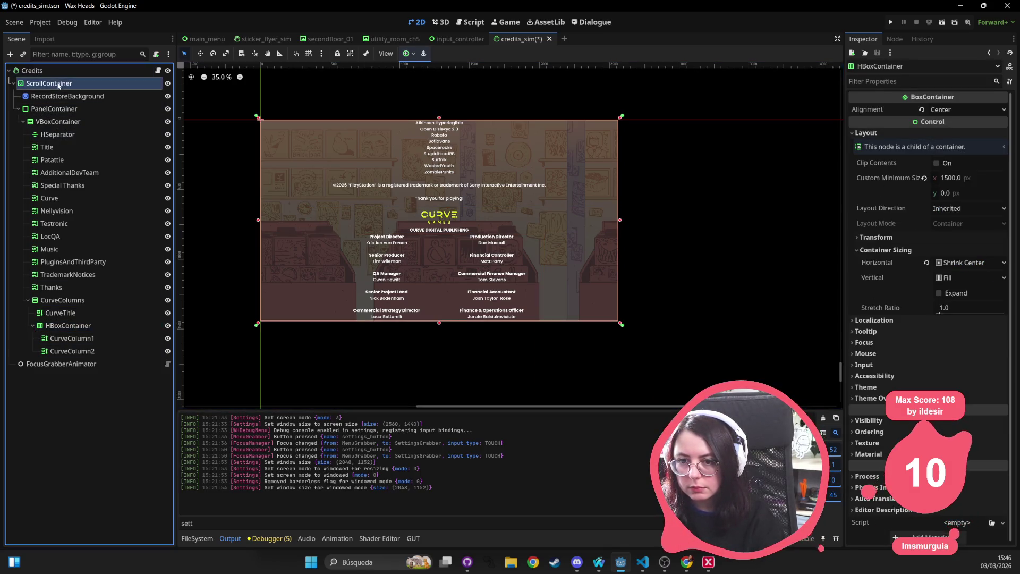
Step: Scroll the credits preview to a 24250 px vertical scroll and launch Snipping Tool
mouse_move(951, 209)
left_mouse_down()
mouse_move(967, 208)
mouse_move(953, 208)
left_mouse_up()
left_click(313, 564)
type("sni")
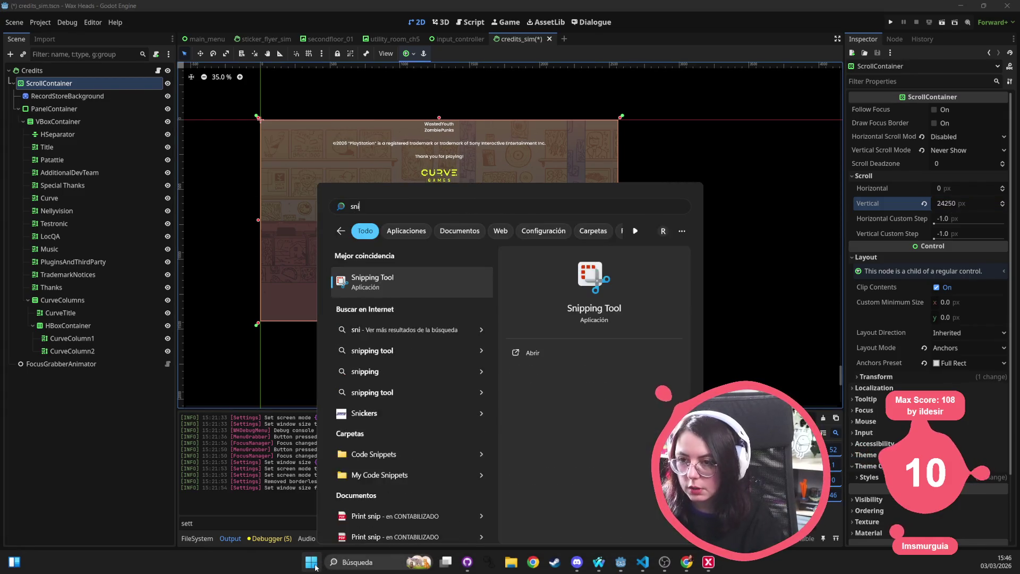
key("Escape")
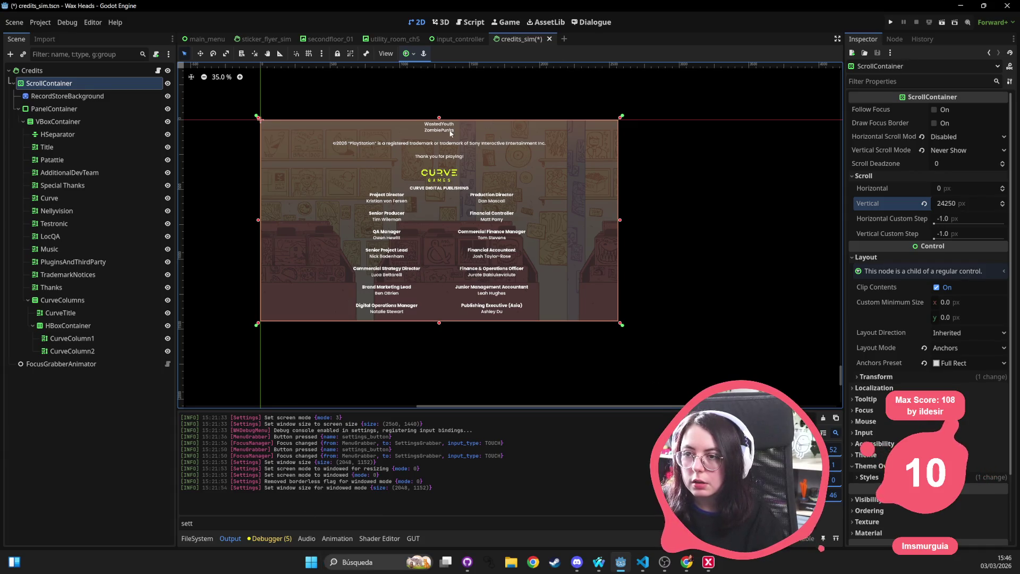
Step: Snip the credits preview area showing the Curve section, then close Snipping Tool
left_click(129, 79)
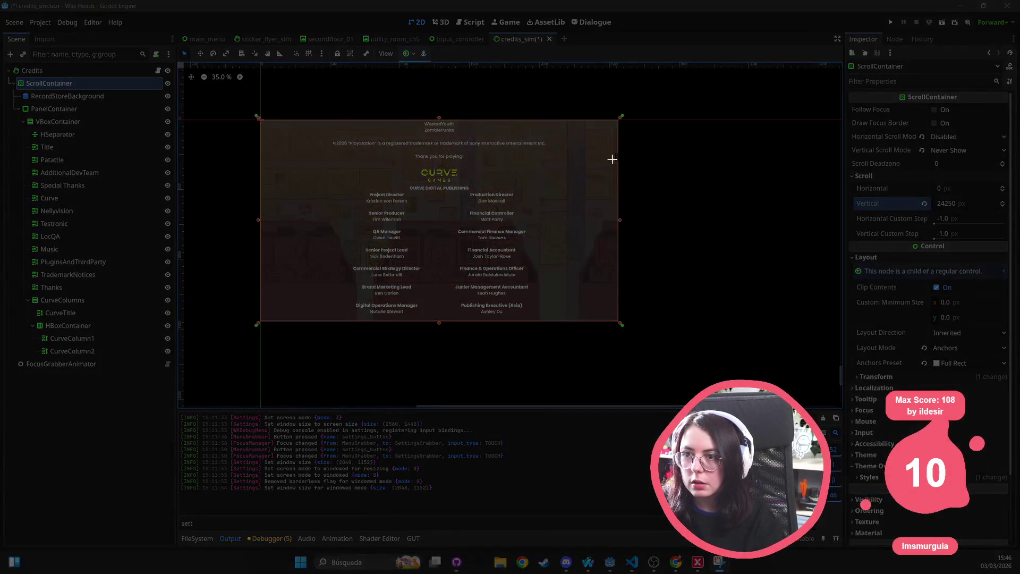
mouse_move(653, 105)
left_mouse_down()
mouse_move(273, 360)
mouse_move(231, 357)
left_mouse_up()
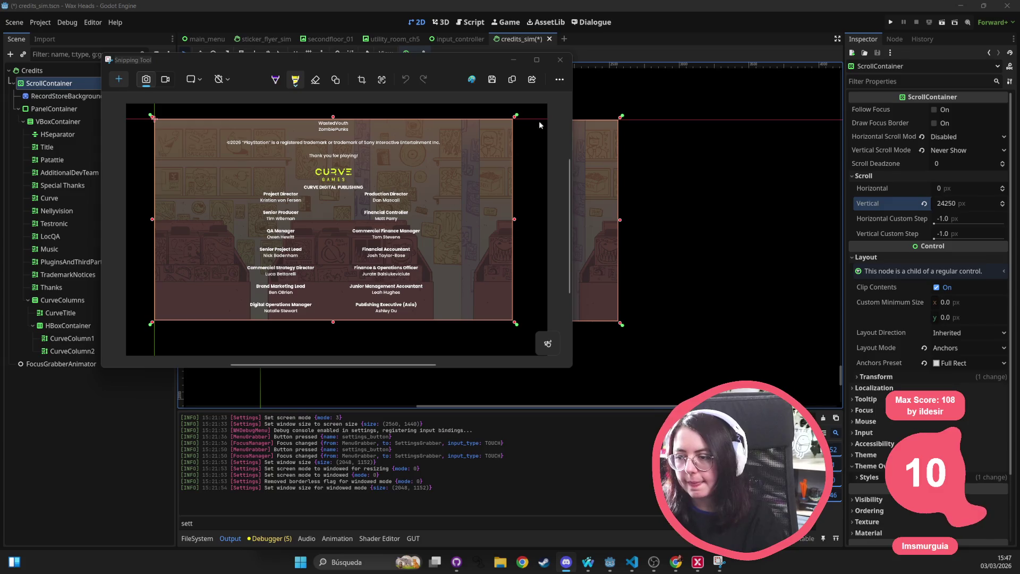
left_click(560, 59)
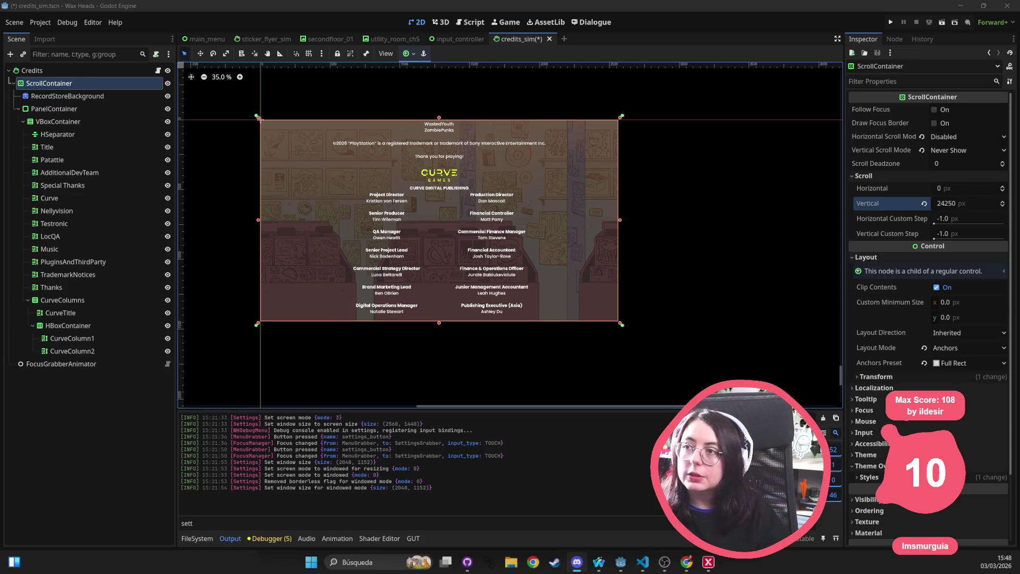
Step: Bring the browser window with the Forbes article to the front
left_click(687, 561)
Step: Maximize Chrome and scan the Forbes article's opening, selecting the header image caption
double_click(490, 231)
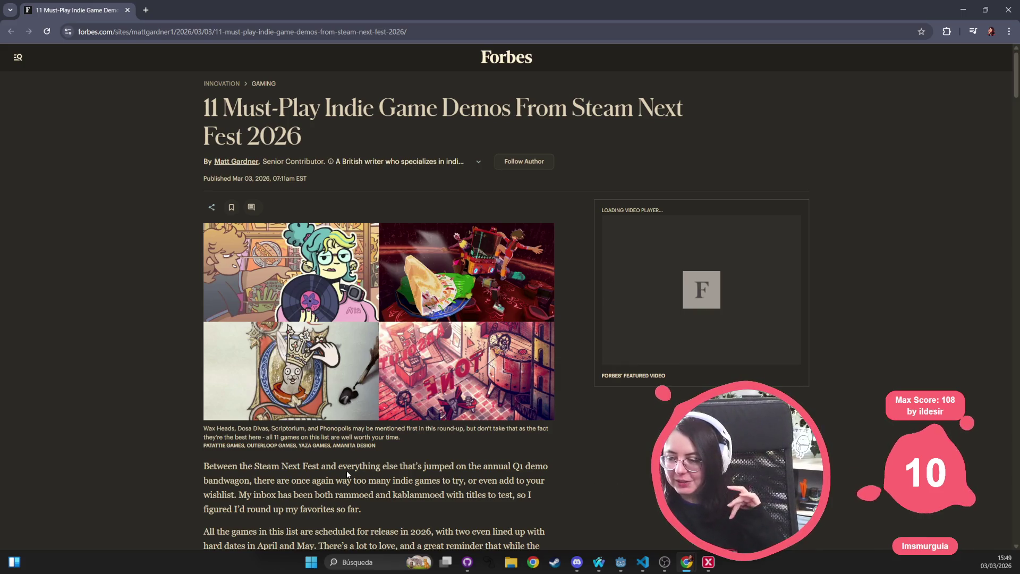
scroll(346, 470, "down", 2)
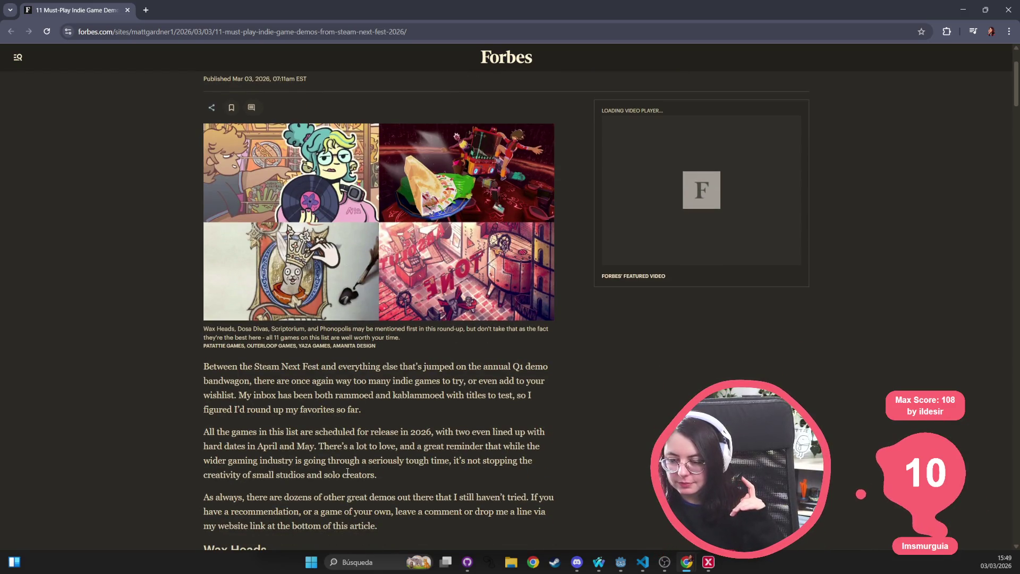
scroll(346, 470, "down", 4)
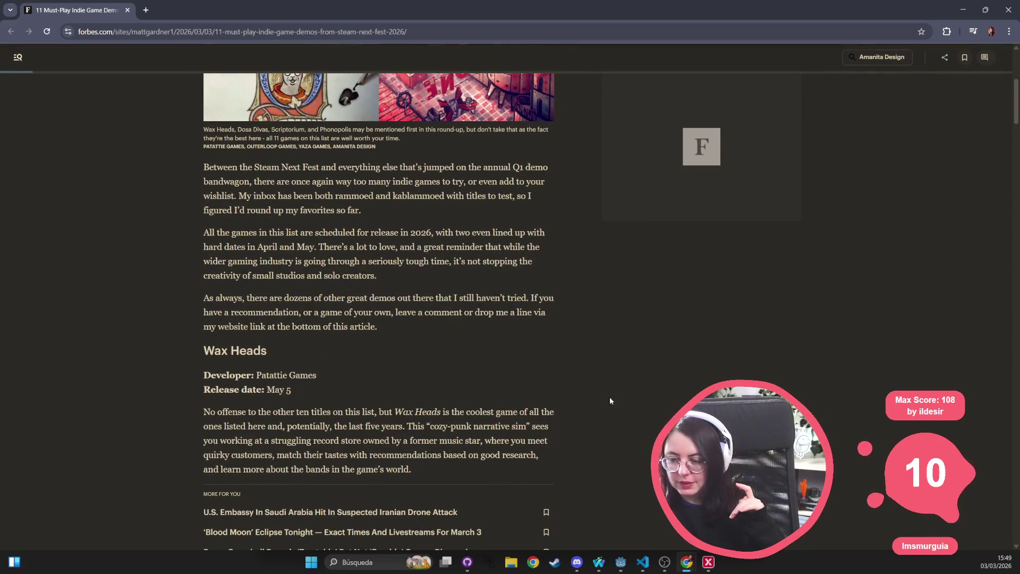
scroll(359, 261, "up", 6)
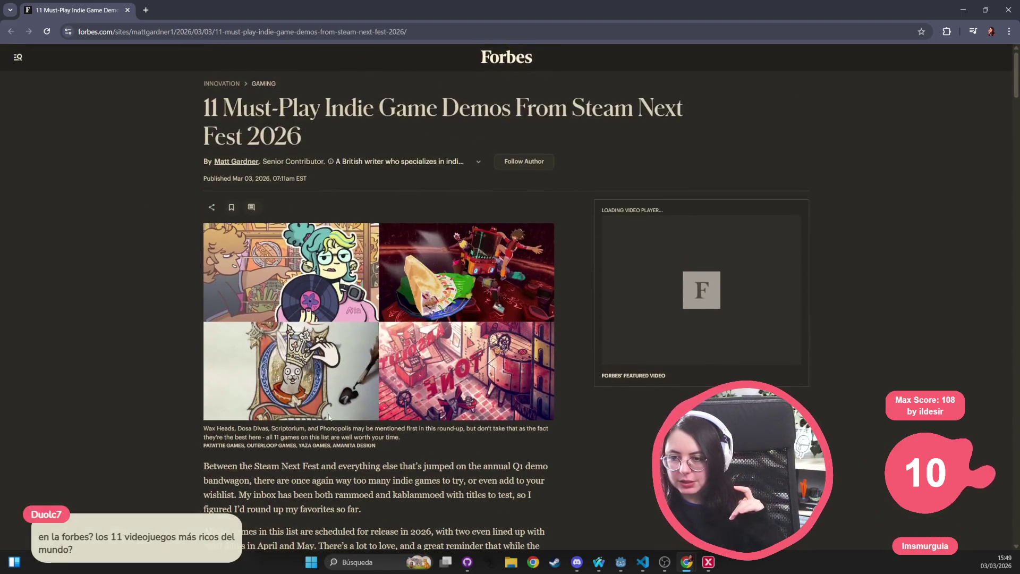
triple_click(214, 428)
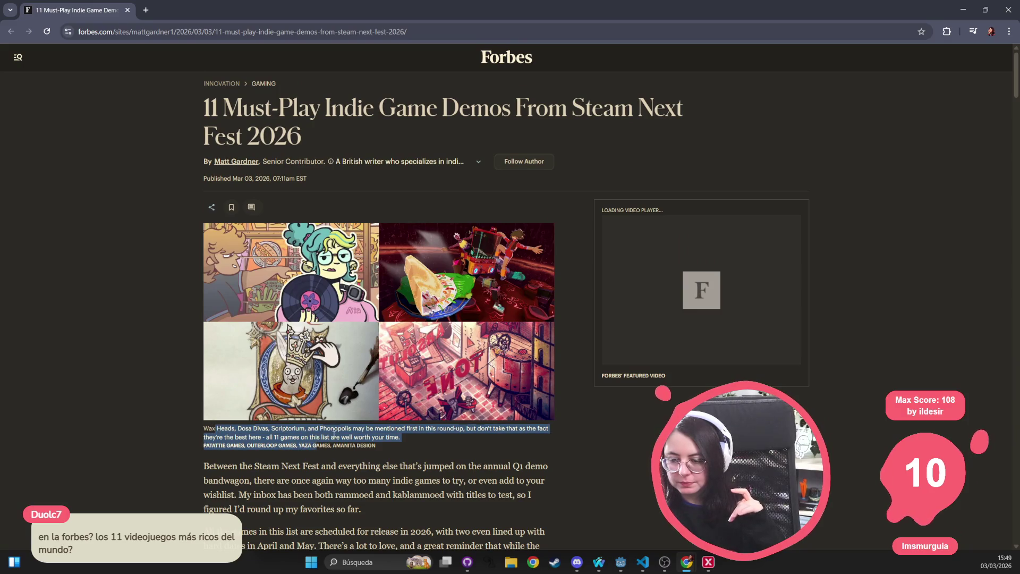
left_click(469, 443)
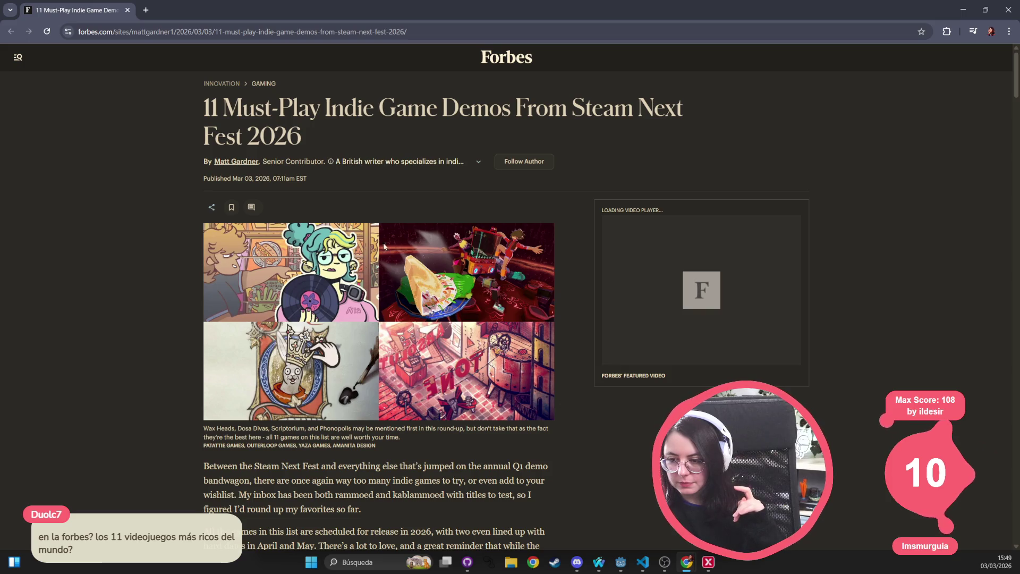
Step: Scroll to Wax Heads and select its description paragraph for reading
scroll(406, 362, "down", 9)
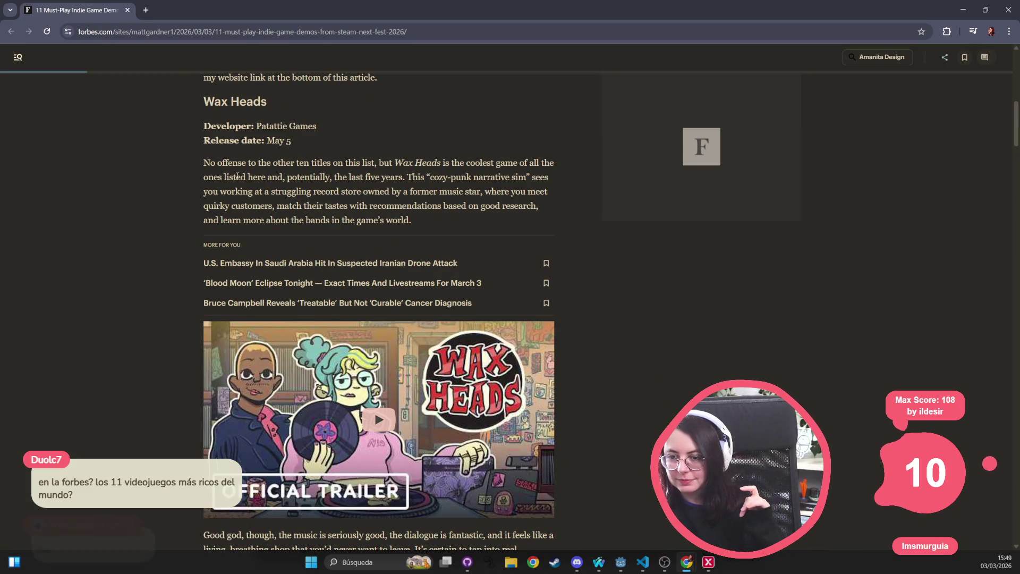
mouse_move(203, 162)
left_mouse_down()
mouse_move(475, 164)
mouse_move(510, 181)
mouse_move(484, 217)
left_mouse_up()
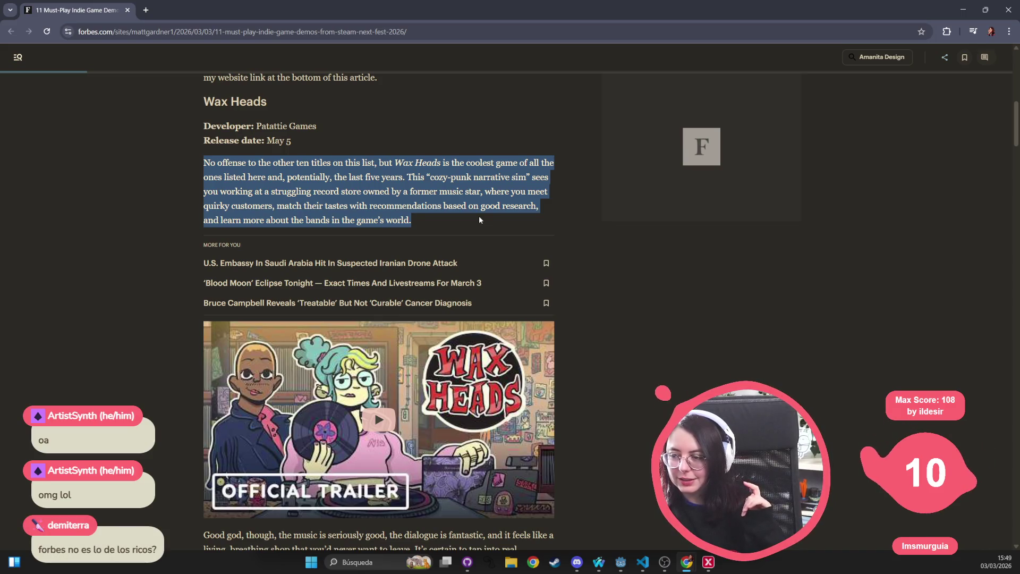
left_click(479, 224)
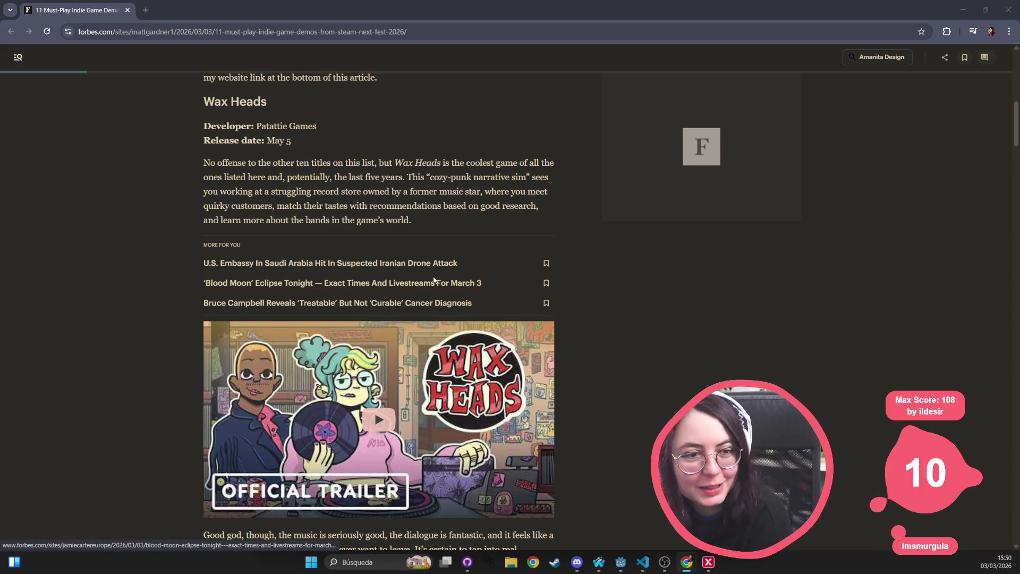
scroll(434, 280, "down", 4)
scroll(433, 281, "down", 15)
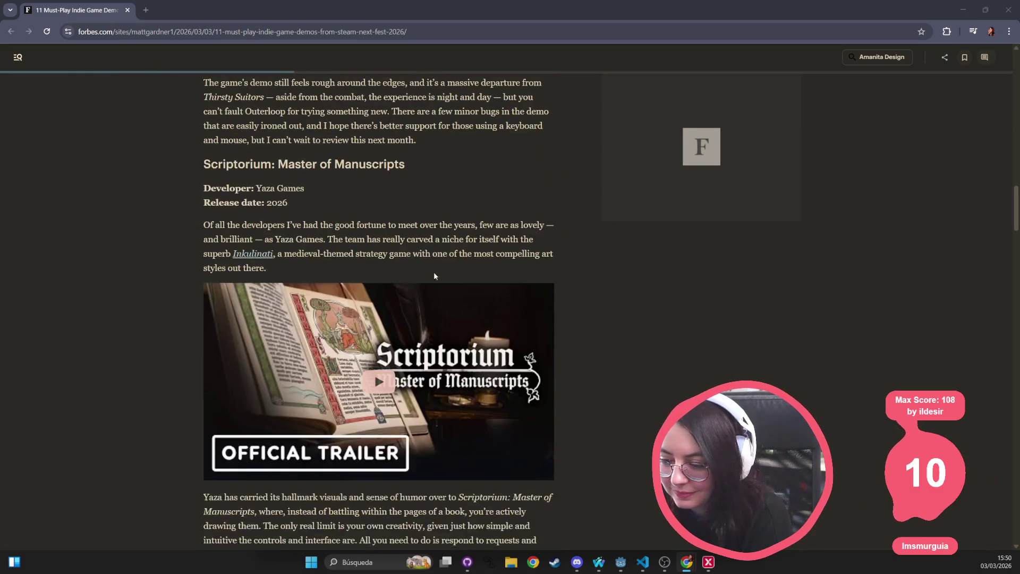
scroll(435, 271, "down", 10)
scroll(395, 216, "up", 20)
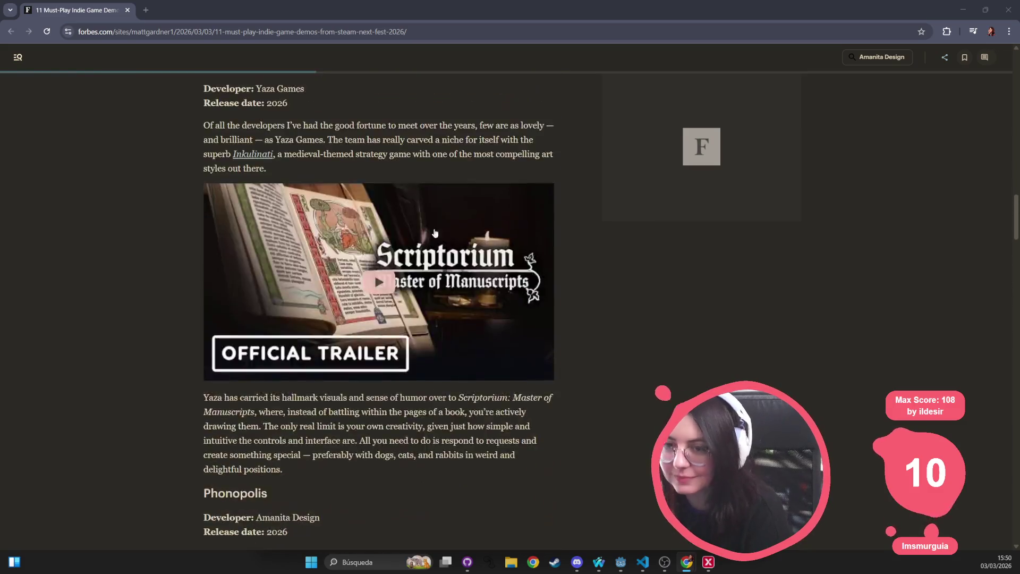
scroll(395, 217, "up", 8)
scroll(395, 216, "down", 2)
scroll(531, 258, "up", 15)
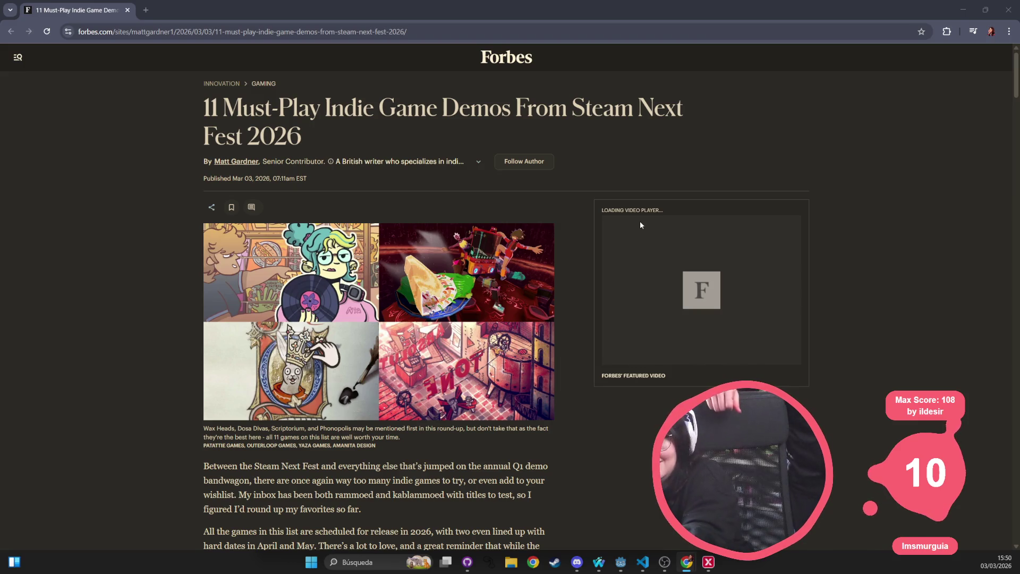
scroll(639, 219, "down", 7)
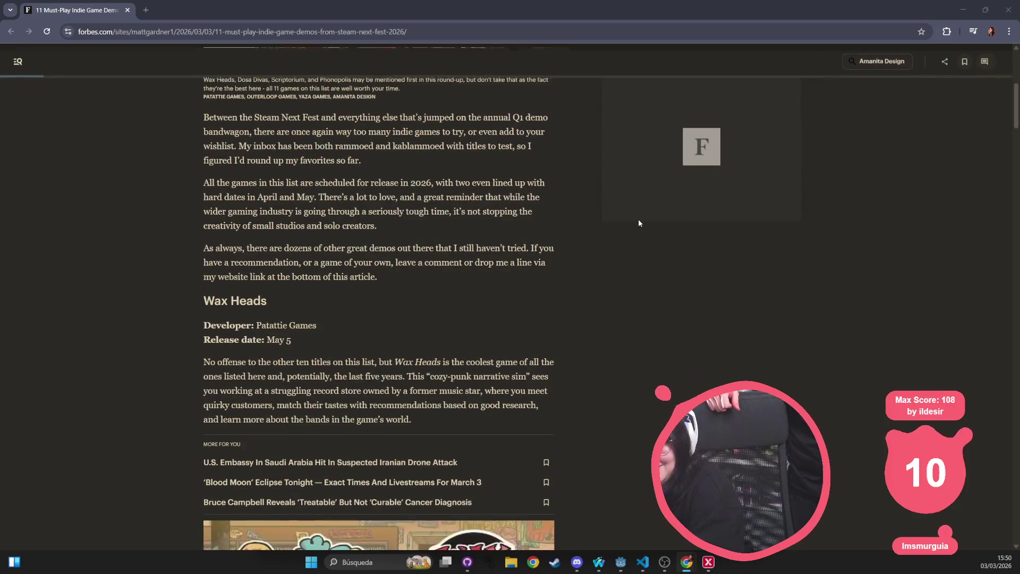
scroll(295, 346, "down", 4)
mouse_move(205, 161)
left_mouse_down()
mouse_move(282, 213)
mouse_move(511, 281)
left_mouse_up()
left_click(529, 279)
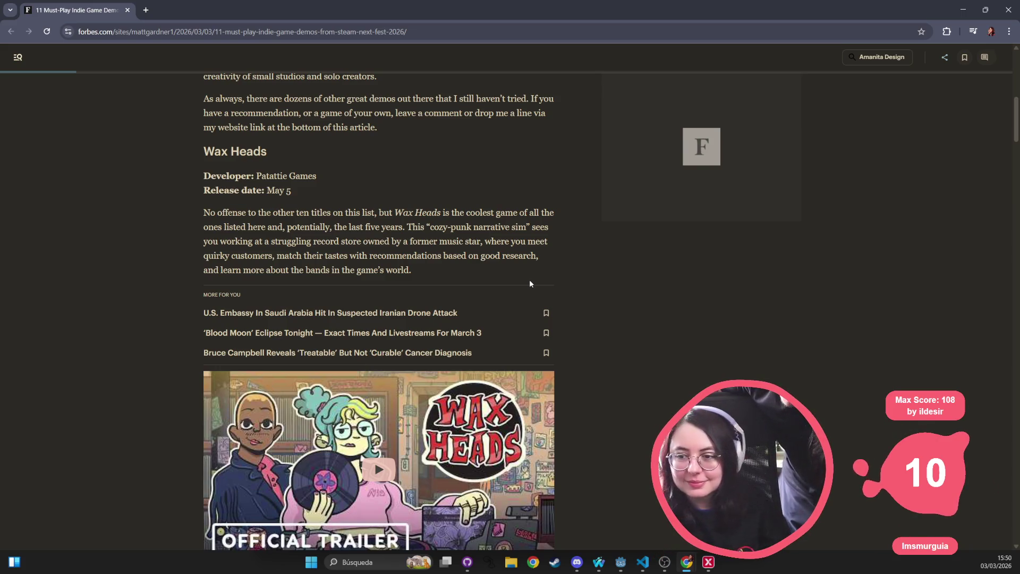
scroll(288, 147, "down", 10)
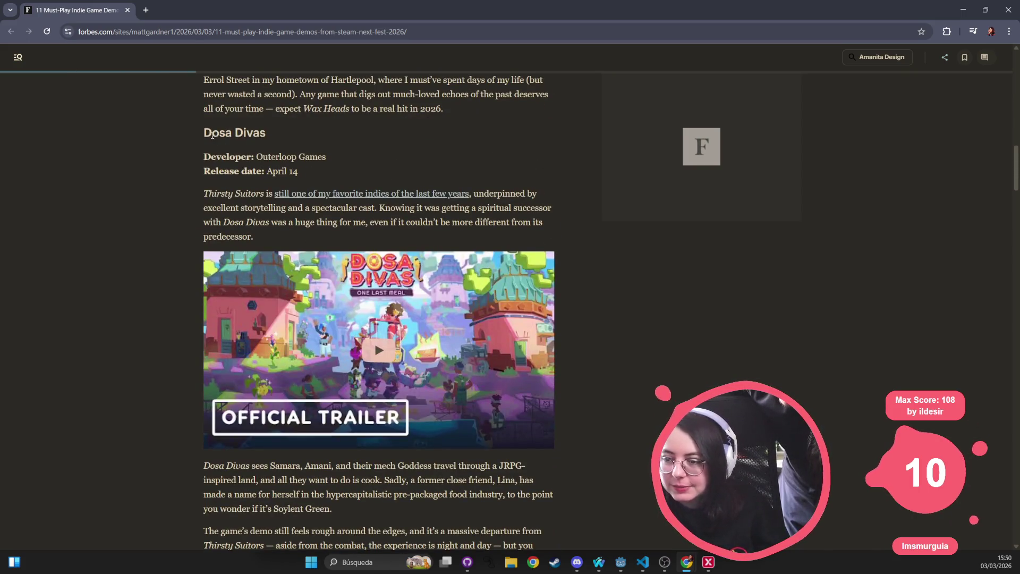
scroll(213, 135, "down", 10)
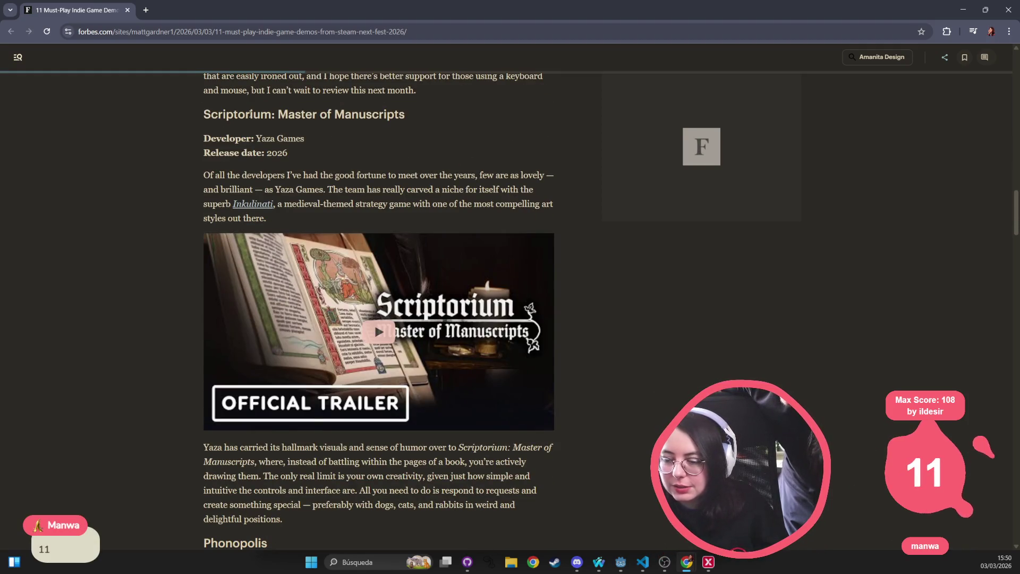
scroll(378, 343, "down", 2)
scroll(377, 340, "down", 7)
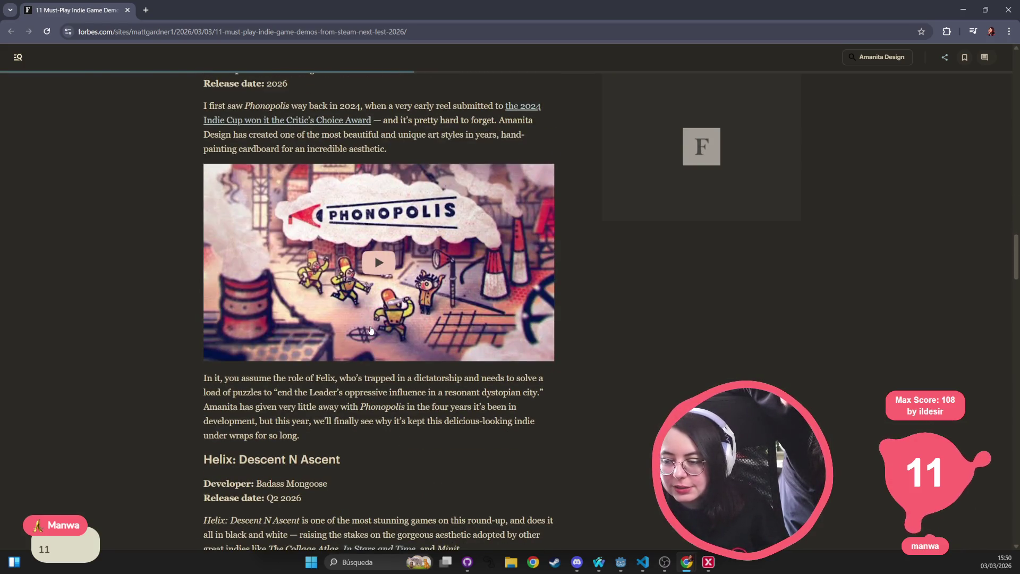
scroll(370, 329, "down", 8)
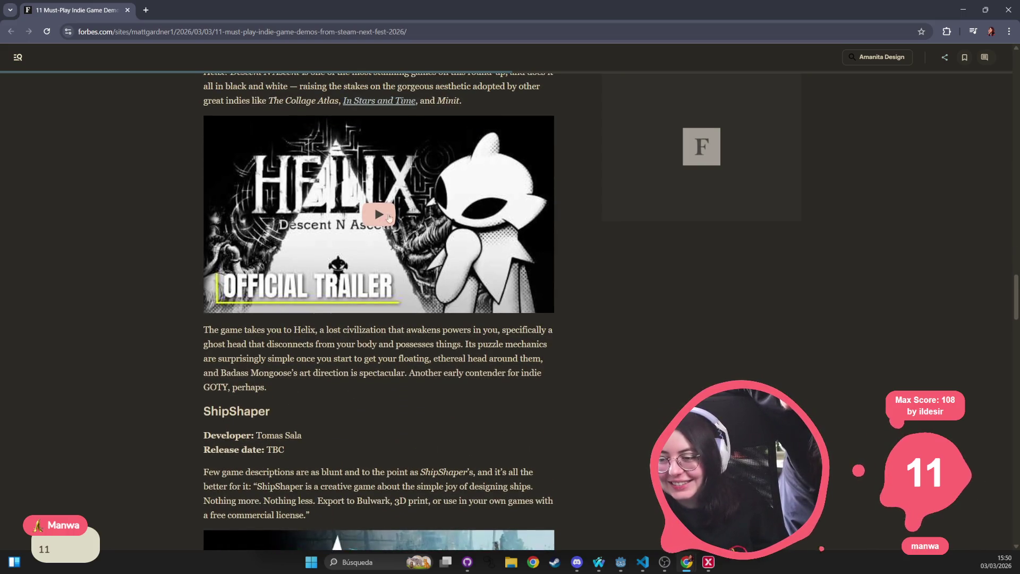
scroll(336, 275, "down", 6)
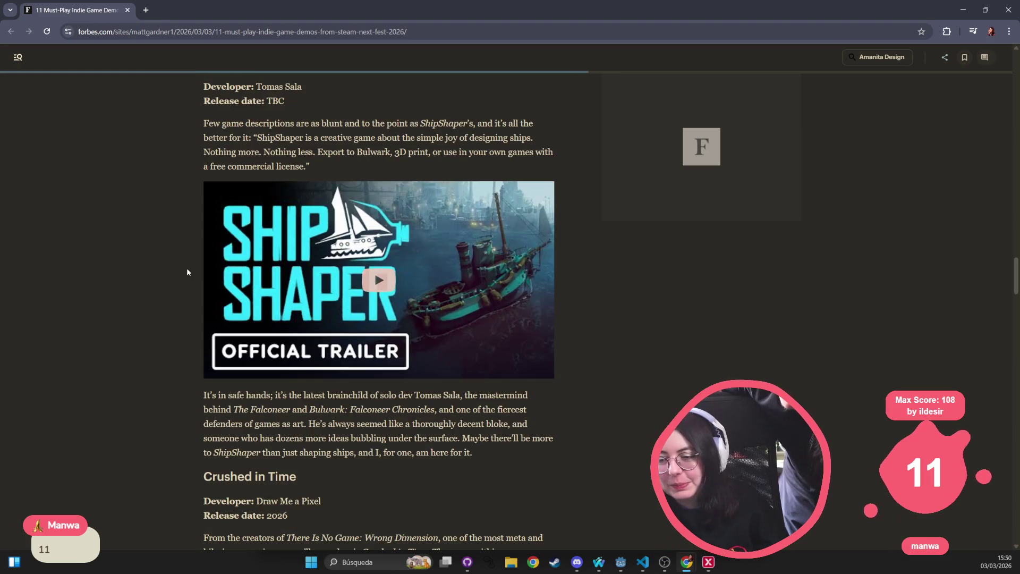
scroll(187, 273, "down", 7)
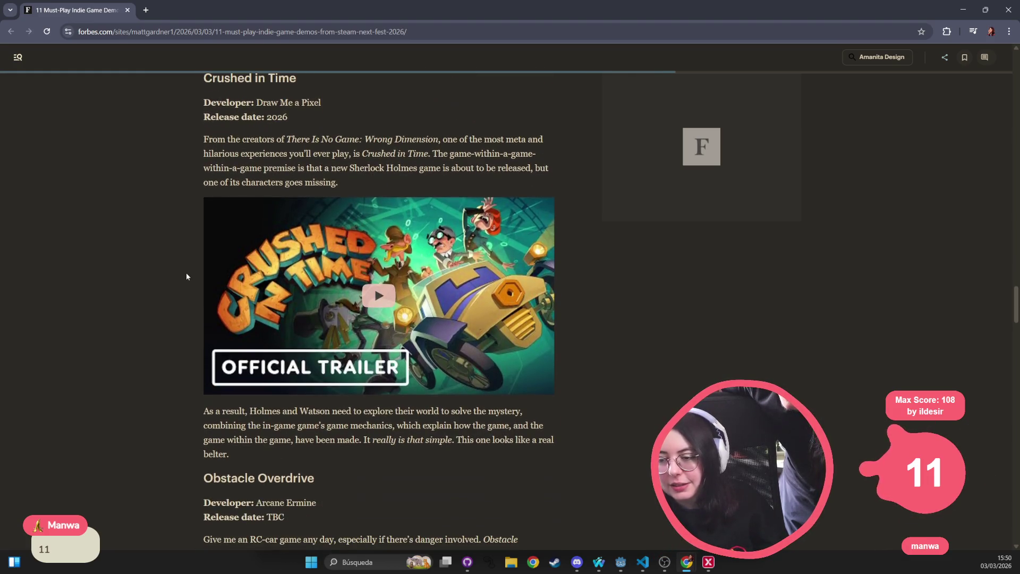
scroll(185, 276, "down", 5)
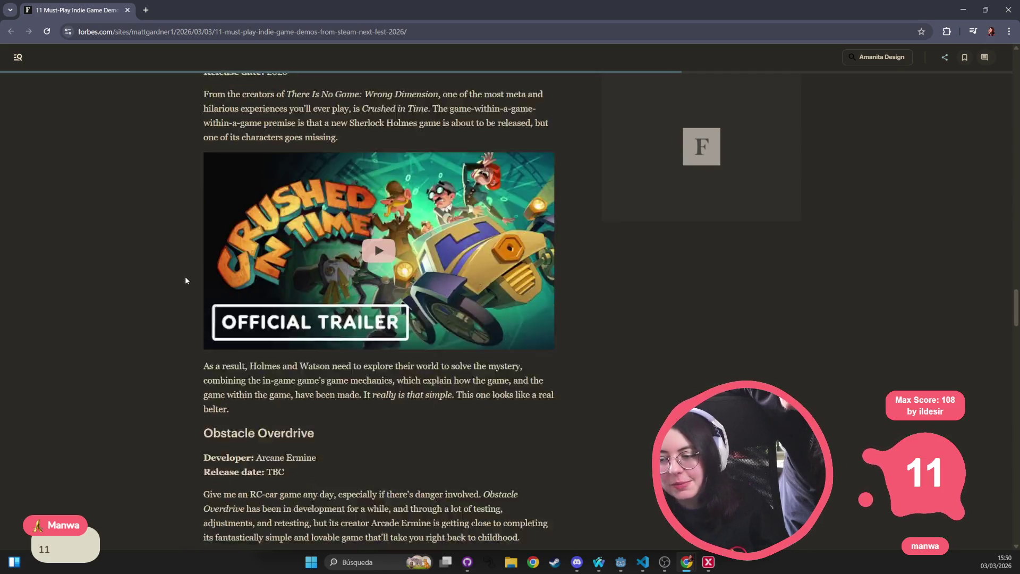
scroll(184, 283, "down", 3)
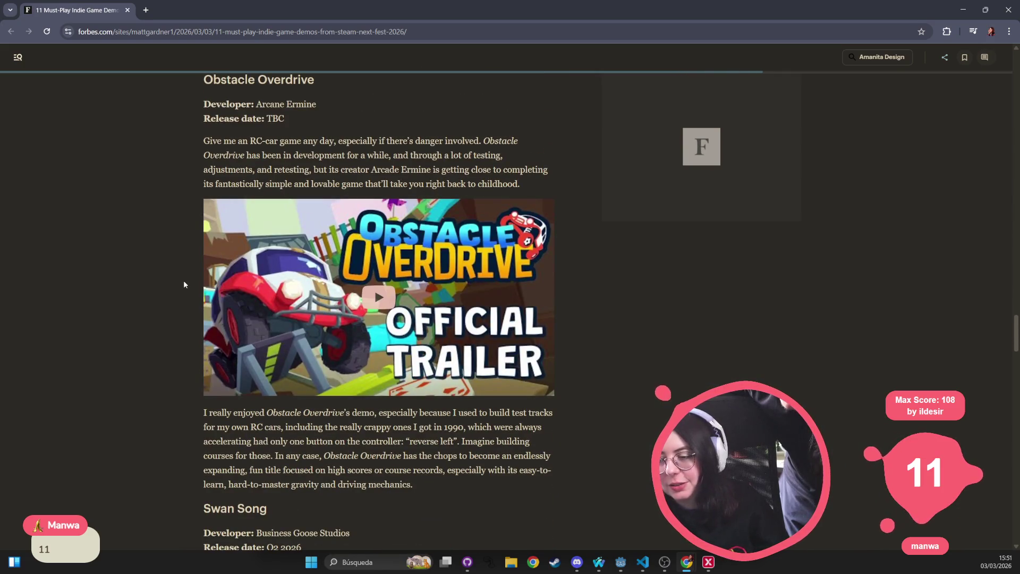
scroll(183, 287, "down", 8)
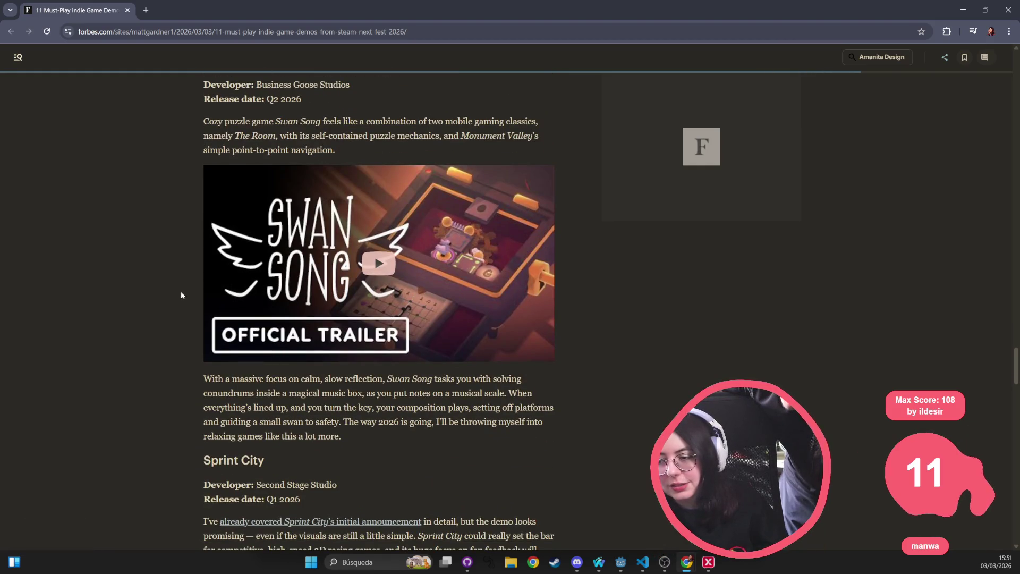
scroll(181, 293, "down", 7)
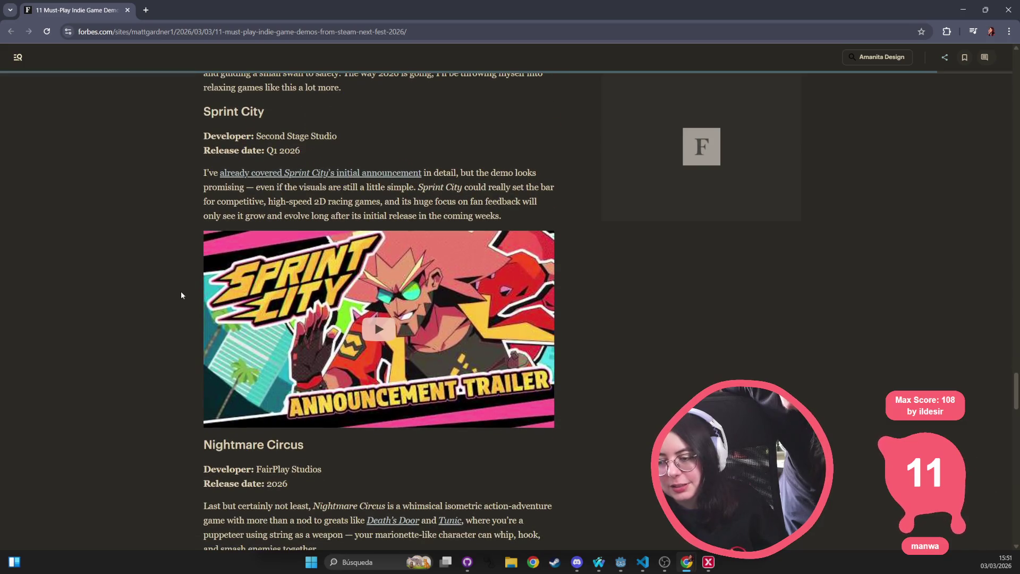
scroll(180, 297, "down", 8)
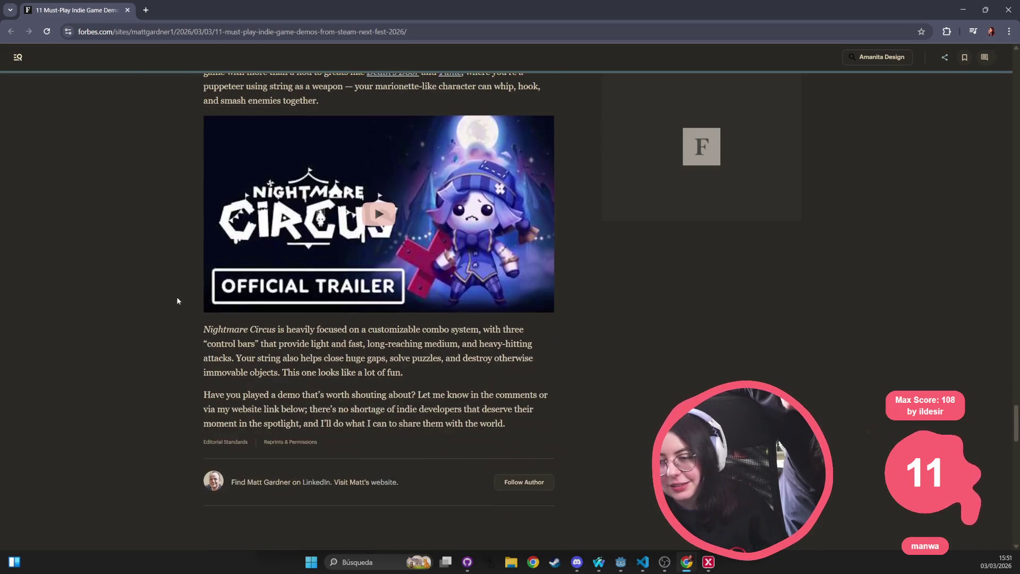
scroll(177, 301, "down", 5)
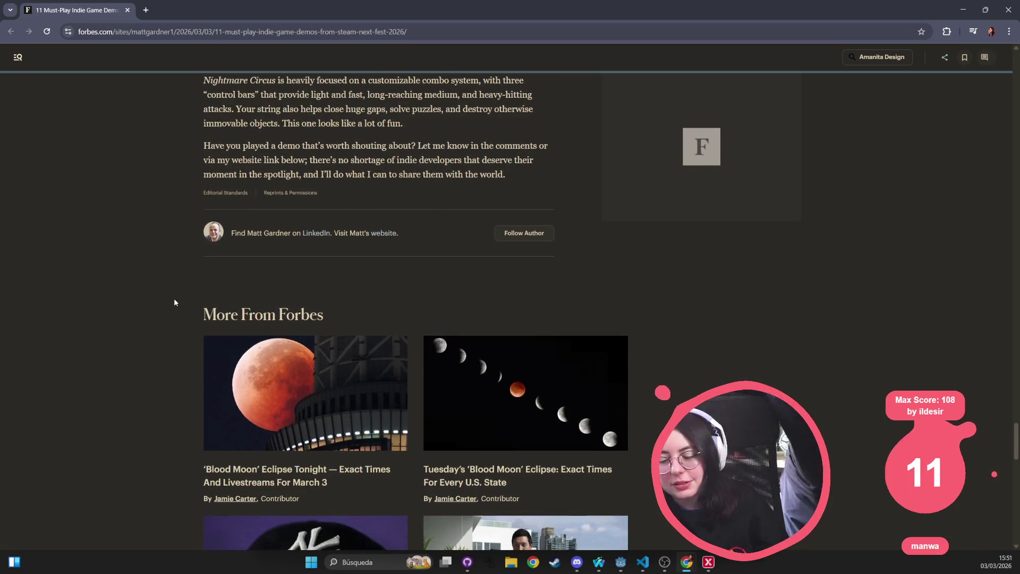
key("Home")
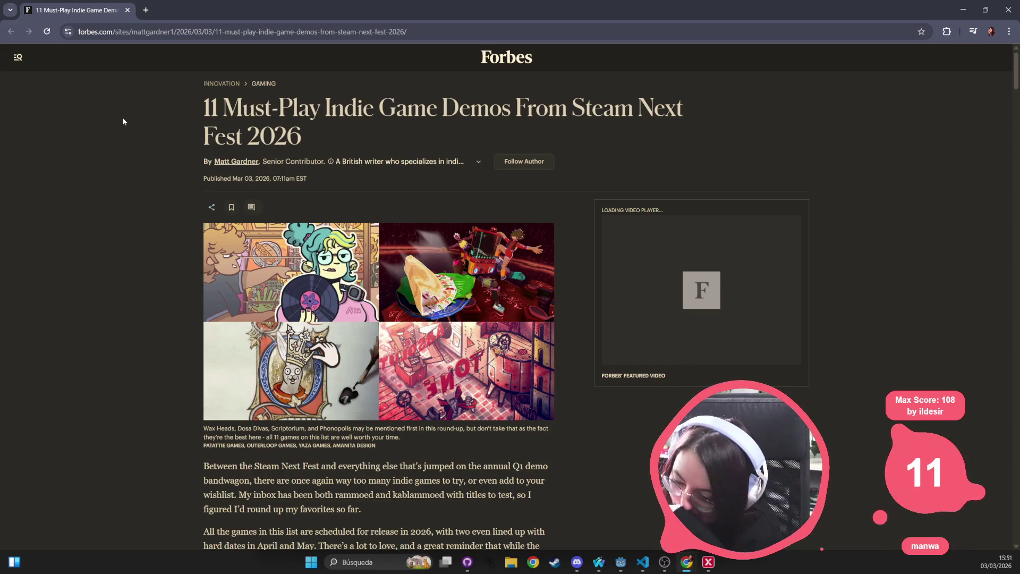
scroll(276, 366, "down", 4)
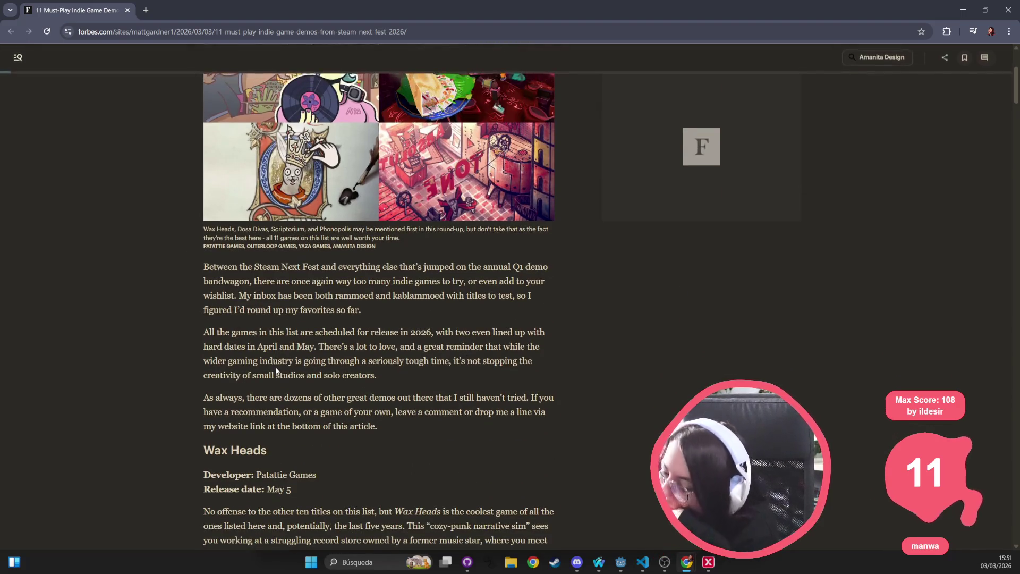
scroll(275, 366, "down", 2)
left_click_drag(322, 374, 255, 379)
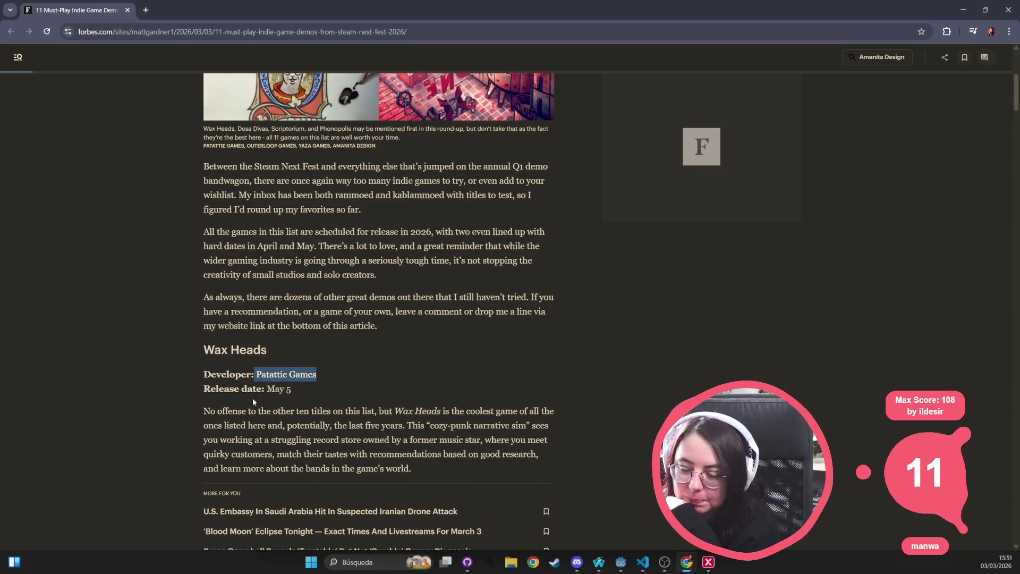
scroll(254, 400, "down", 6)
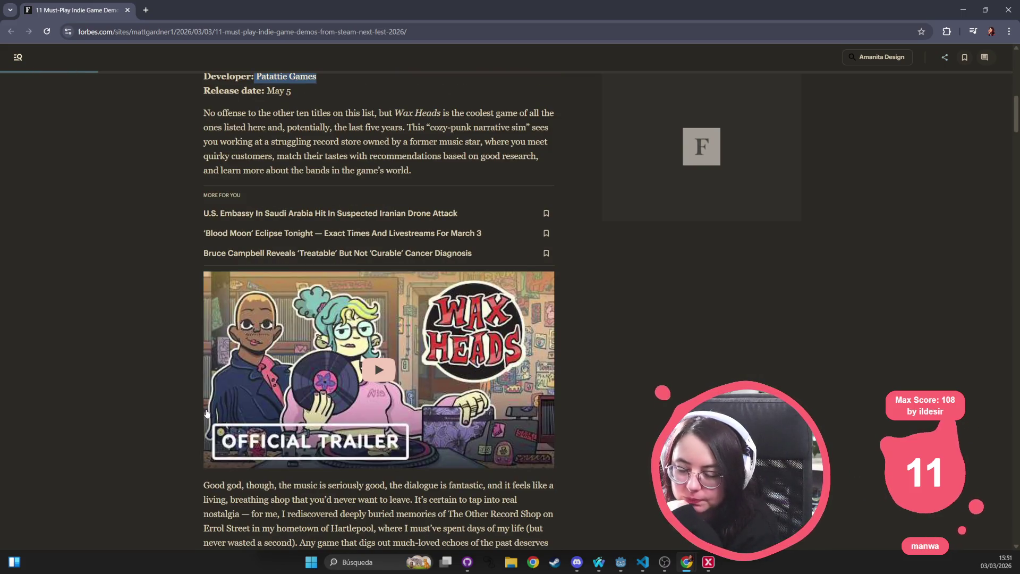
scroll(207, 413, "down", 4)
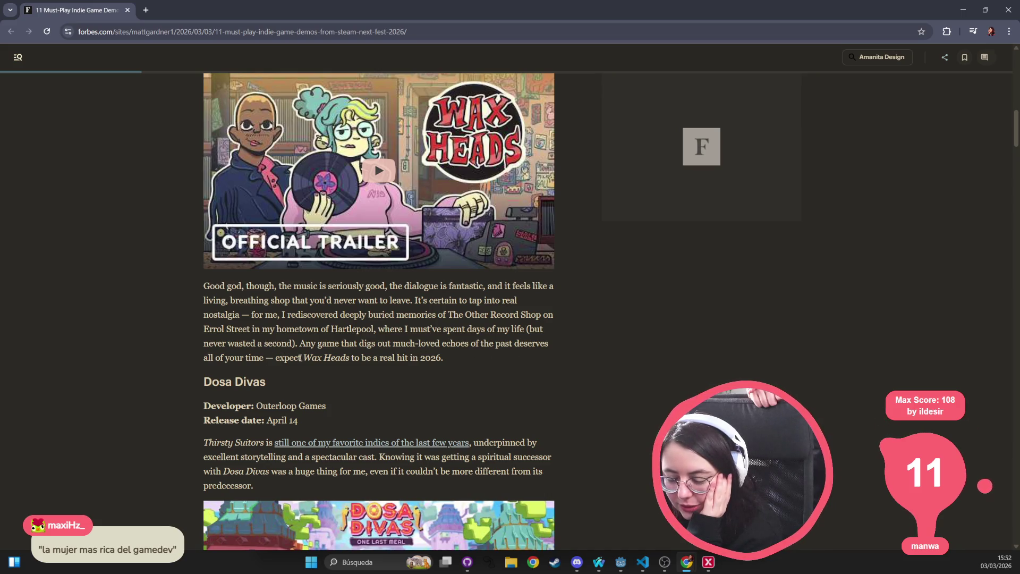
mouse_move(454, 359)
left_mouse_down()
mouse_move(198, 313)
mouse_move(201, 284)
left_mouse_up()
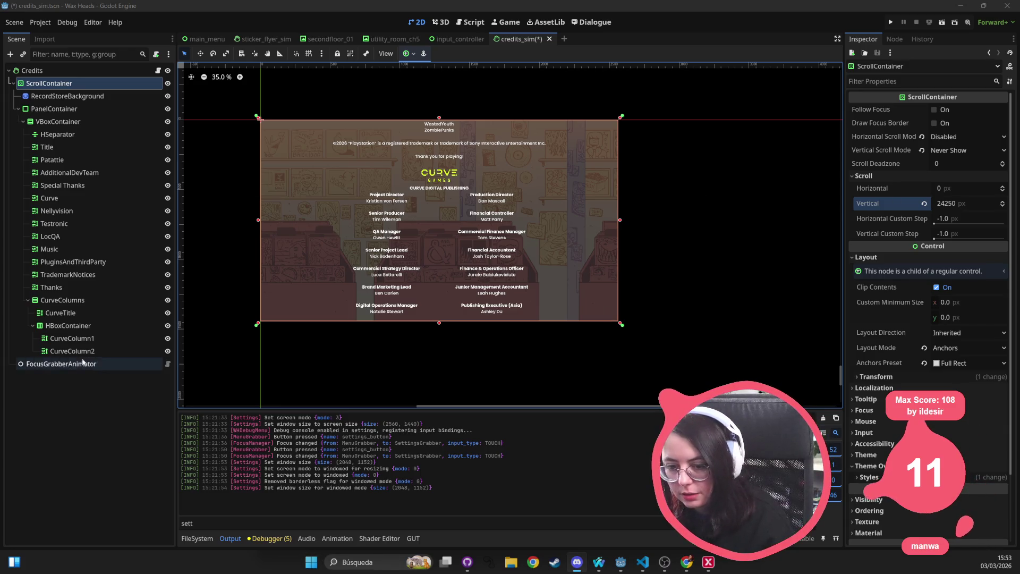
Step: Inspect CurveColumns and its HBoxContainer's width and sizing, then snip the Godot editor area
left_click(85, 300)
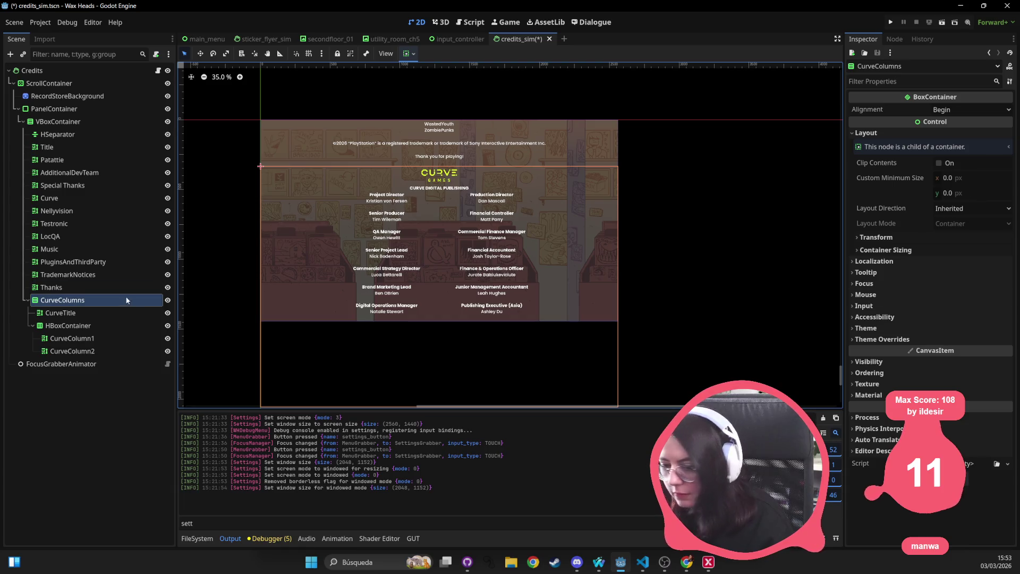
left_click(63, 329)
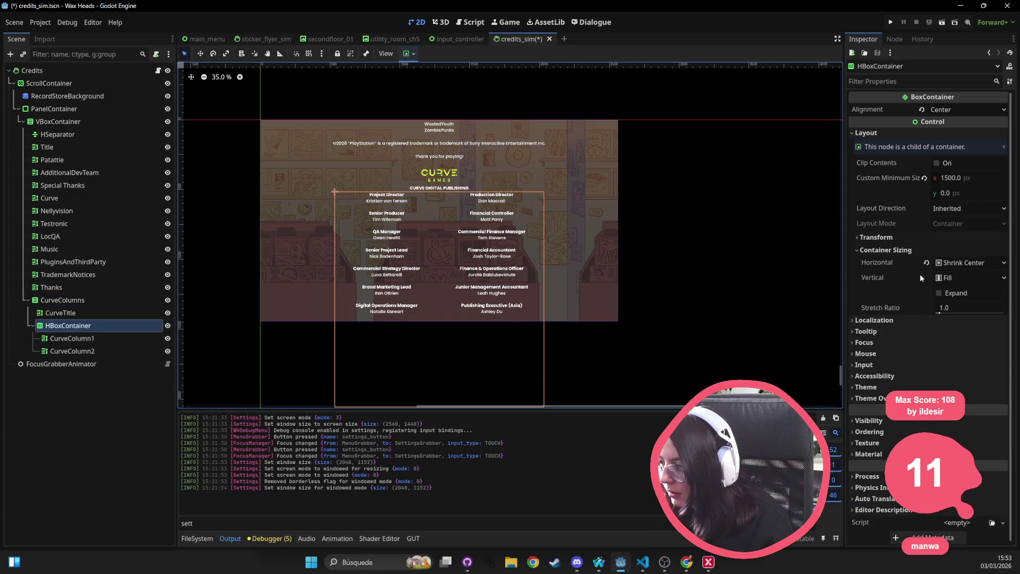
left_click(311, 562)
type("sni")
key("Return")
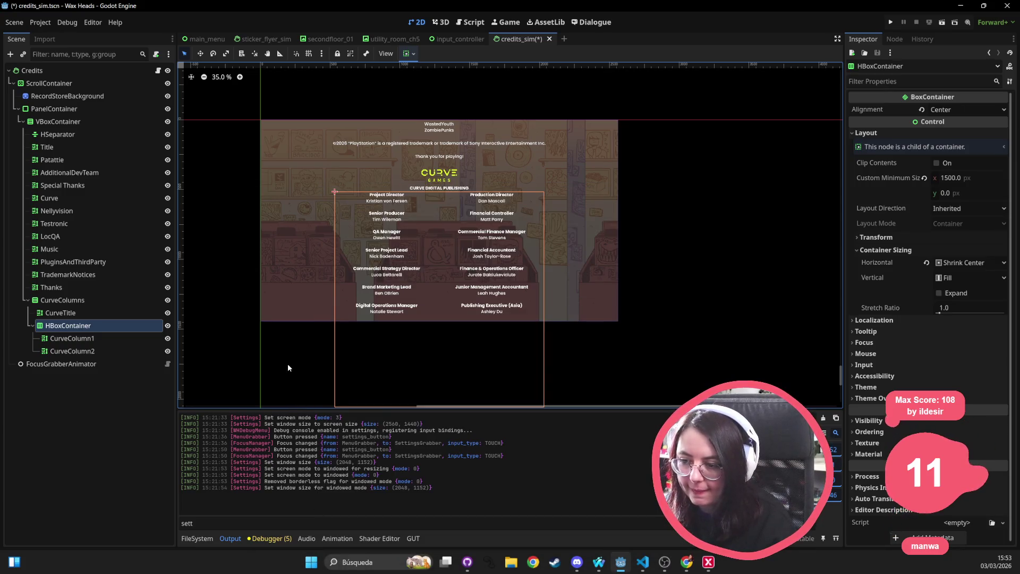
left_click(124, 64)
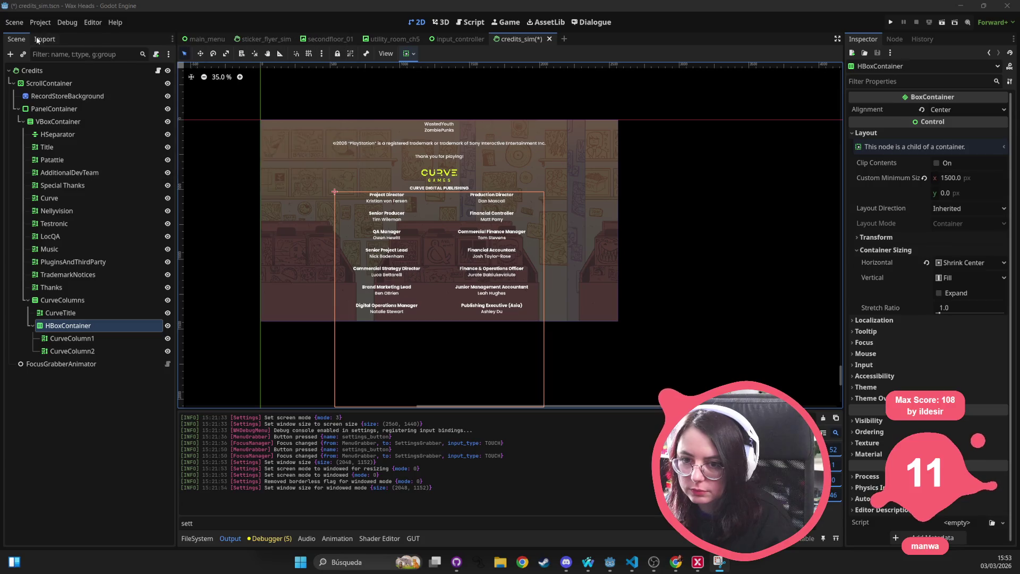
left_click_drag(4, 10, 170, 83)
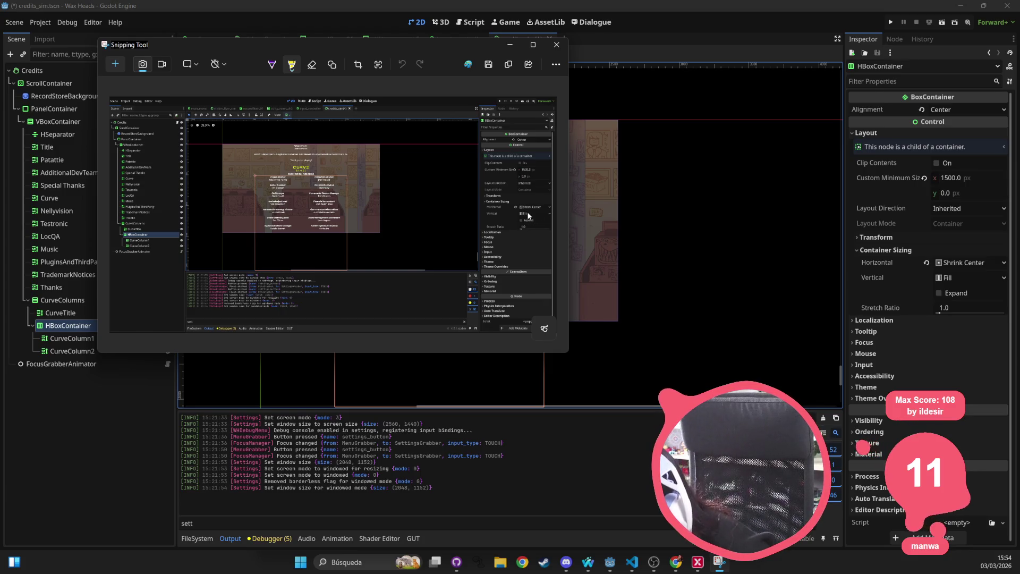
Step: Highlight 1500.0 px in the snip, copy the image, and close Snipping Tool
mouse_move(535, 170)
left_mouse_down()
mouse_move(513, 171)
mouse_move(526, 171)
left_mouse_up()
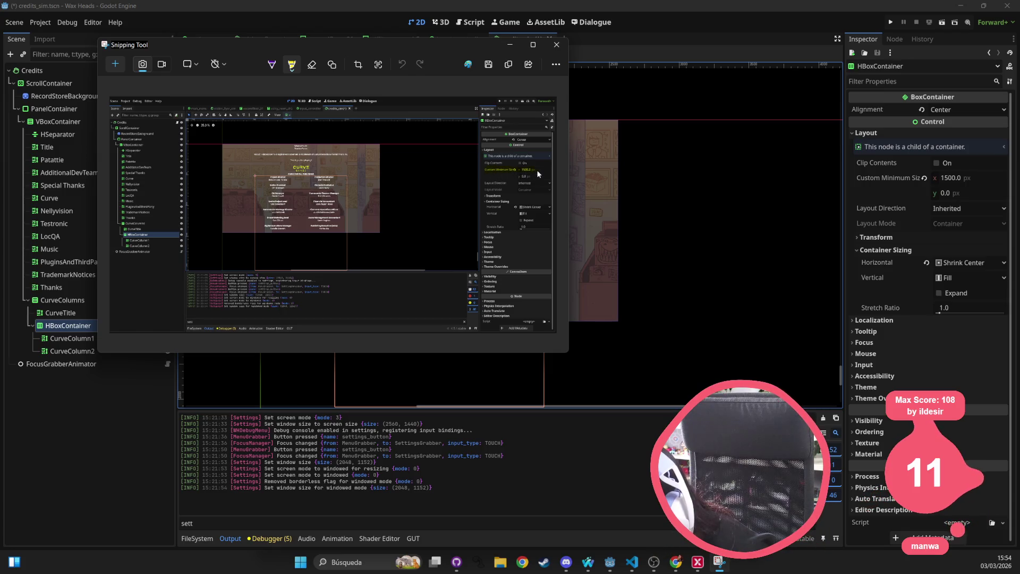
left_click(508, 64)
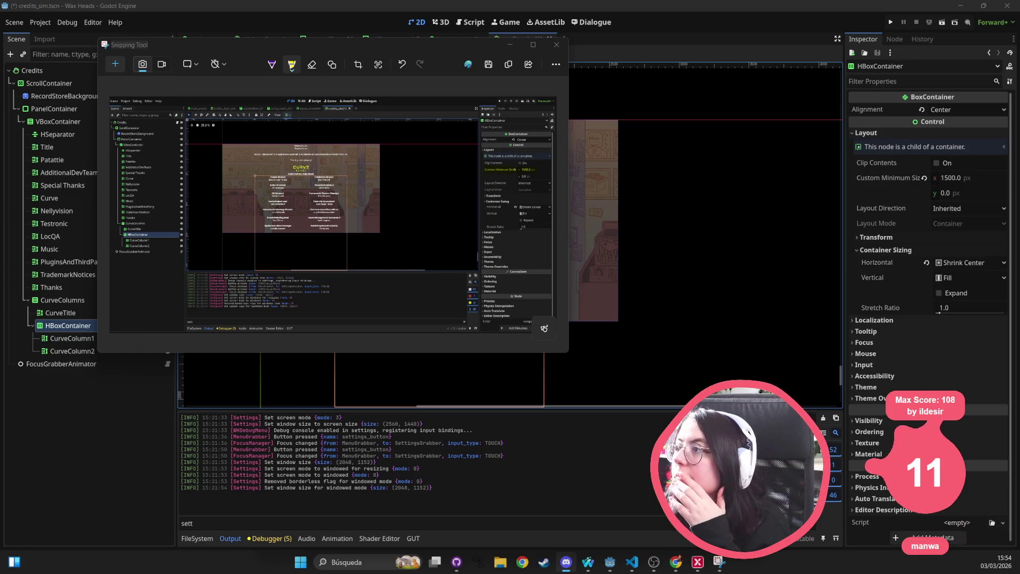
left_click(566, 47)
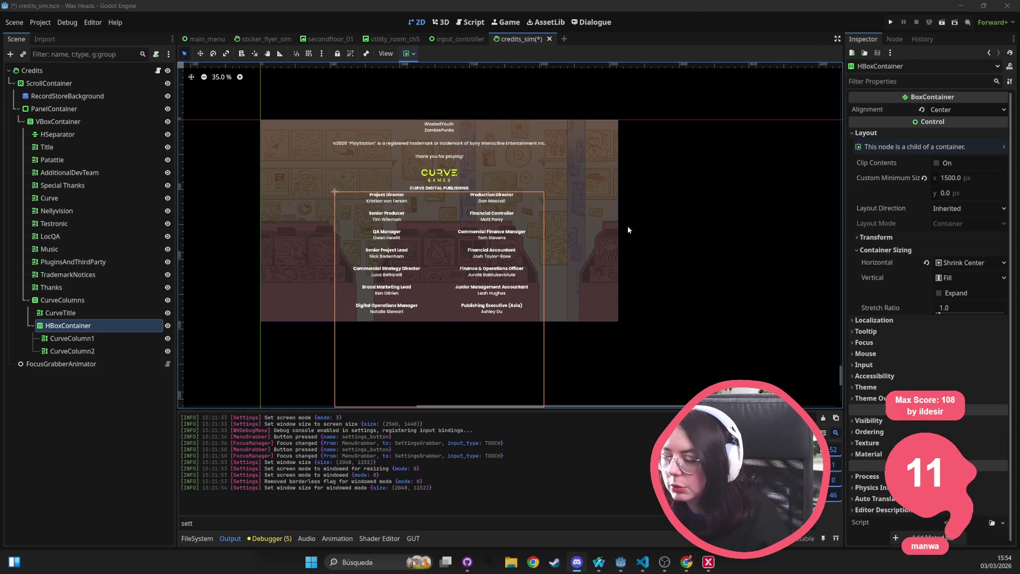
left_click_drag(411, 269, 444, 237)
Step: In GitHub Desktop, write a commit summary about the columns example on credits for a teammate
left_click(474, 566)
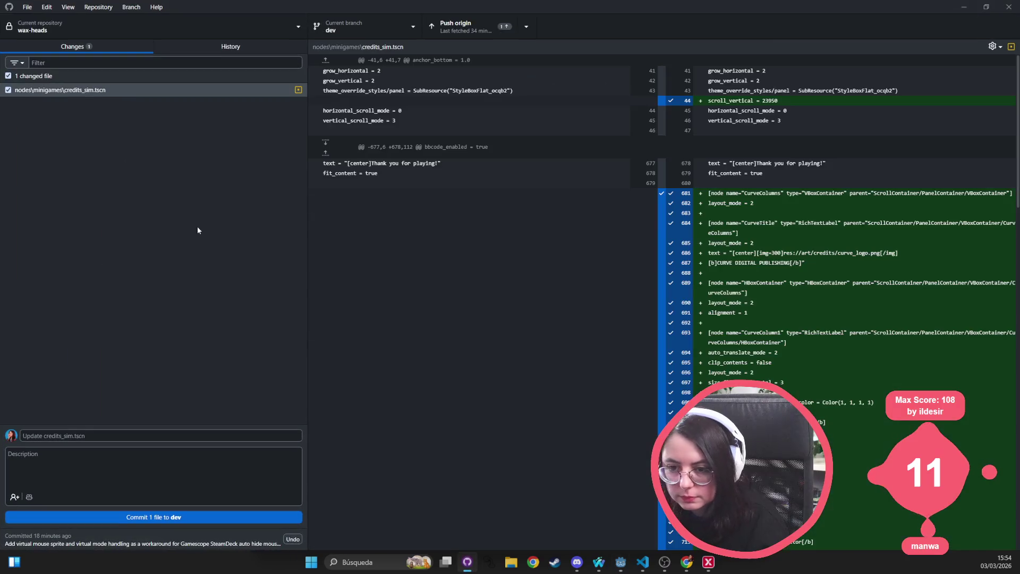
left_click(153, 434)
type("colum")
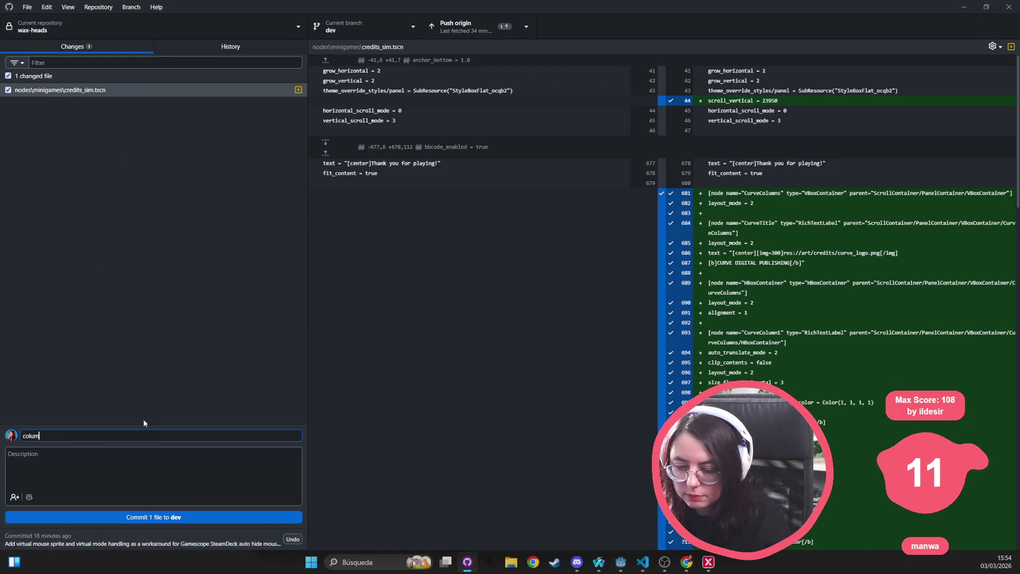
type("ns example on credtis")
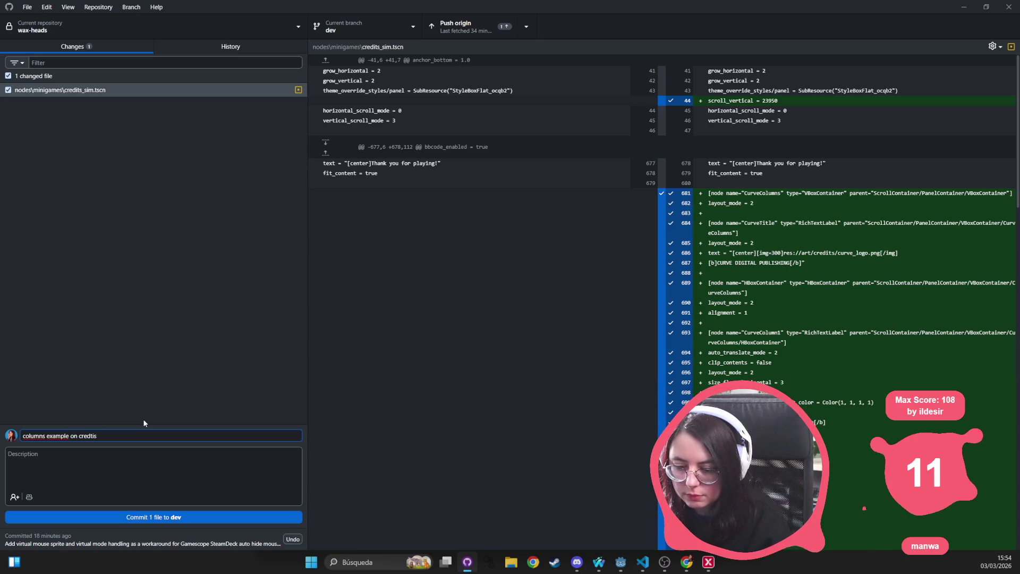
key("BackSpace")
key("BackSpace")
key("BackSpace")
type("its")
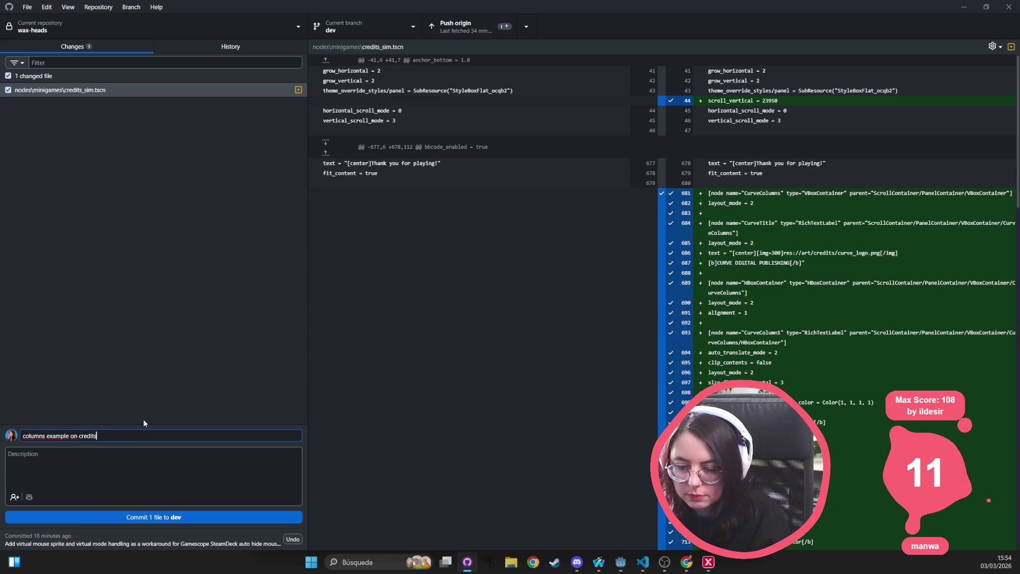
type(" for m")
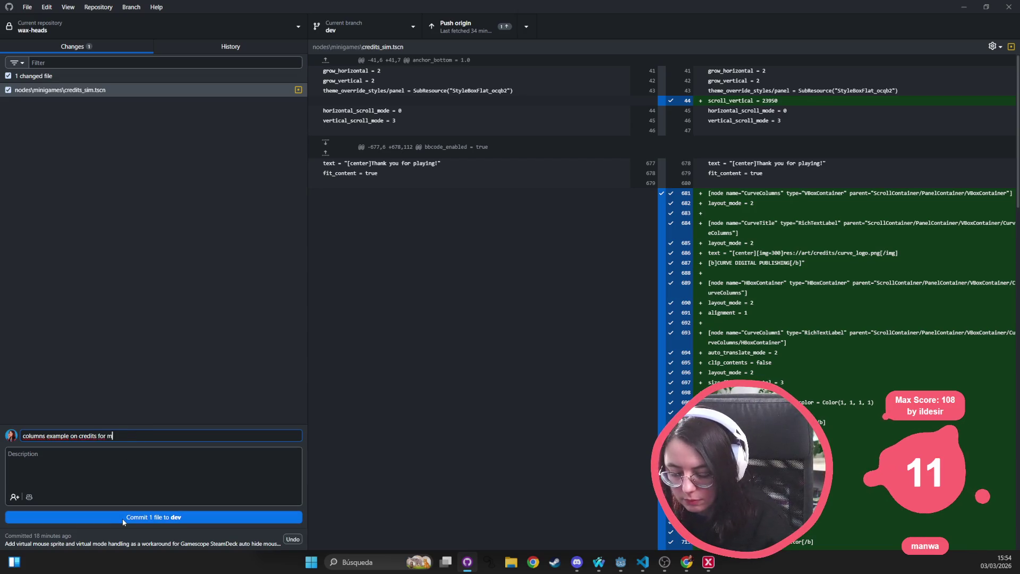
type("urray")
key("BackSpace")
key("BackSpace")
key("BackSpace")
type("Mur")
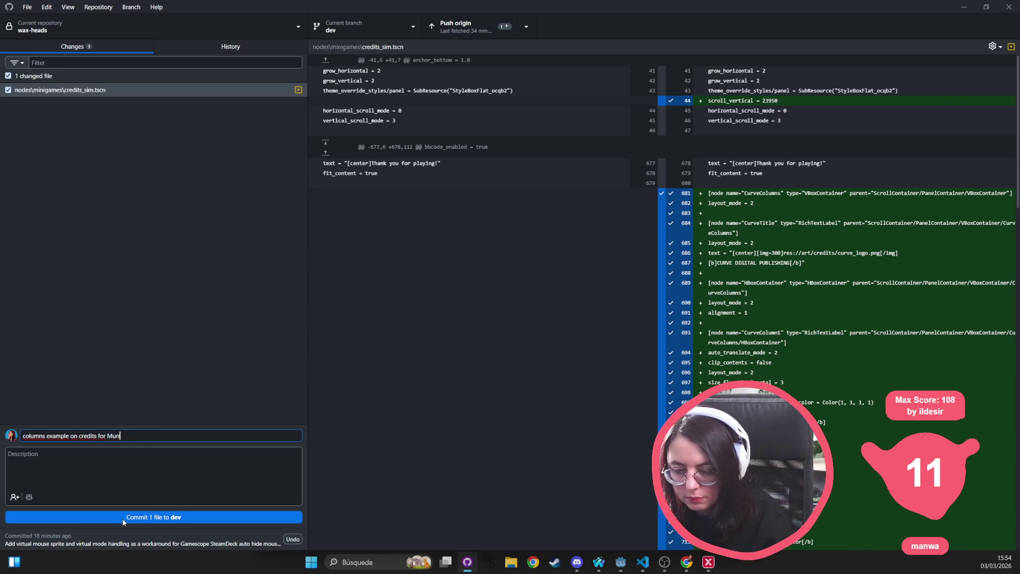
type("ray to use")
Step: Commit credits_sim.tscn to dev, push to origin, and close GitHub Desktop
left_click(122, 518)
left_click(783, 141)
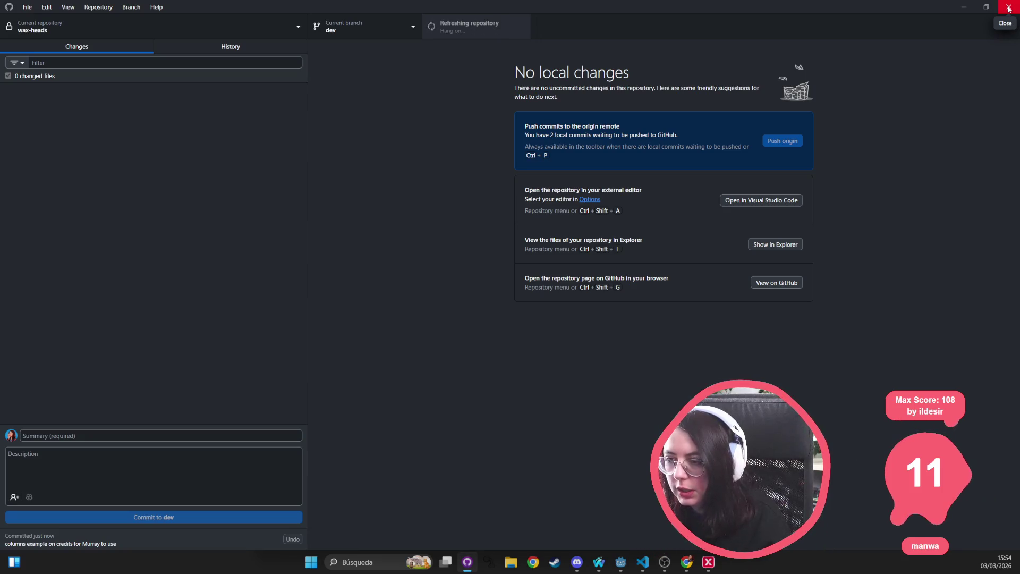
left_click(1009, 8)
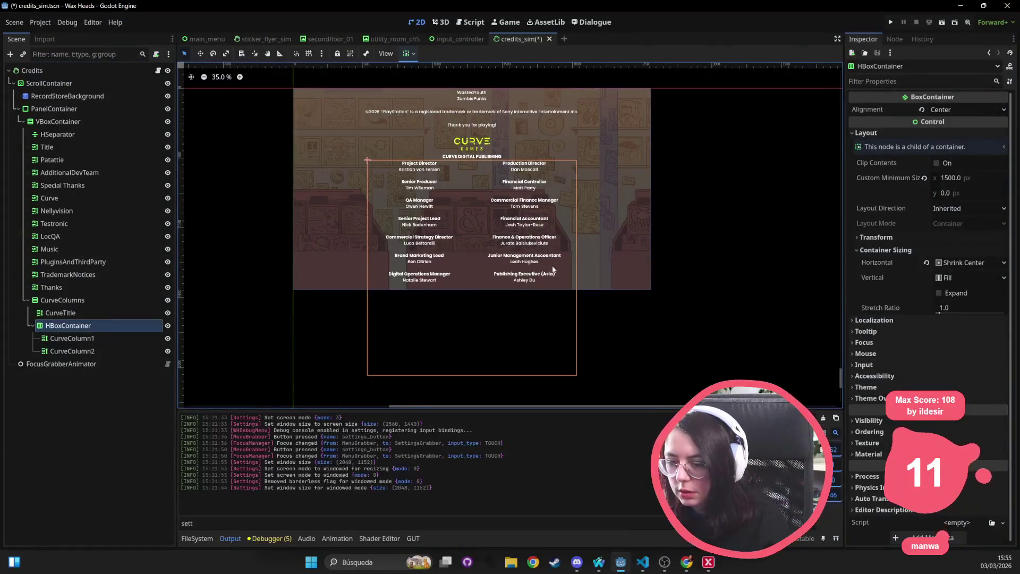
Step: Quick-open outro.tscn and select its Outro root node
key("shift+alt+o")
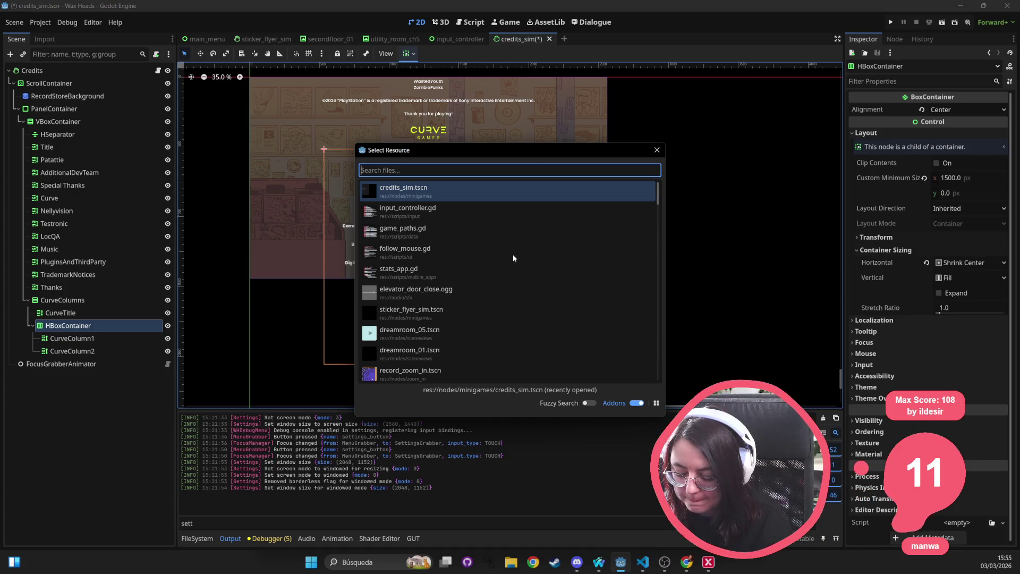
type("s")
key("BackSpace")
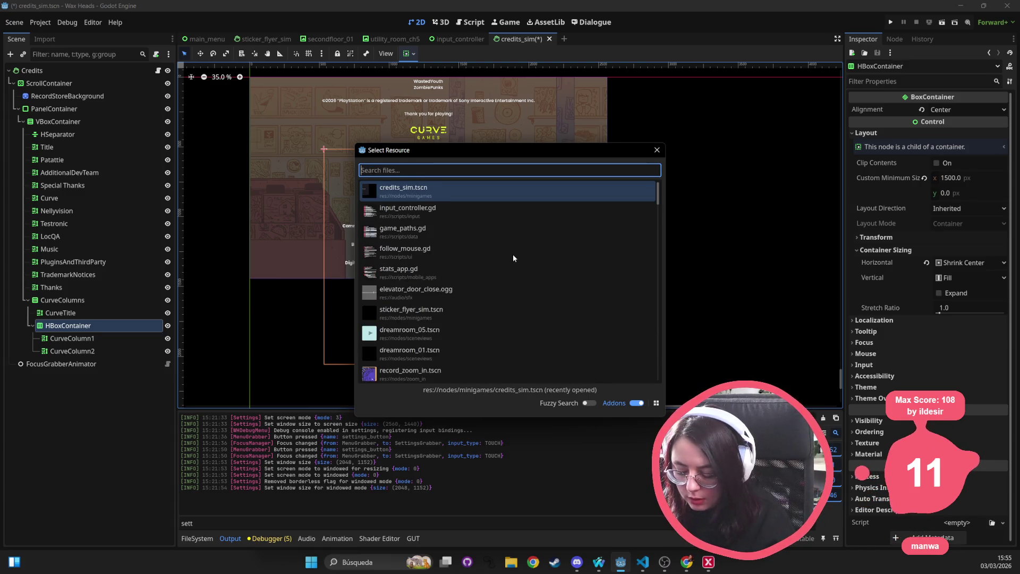
type("outro")
key("Return")
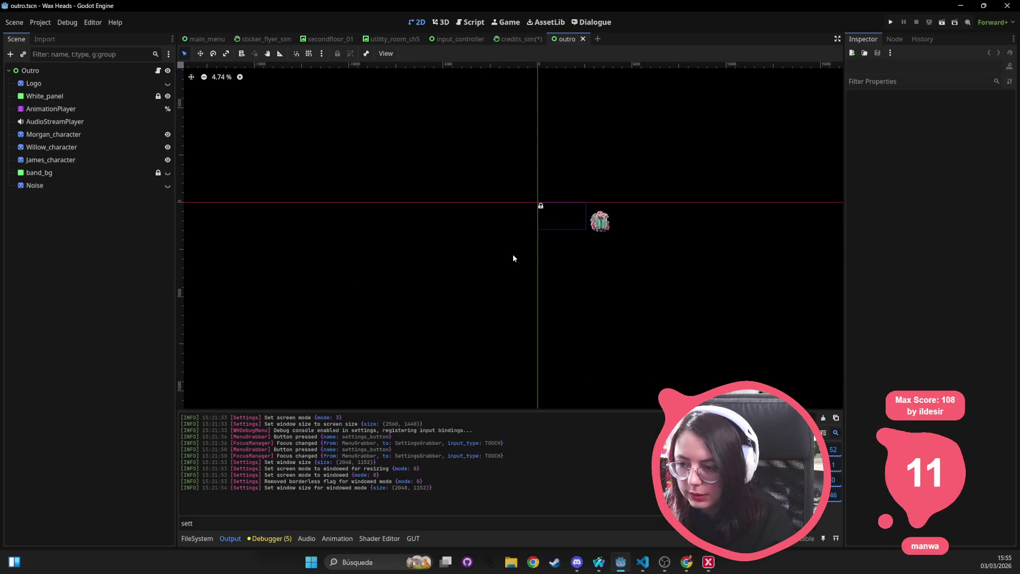
left_click(65, 71)
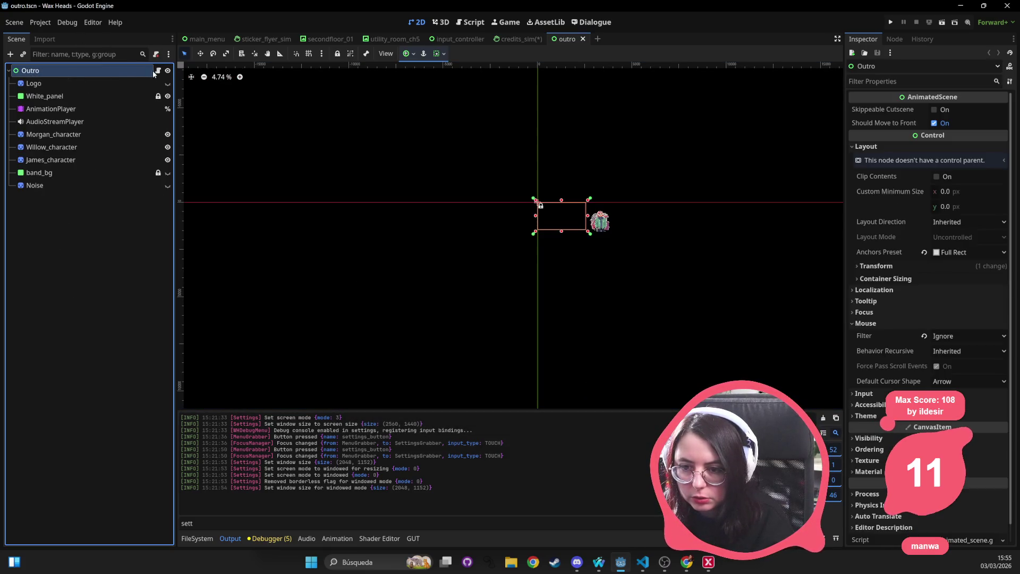
Step: Quick-open the clive_epilogue.dialogue script by searching 'epil'
key("alt+shift+o")
type("outro")
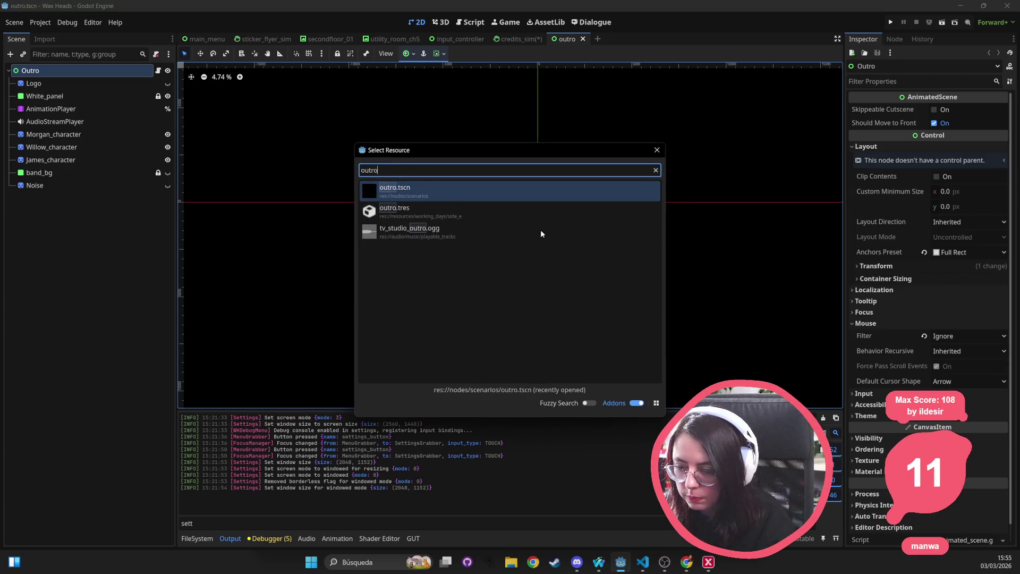
key("BackSpace")
key("BackSpace")
key("BackSpace")
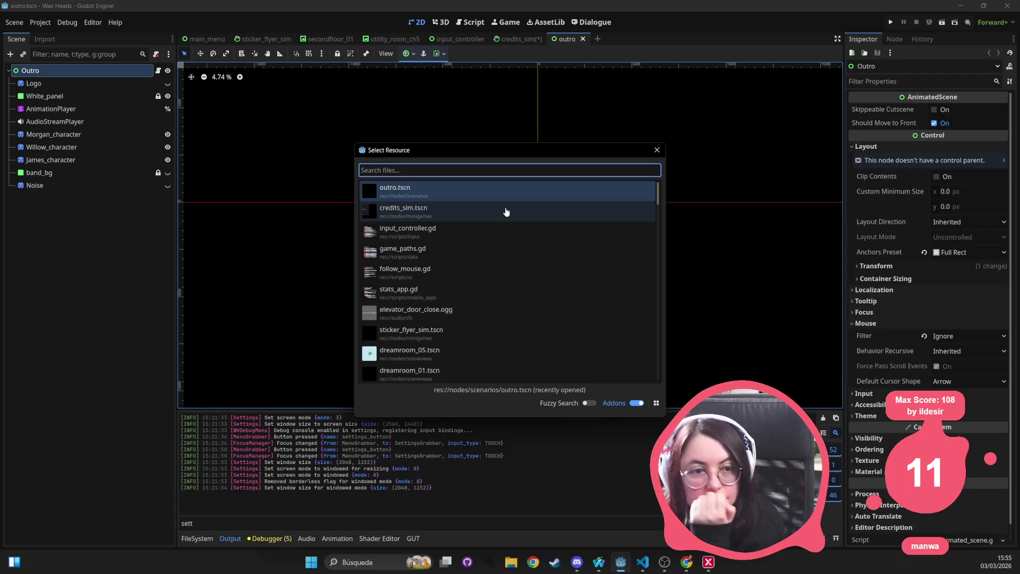
type("outro")
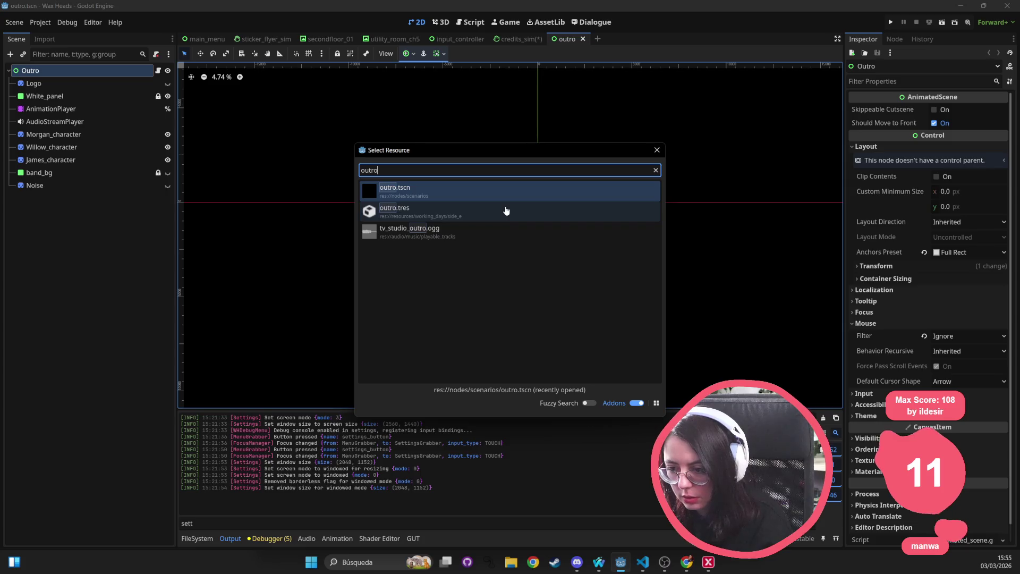
left_click(506, 211)
key("ctrl+BackSpace")
type("epil")
key("Return")
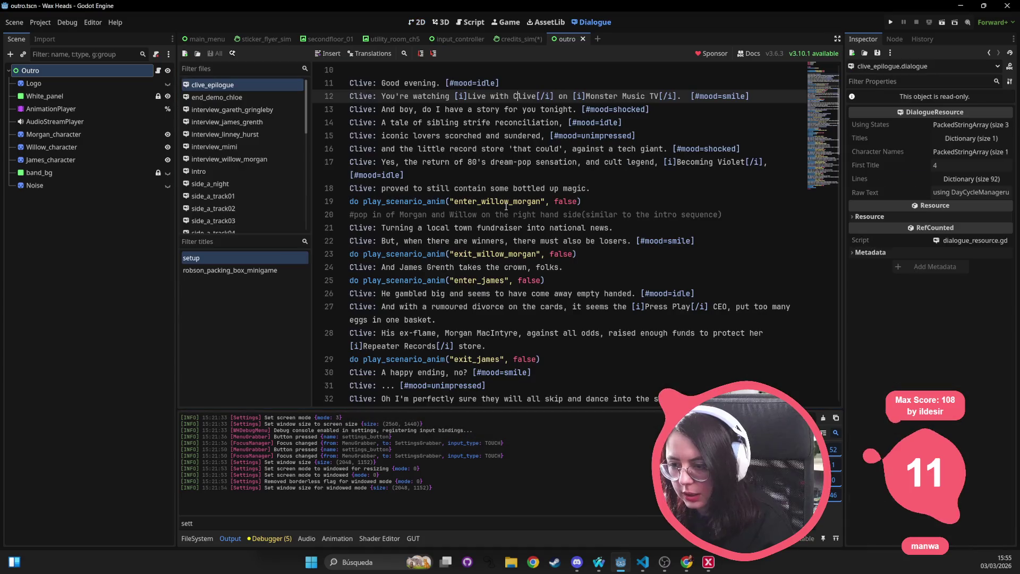
Step: Scroll through the epilogue dialogue and select the speaker name on line 59
left_click(507, 174)
scroll(516, 240, "down", 15)
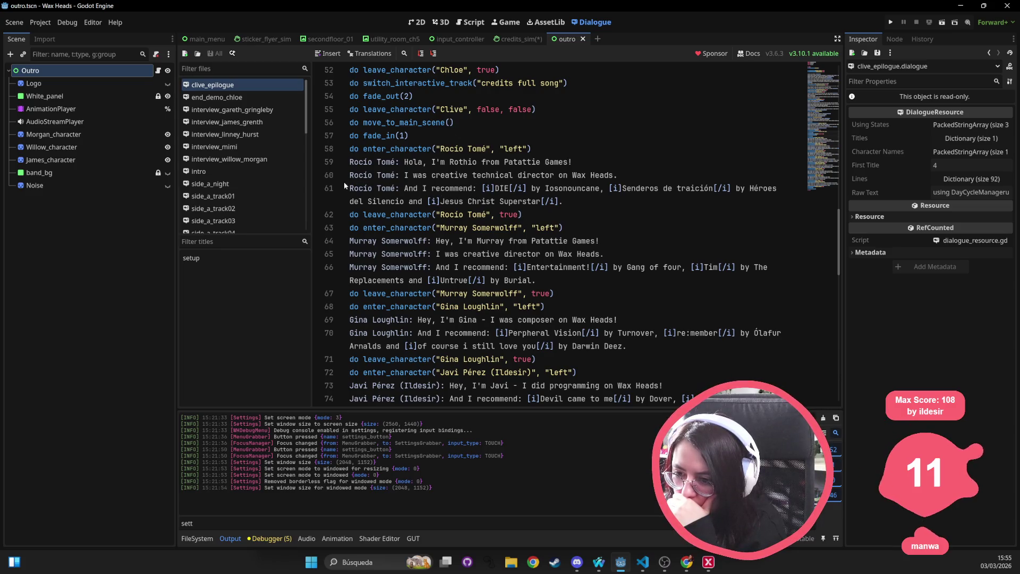
left_click_drag(351, 162, 397, 162)
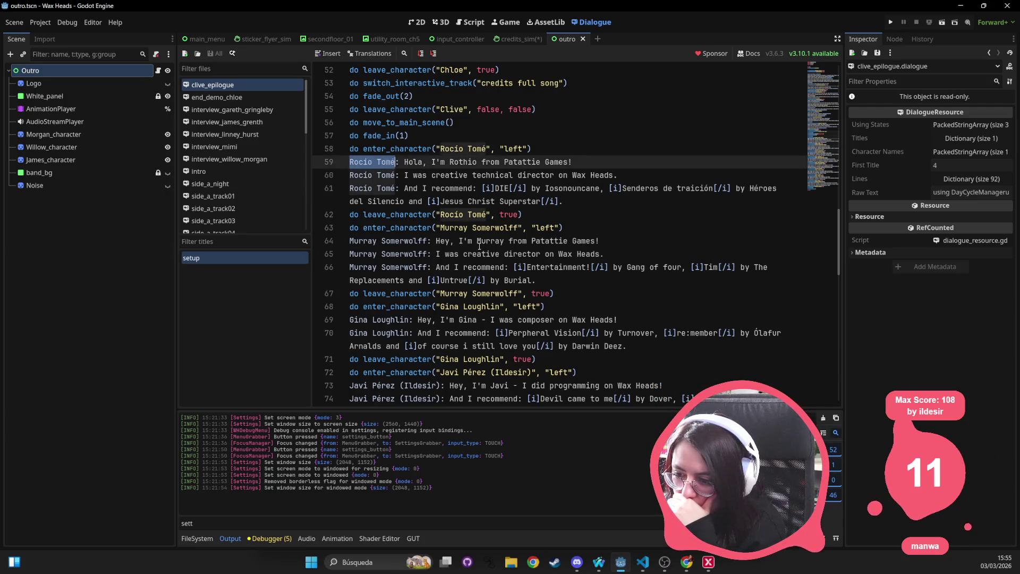
scroll(479, 246, "down", 10)
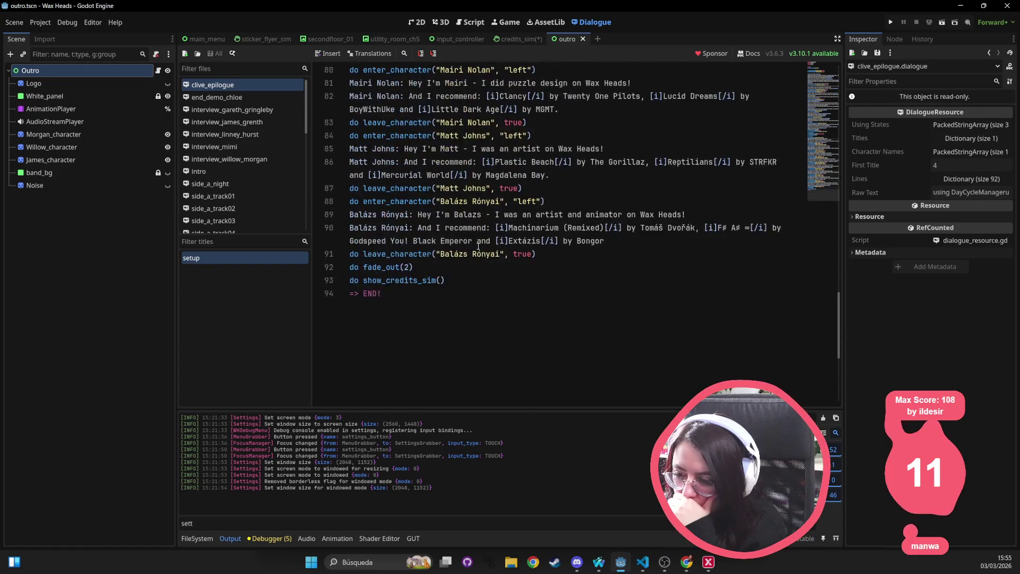
scroll(476, 240, "up", 2)
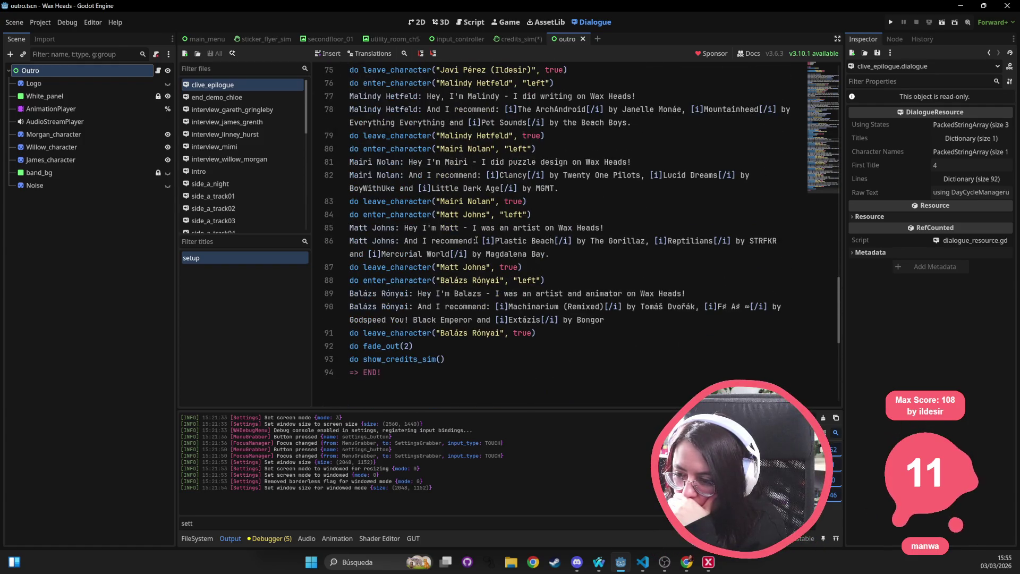
scroll(476, 241, "up", 12)
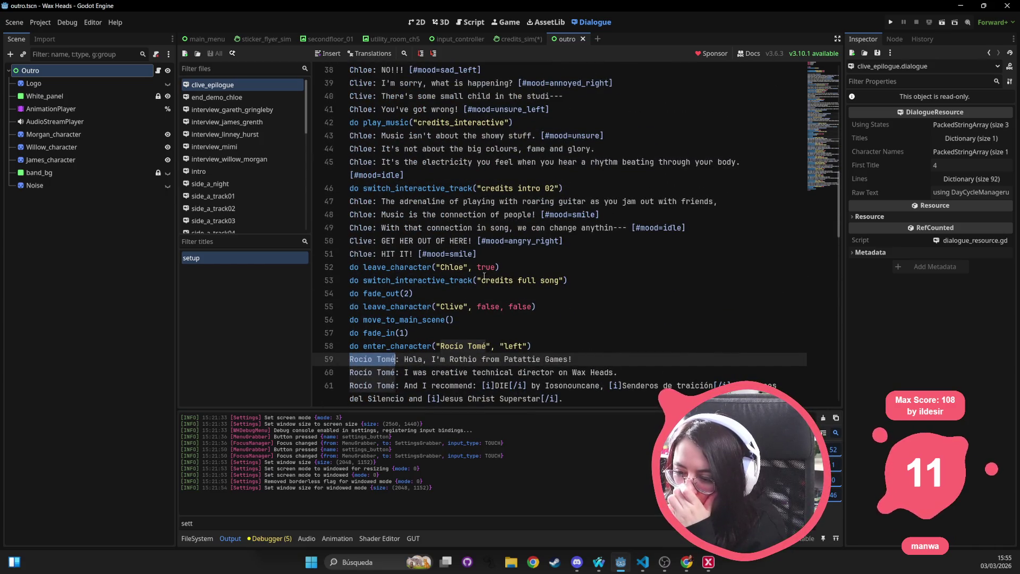
Step: Select the play_music (line 42) and switch_interactive_track (lines 46, 53) calls, then return to credits_sim
double_click(364, 281)
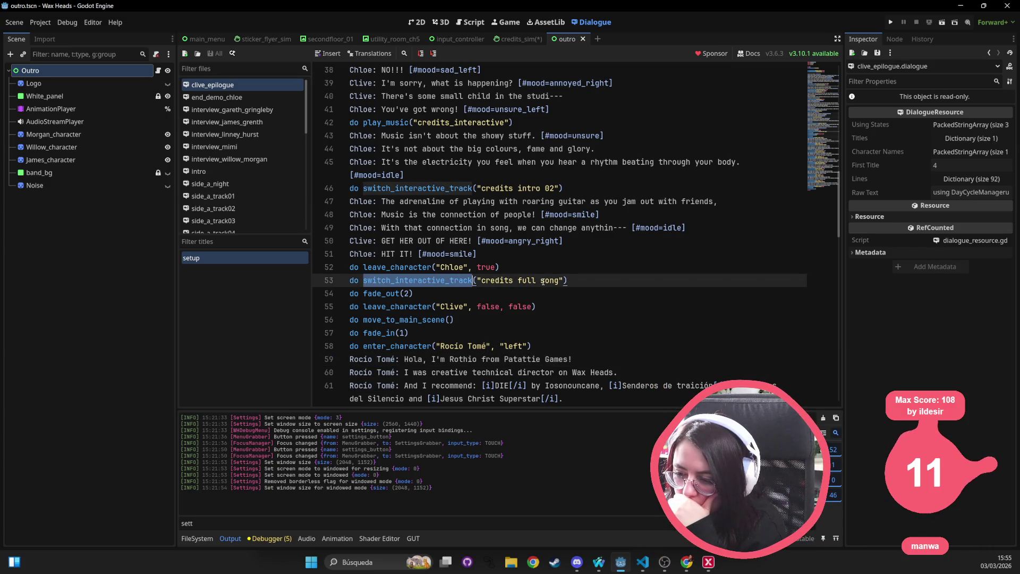
double_click(422, 189)
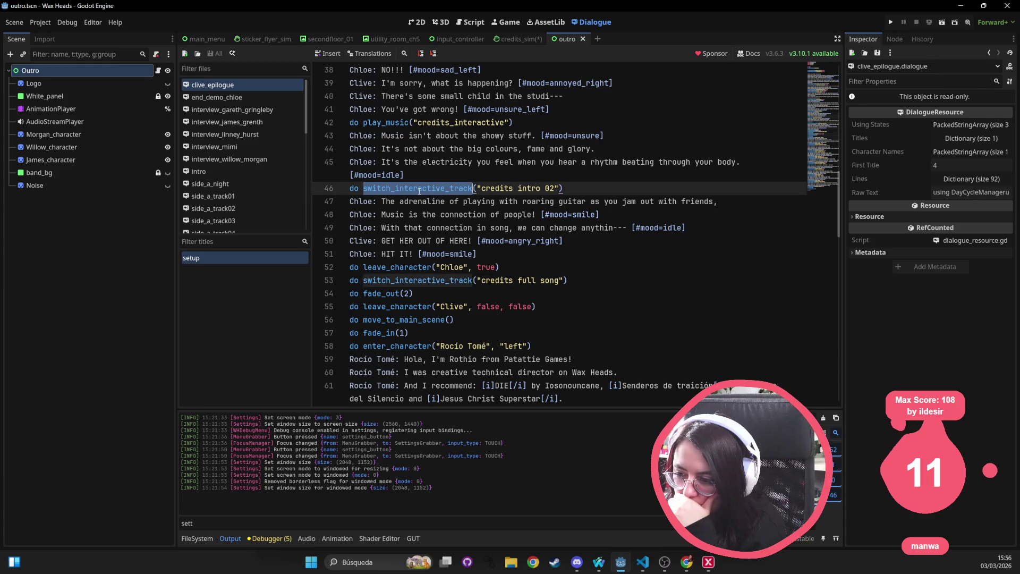
double_click(386, 123)
double_click(396, 189)
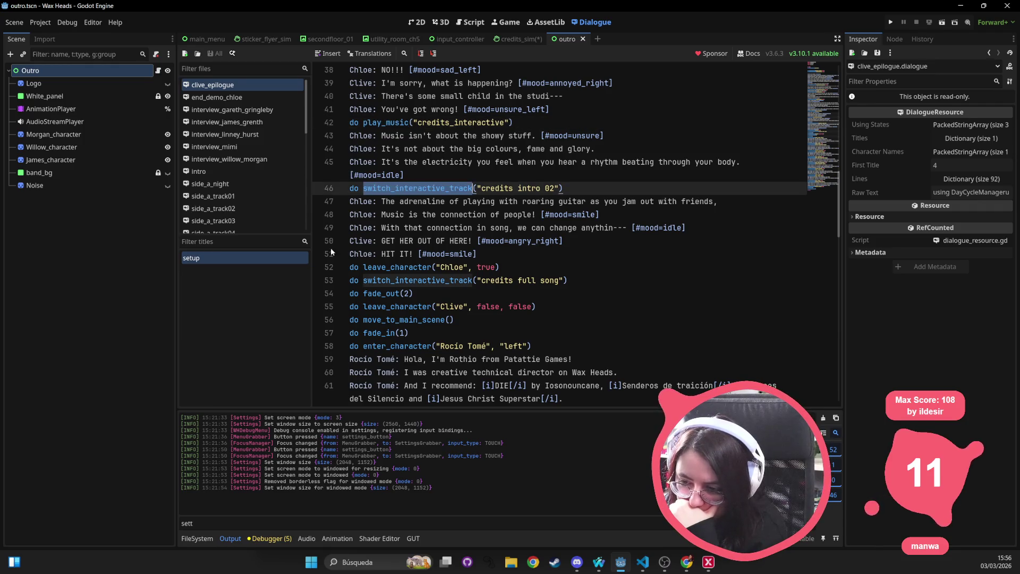
double_click(415, 280)
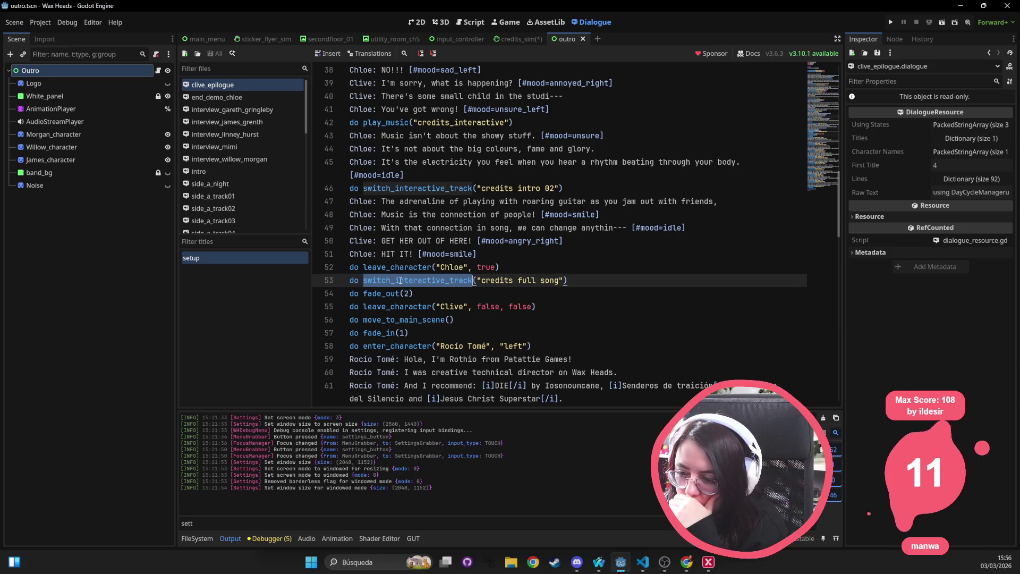
double_click(391, 124)
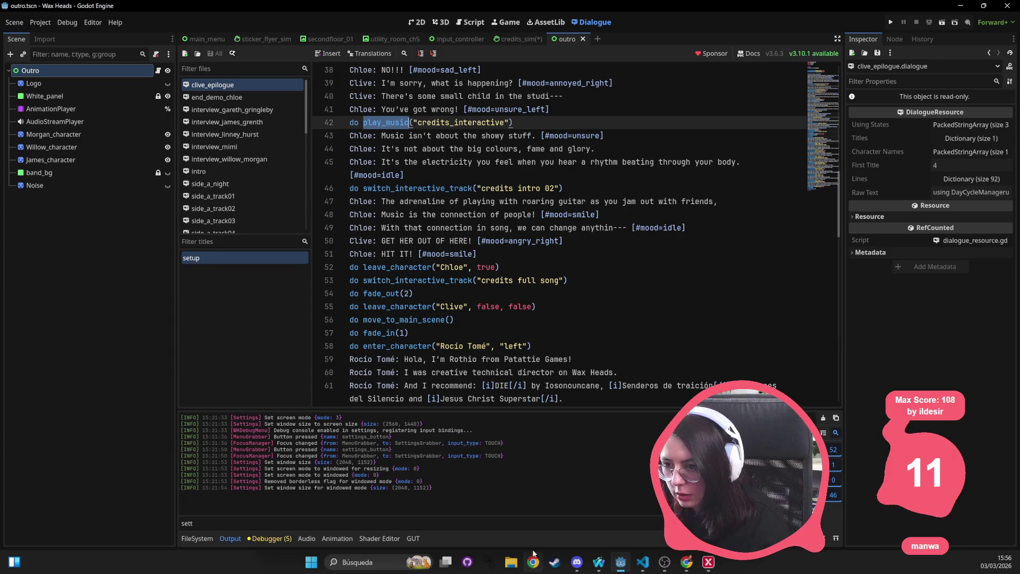
left_click(519, 39)
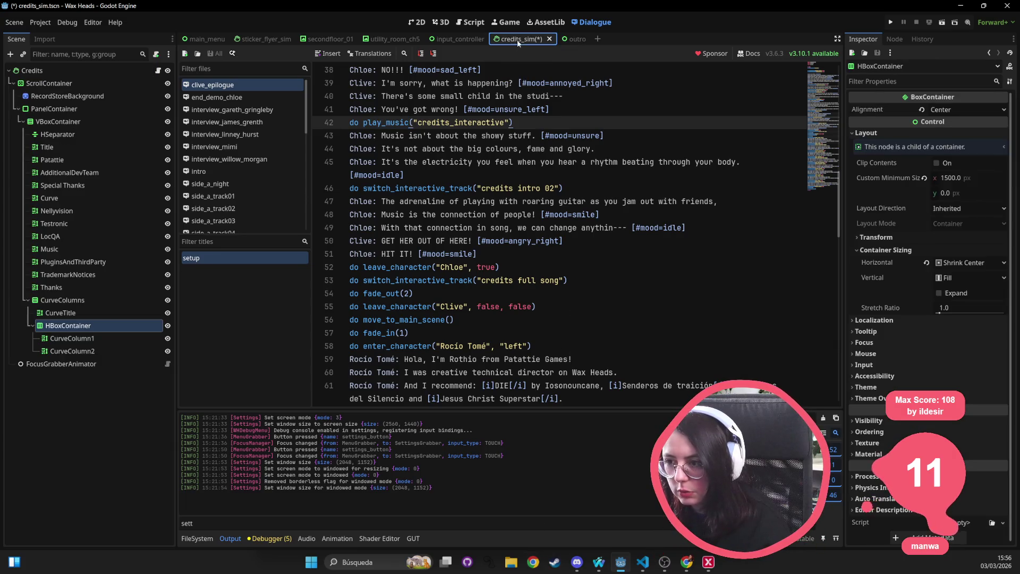
Step: Save credits_sim.tscn with Ctrl+S and switch via VS Code to GitHub Desktop
key("ctrl+s")
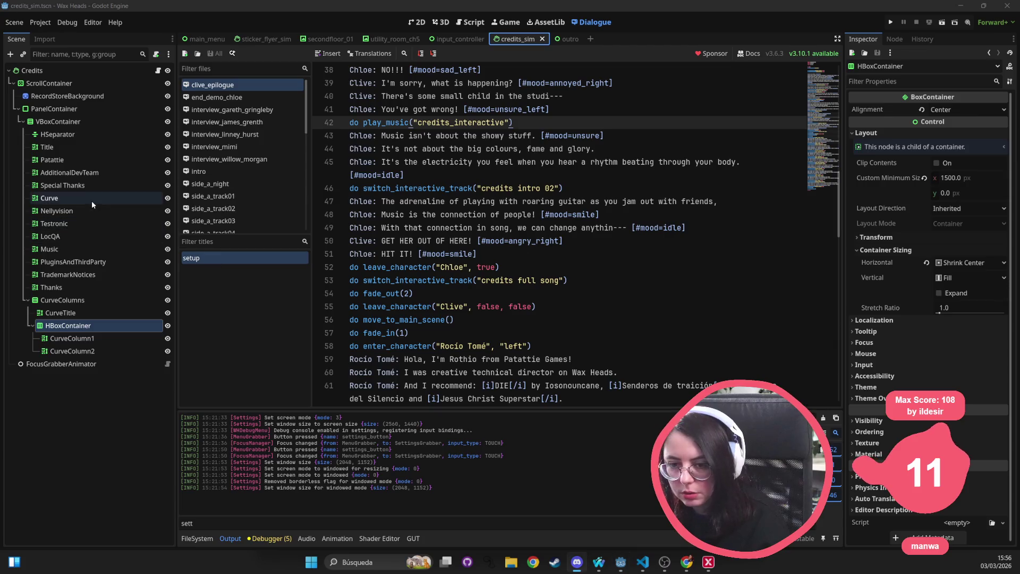
key("alt+Tab")
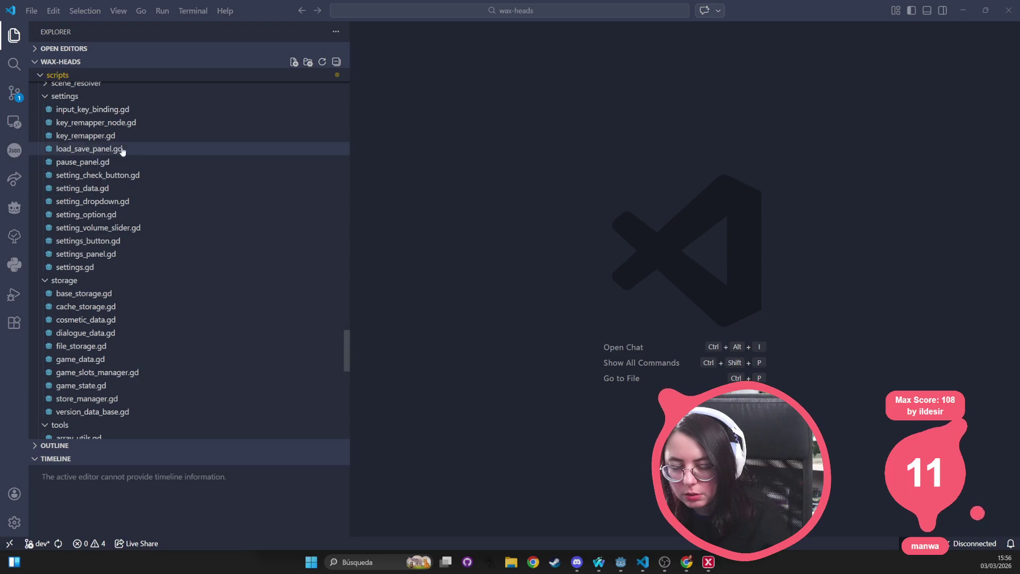
key("alt+Tab")
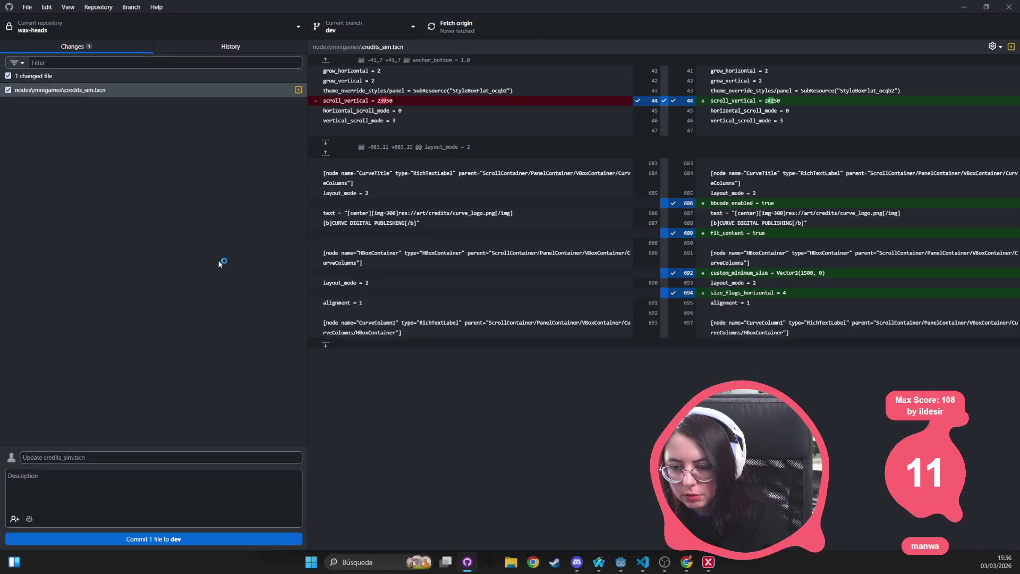
Step: Commit the changed credits_sim.tscn to dev with a short summary using Ctrl+Enter
left_click(73, 91)
left_click(149, 456)
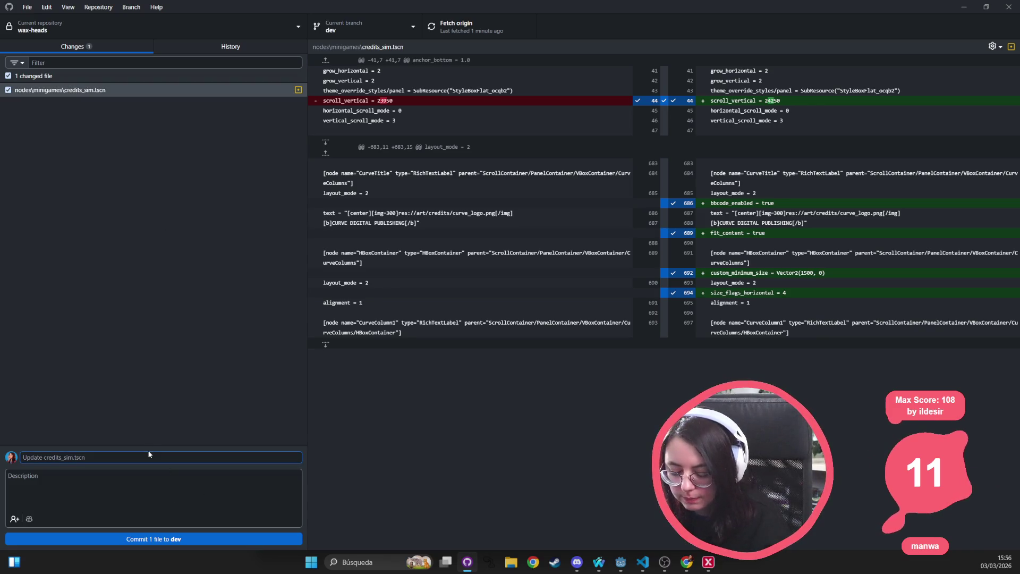
type("fix")
key("BackSpace")
key("BackSpace")
key("BackSpace")
type("a")
key("ctrl+Return")
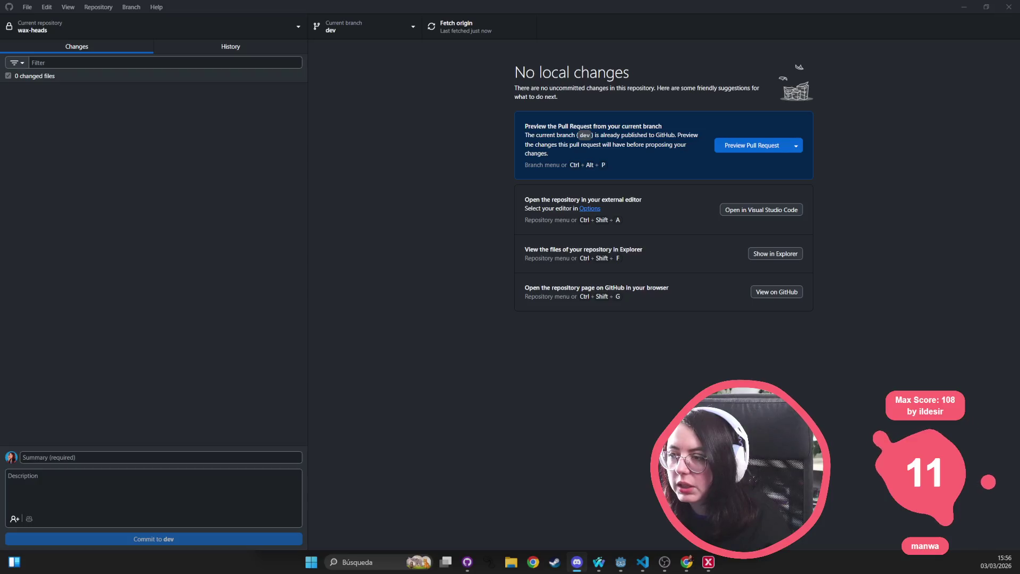
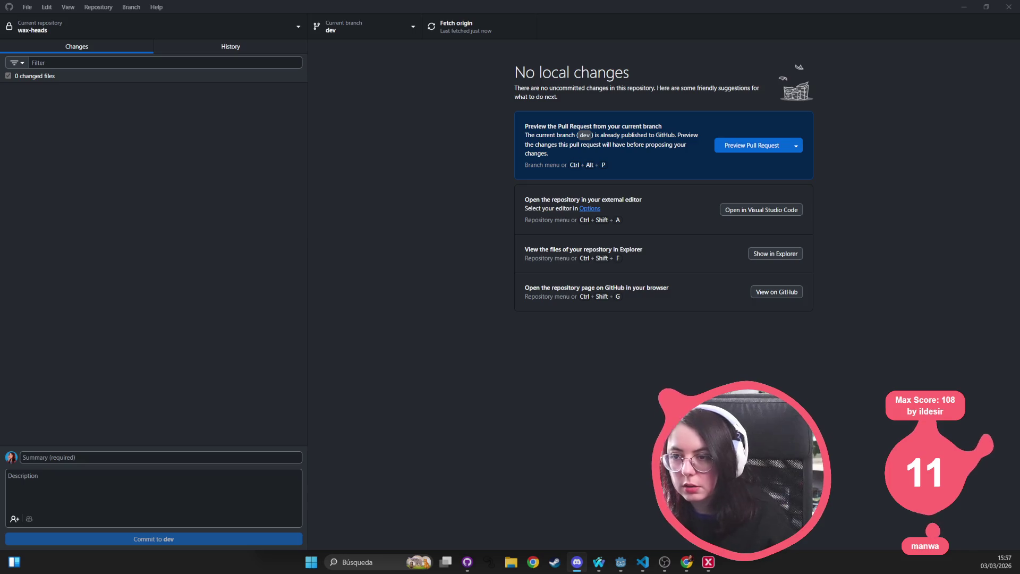
Step: Minimize GitHub Desktop and VS Code to bring the Godot editor forward
left_click(964, 8)
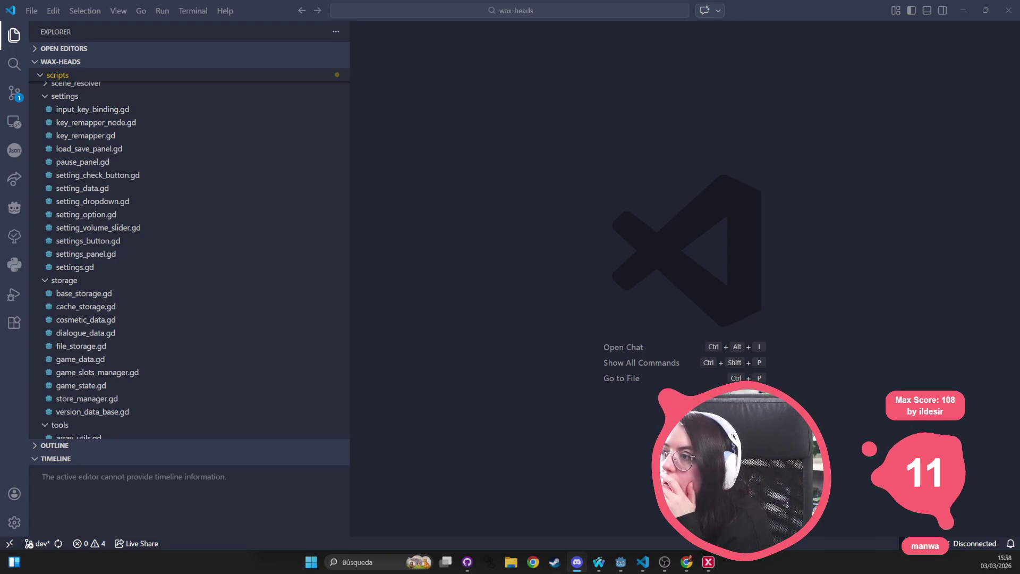
left_click(987, 12)
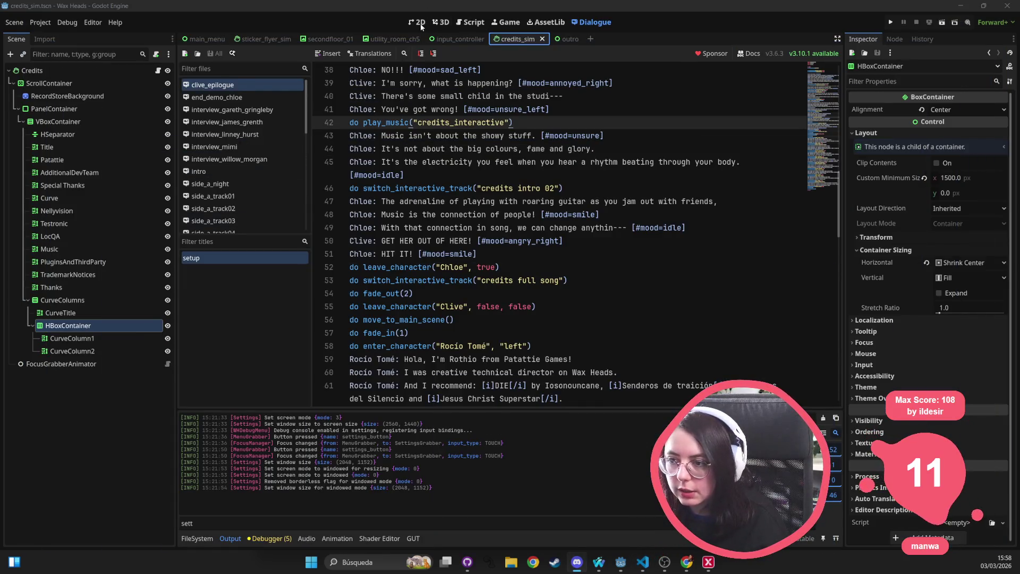
Step: In the 2D view, drag bad_toes_bad_toes_back.png onto the canvas and reparent it under PanelContainer
left_click(420, 23)
left_click(183, 540)
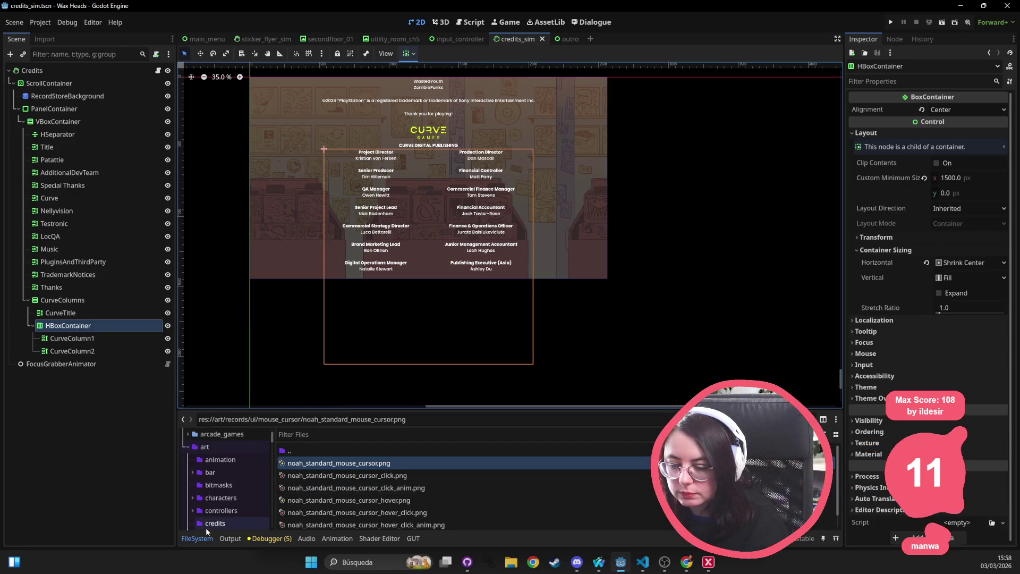
left_click(349, 435)
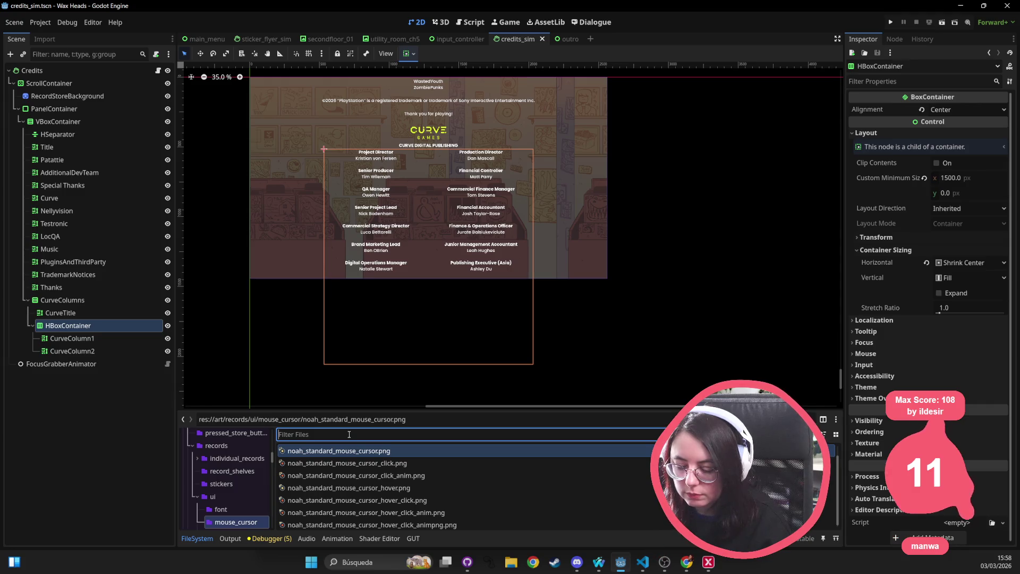
type("bad toes")
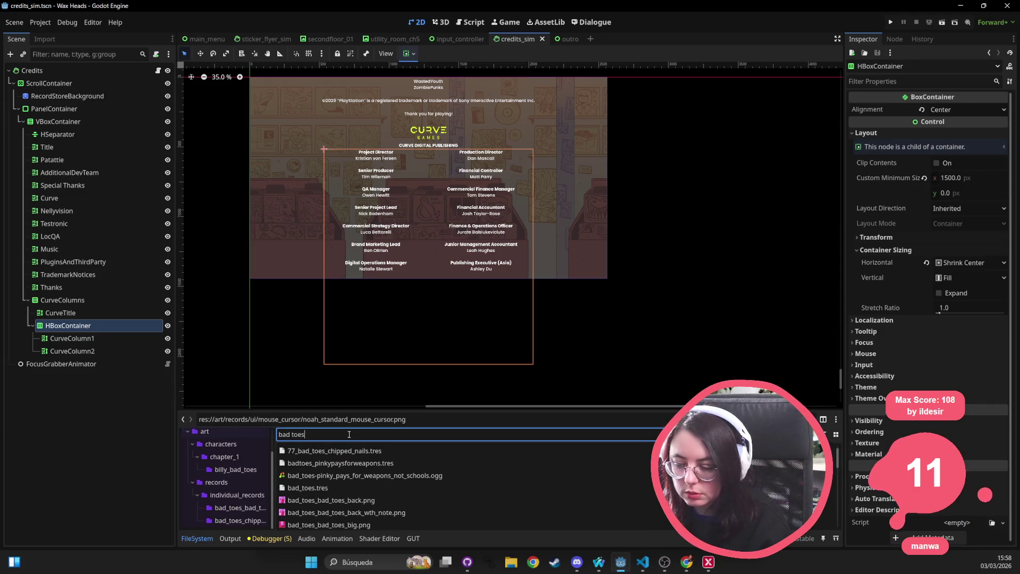
mouse_move(381, 501)
left_mouse_down()
mouse_move(254, 240)
mouse_move(278, 212)
left_mouse_up()
mouse_move(93, 365)
left_mouse_down()
mouse_move(74, 149)
mouse_move(58, 109)
left_mouse_up()
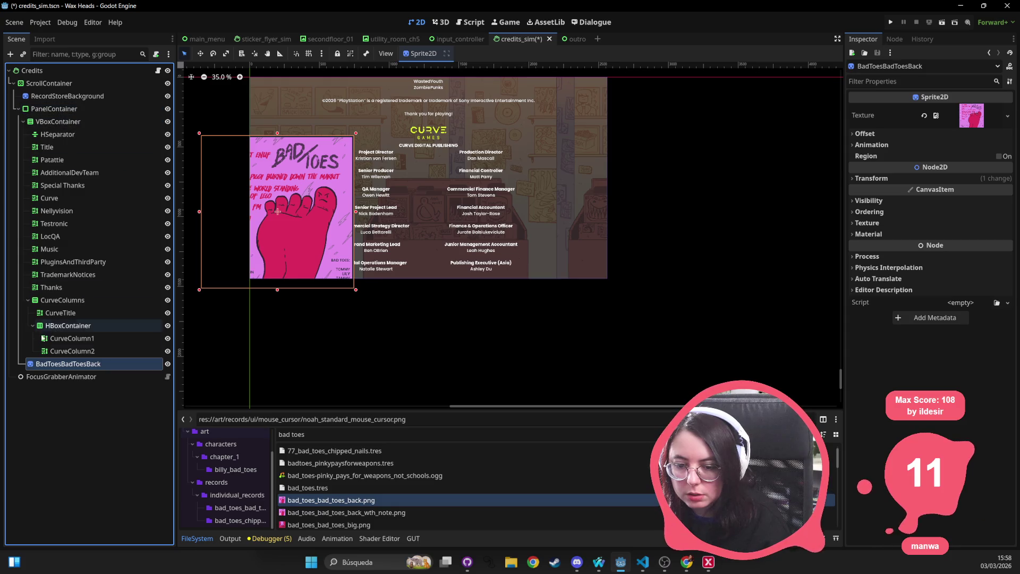
left_click_drag(41, 364, 94, 120)
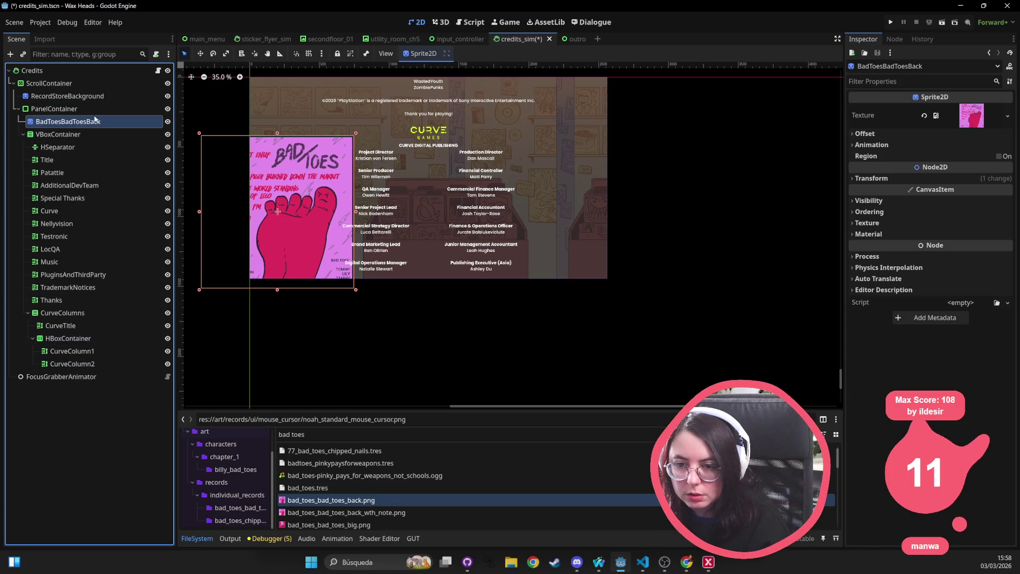
Step: Check CurveColumns and CurveTitle, then drag ScrollContainer's Vertical scroll to 24520
left_click(276, 161)
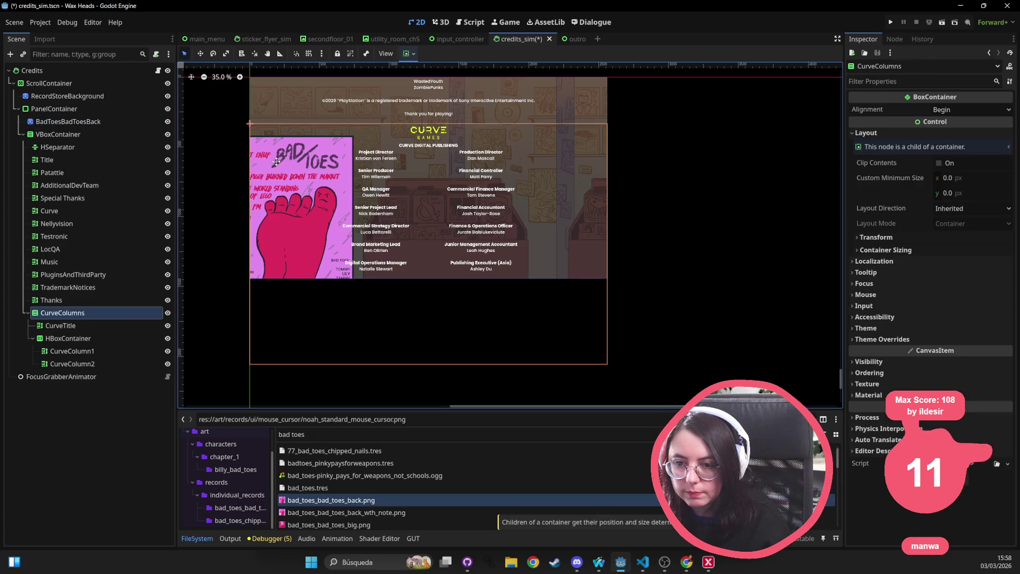
left_click(211, 125)
left_click(251, 139)
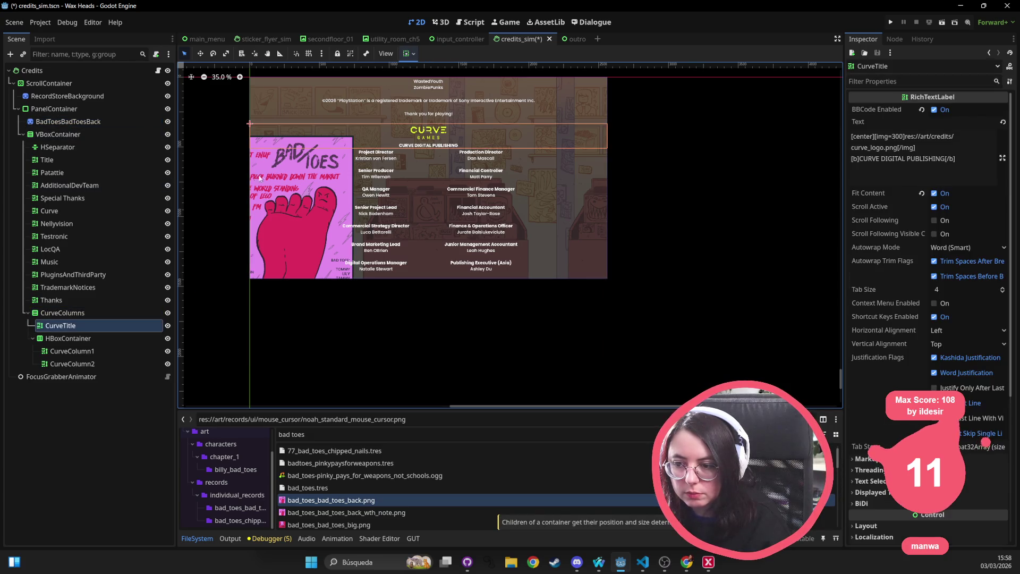
left_click(247, 228)
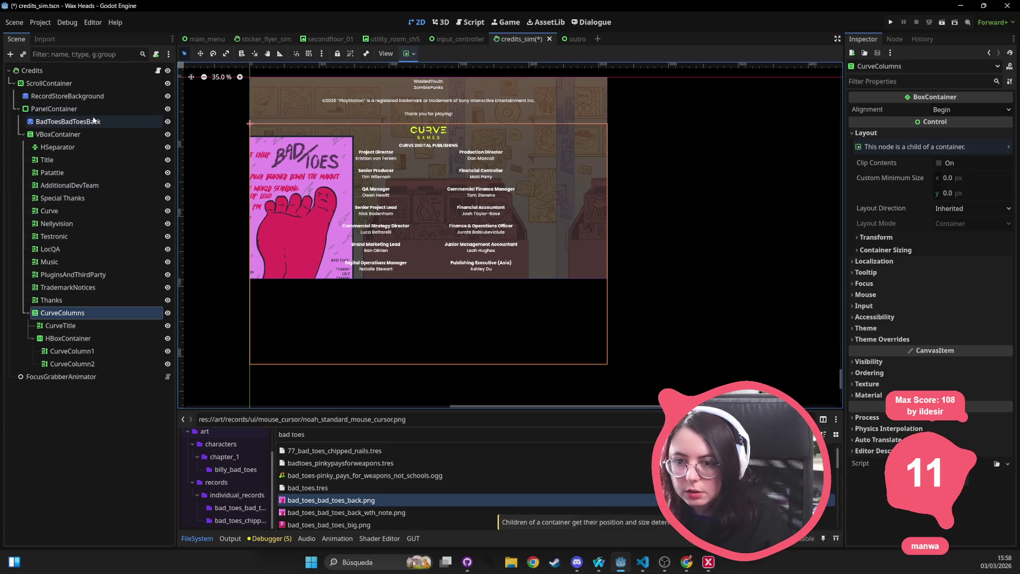
left_click(90, 83)
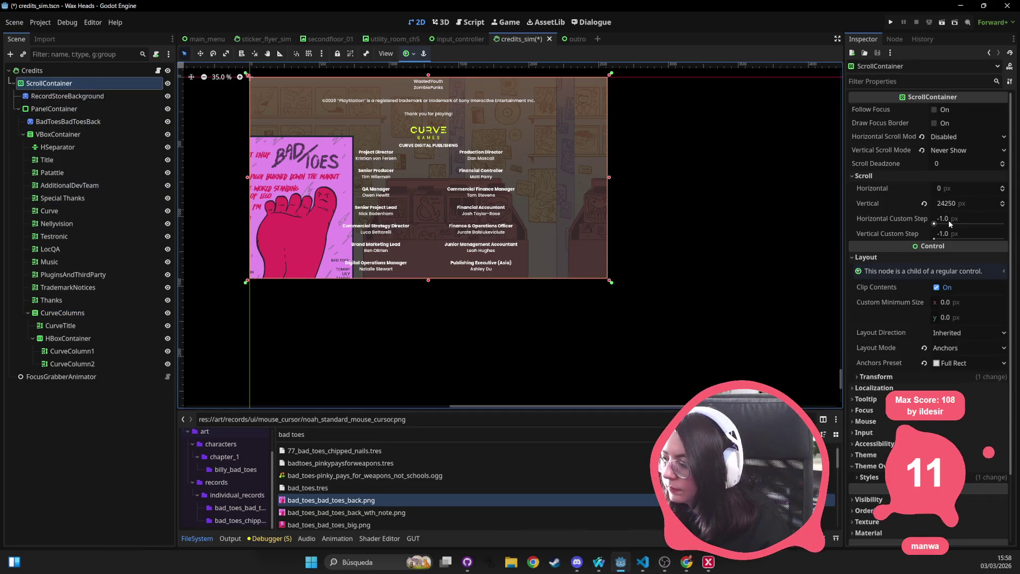
left_click_drag(957, 205, 986, 205)
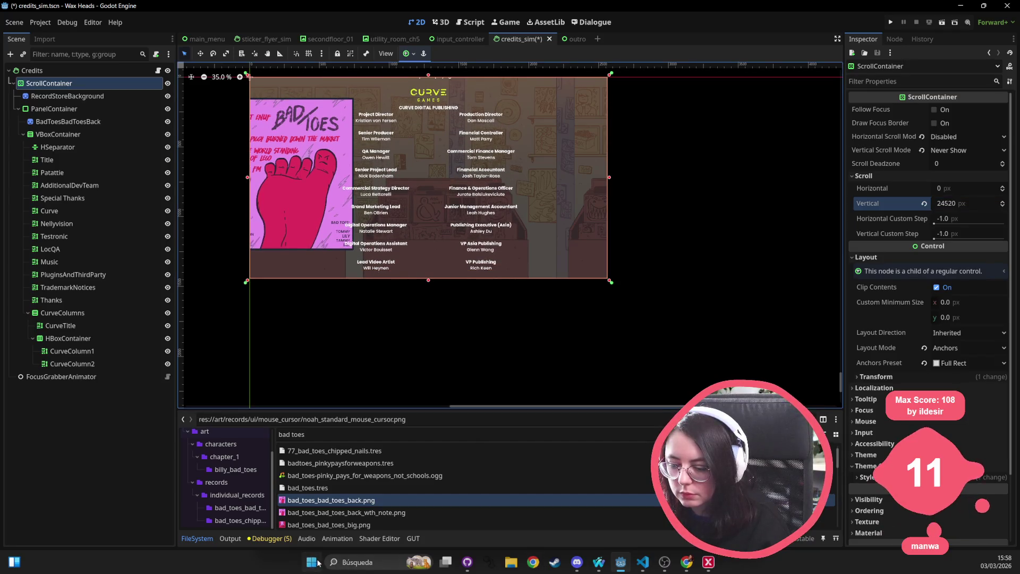
Step: Search Windows for a screen recorder ('creenToGif') without launching anything
left_click(314, 562)
type("sni")
key("BackSpace")
key("BackSpace")
type("creenToGif")
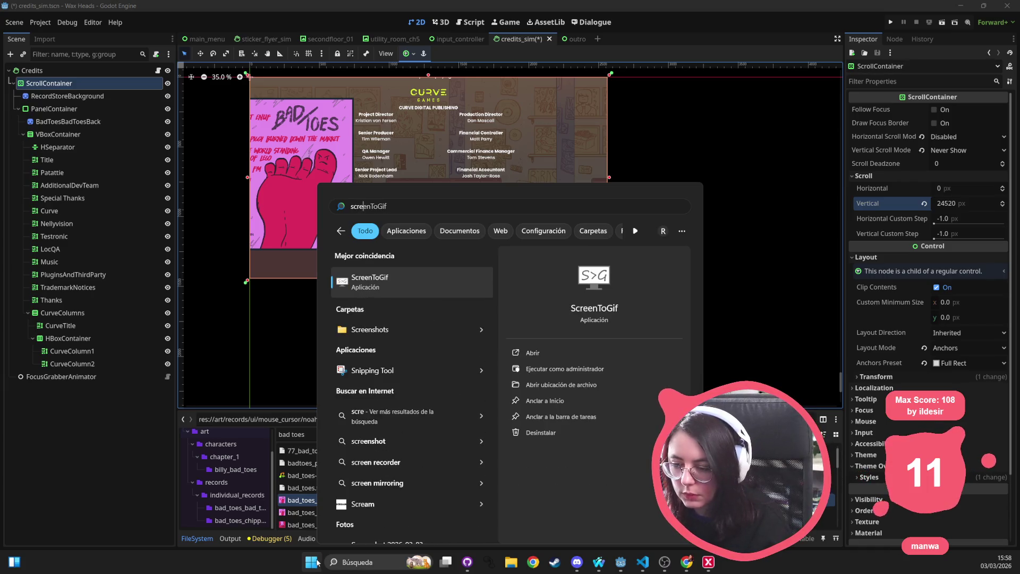
key("Return")
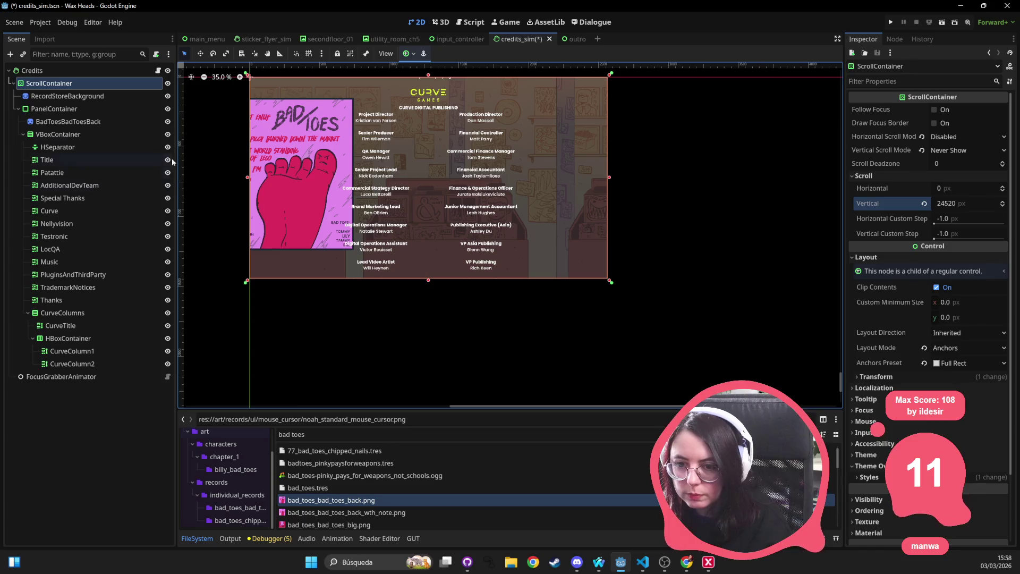
Step: Add an AnimatedSprite2D child node and move it just below BadToesBadToesBack
right_click(105, 84)
left_click(139, 104)
type("animatedsrp")
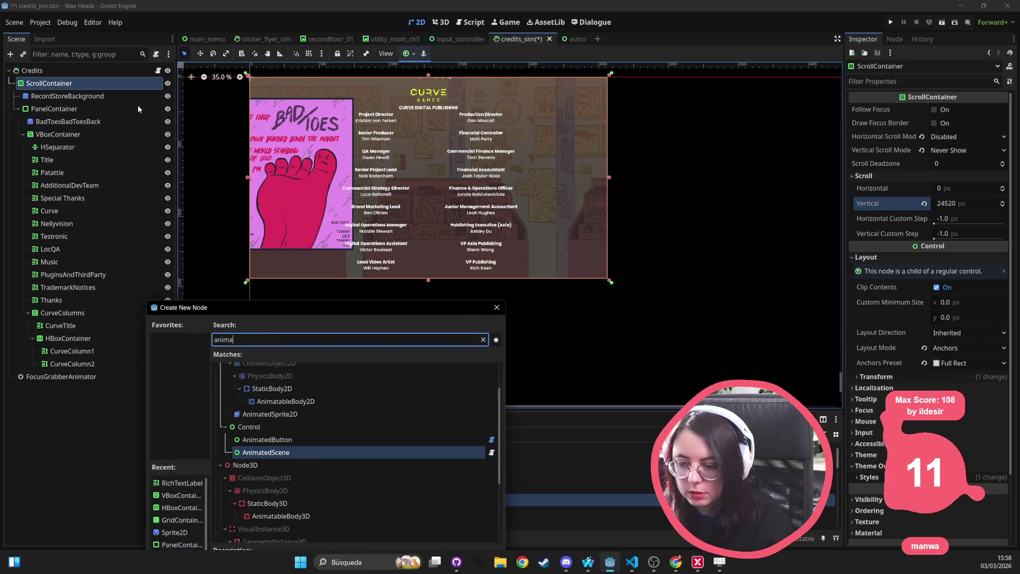
key("BackSpace")
key("BackSpace")
type("pr")
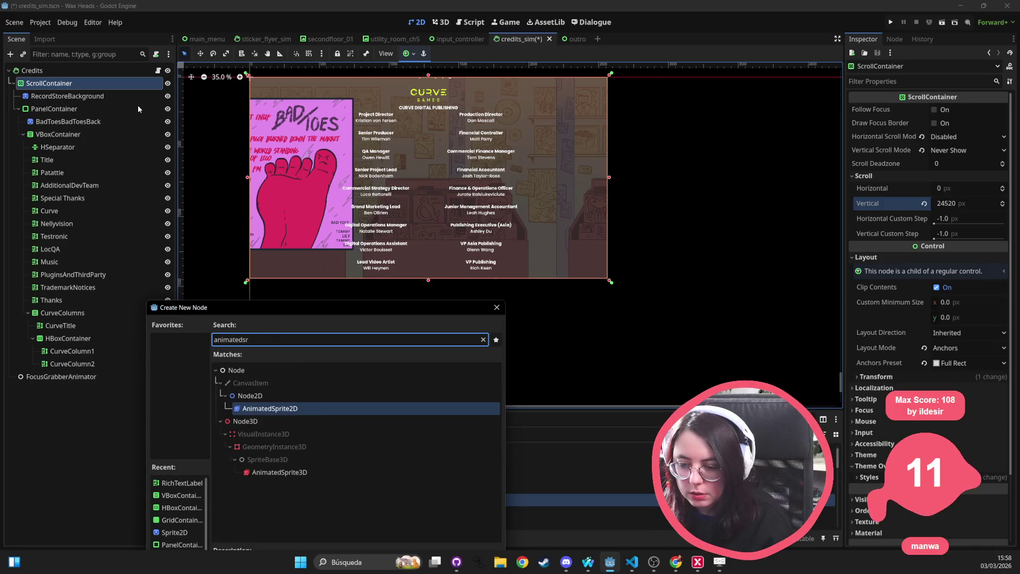
key("Return")
mouse_move(61, 377)
left_mouse_down()
mouse_move(42, 109)
mouse_move(37, 126)
left_mouse_up()
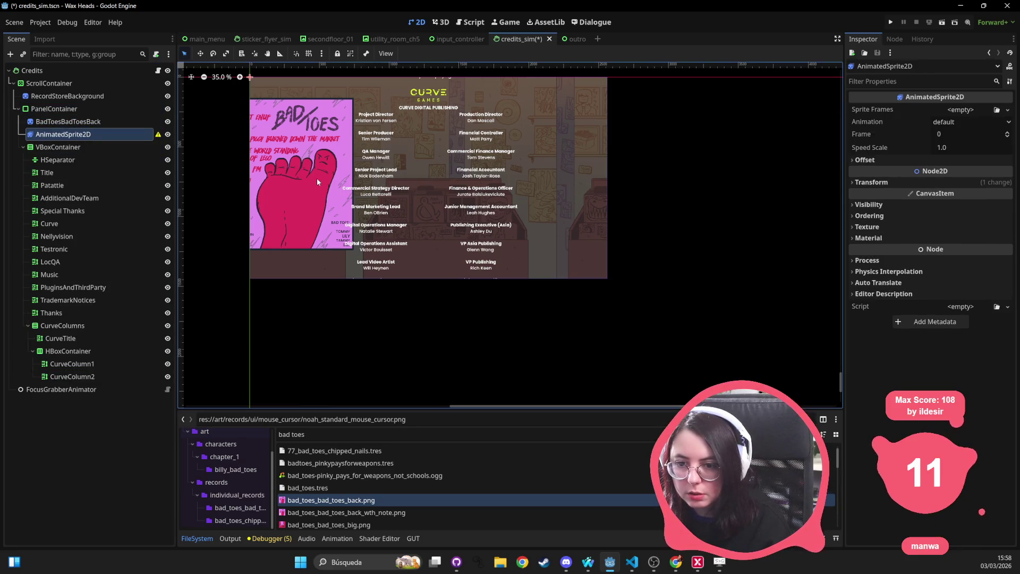
Step: Quick-load drums.tres as its Sprite Frames, place it right of the credits, and tilt it clockwise
left_click(1007, 110)
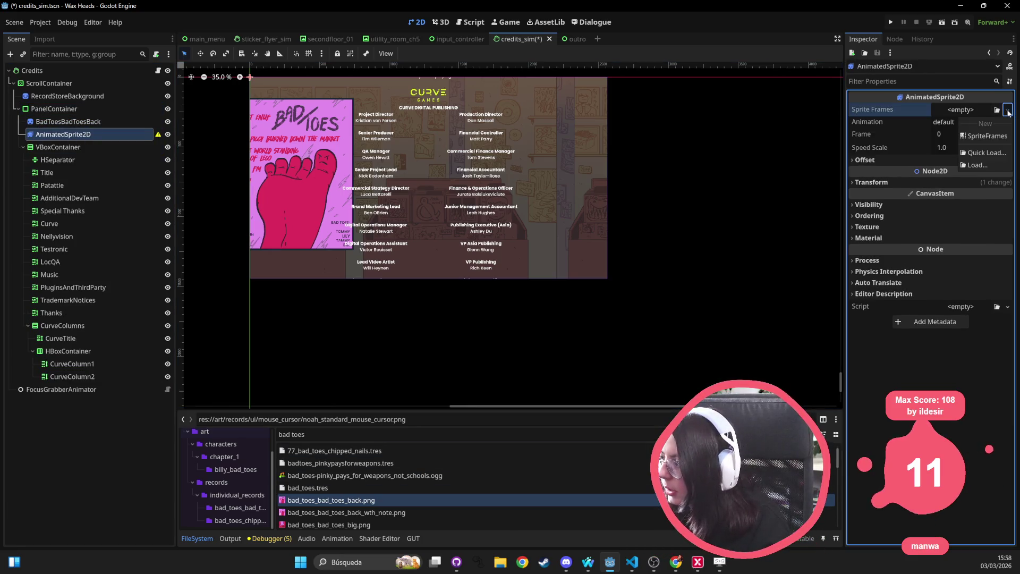
left_click(981, 152)
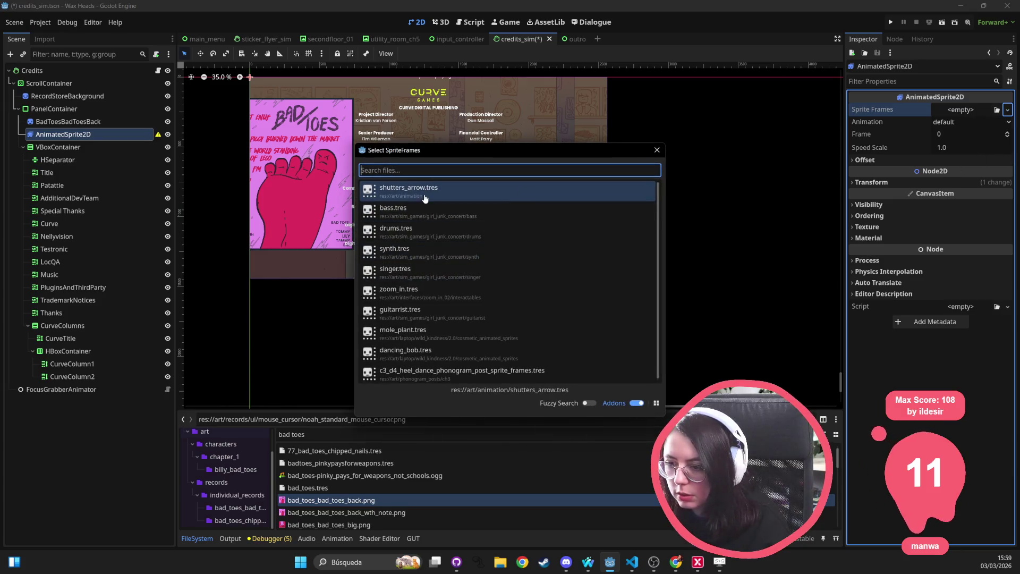
left_click(410, 231)
mouse_move(240, 117)
left_mouse_down()
mouse_move(505, 226)
mouse_move(551, 196)
left_mouse_up()
key("e")
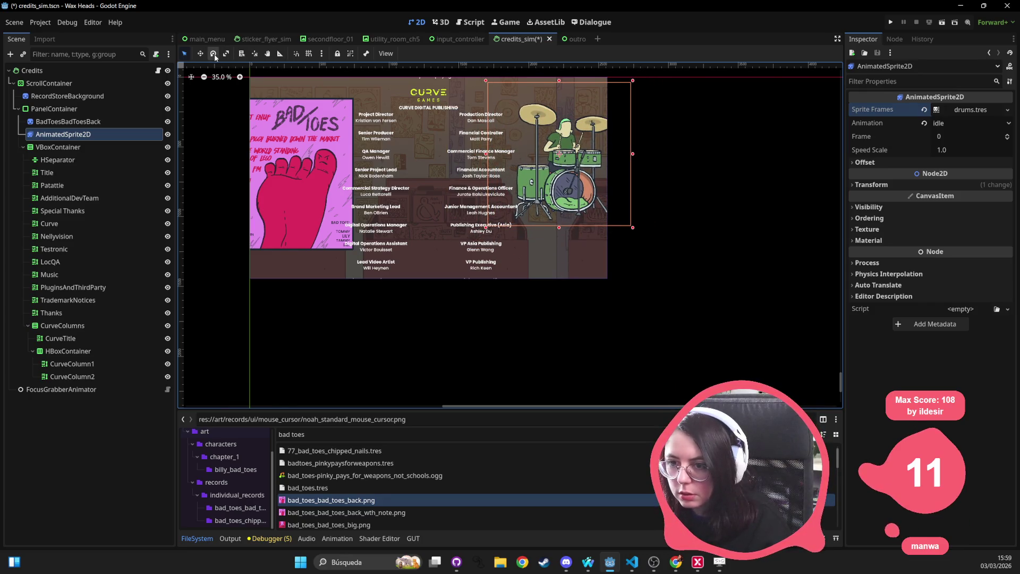
left_click_drag(493, 224, 439, 182)
Step: Rotate the BadToesBadToesBack sprite about 12° counter-clockwise
left_click(68, 121)
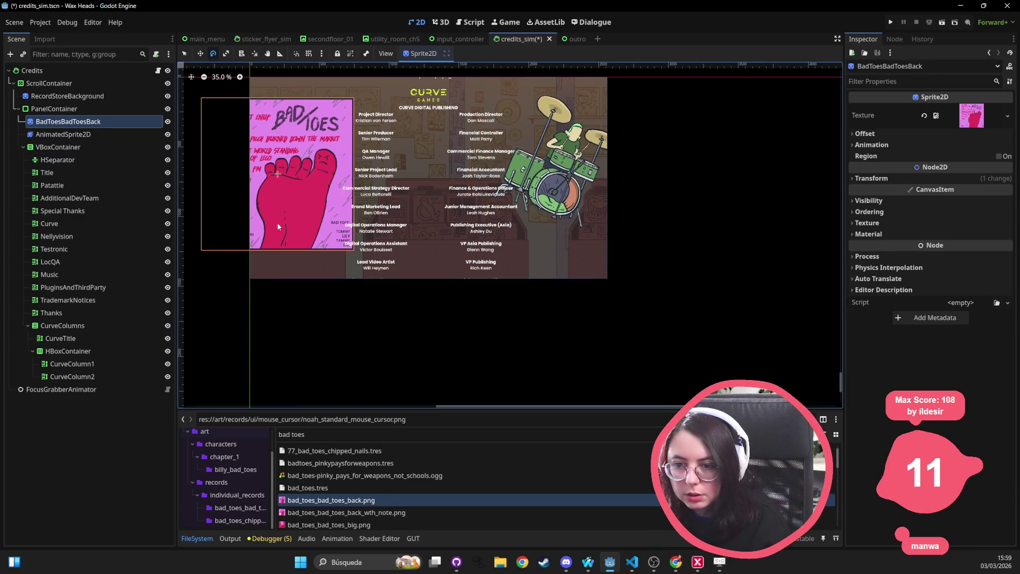
left_click(202, 55)
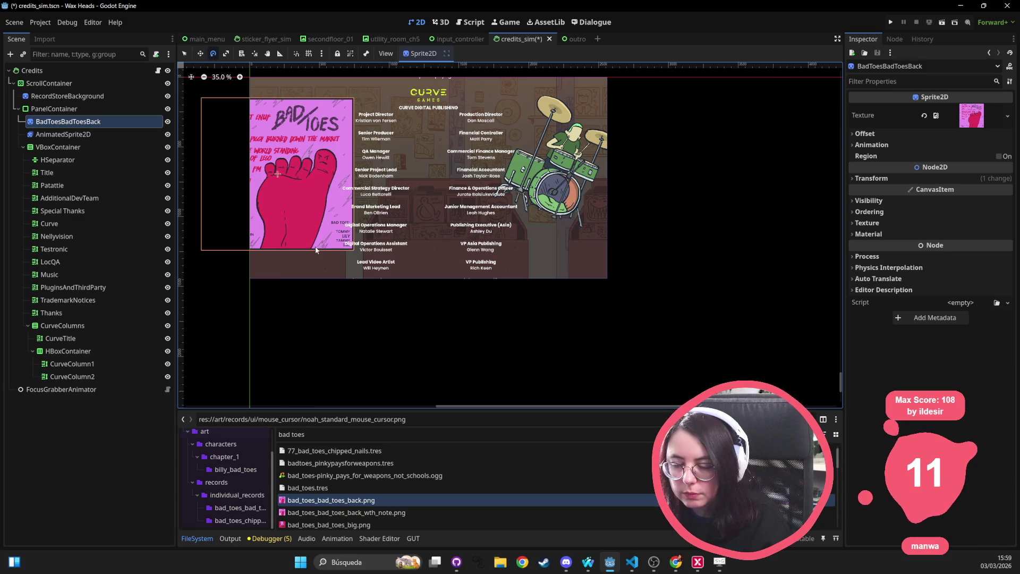
left_click_drag(332, 248, 398, 249)
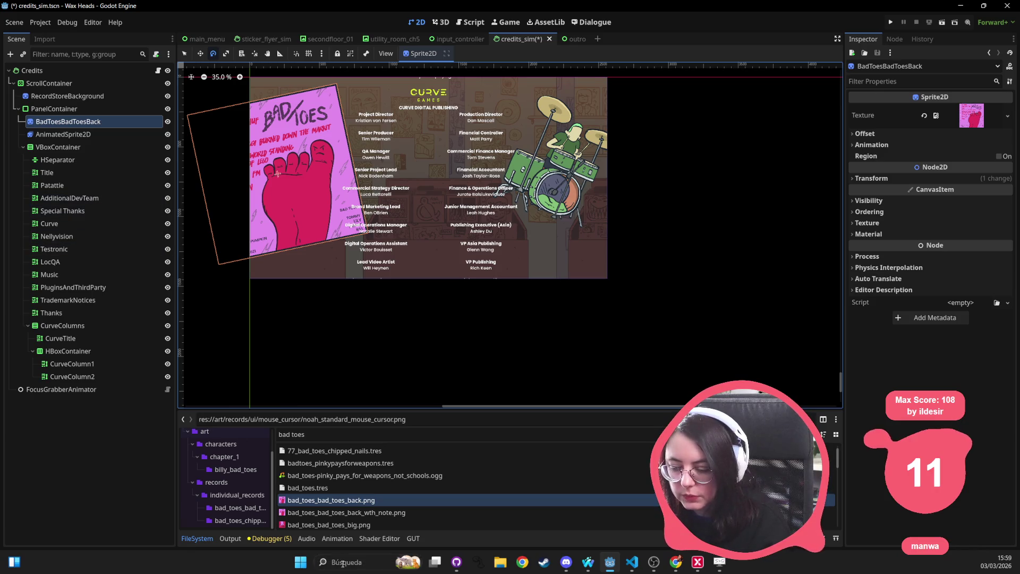
Step: Launch ScreenToGif from Windows search and collapse VBoxContainer in the Scene tree
left_click(343, 563)
type("scre")
key("Return")
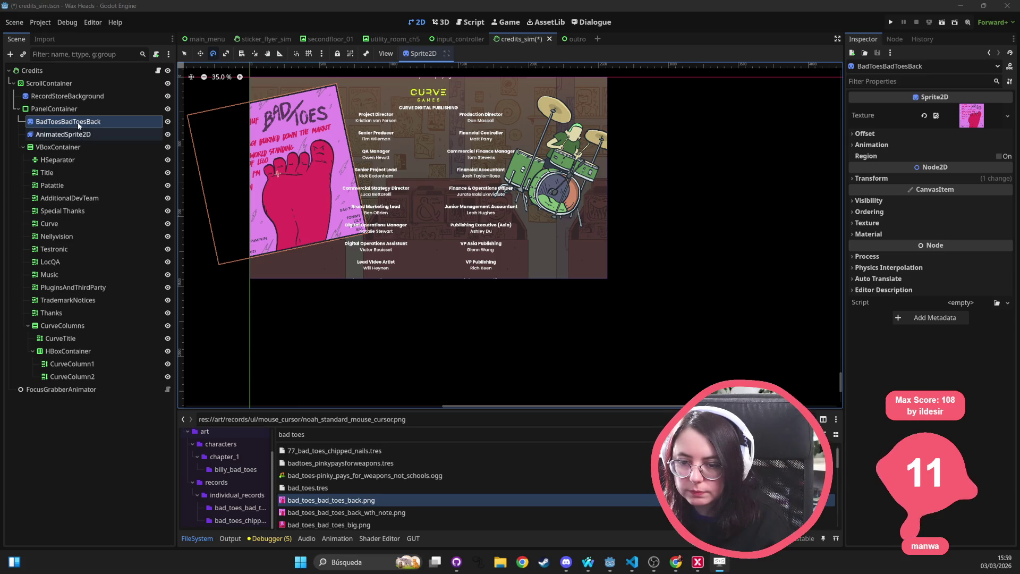
left_click(23, 147)
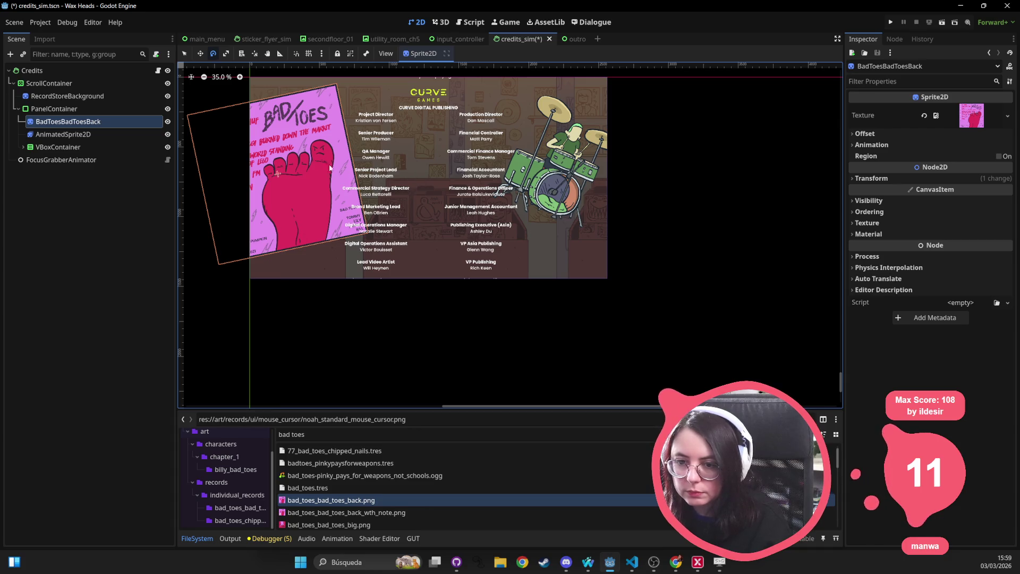
left_click(709, 565)
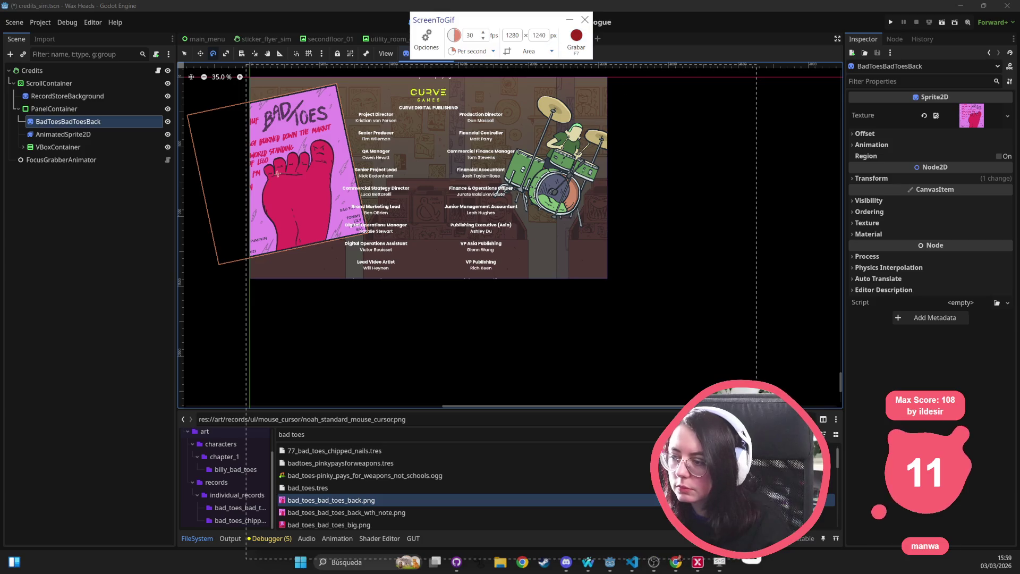
Step: Set the ScreenToGif recording area to cover the Godot editor
left_click(76, 97)
mouse_move(8, 27)
left_mouse_down()
mouse_move(595, 343)
mouse_move(1001, 361)
mouse_move(1013, 367)
mouse_move(1012, 402)
left_mouse_up()
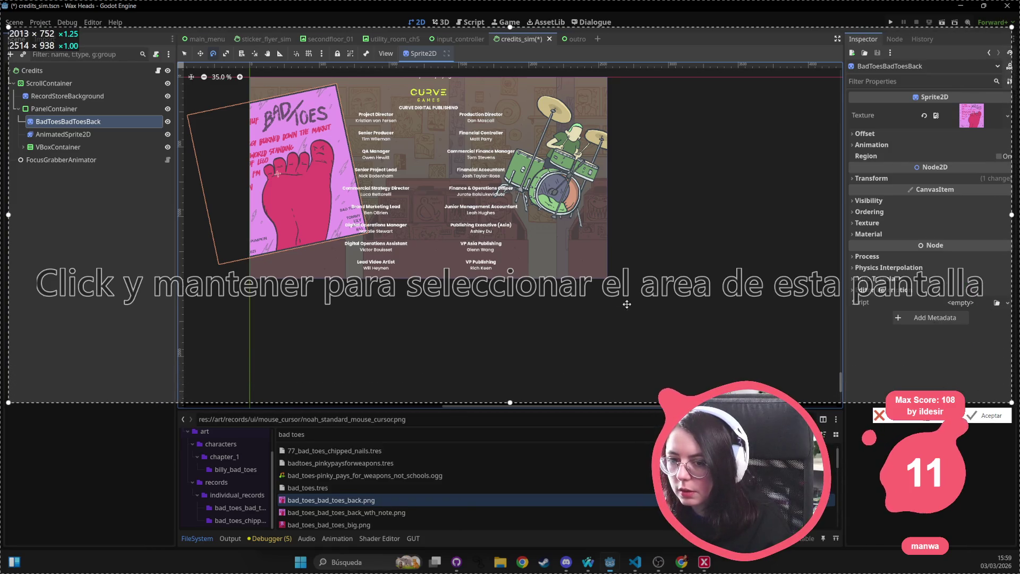
left_click(992, 415)
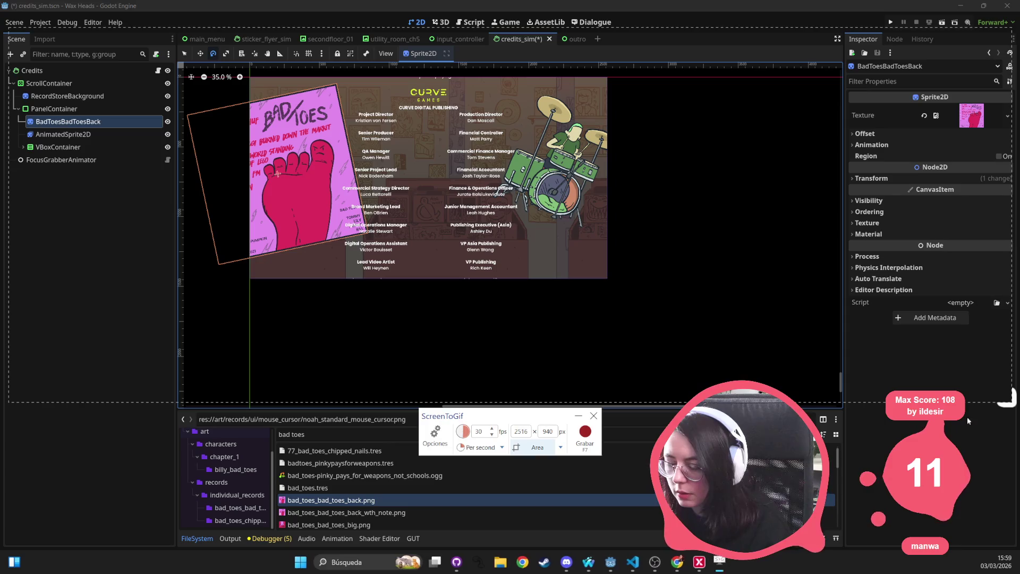
Step: Record ScrollContainer's Vertical scroll dragging from 24520 to 24370, then select the drummer sprite
scroll(335, 169, "up", 2)
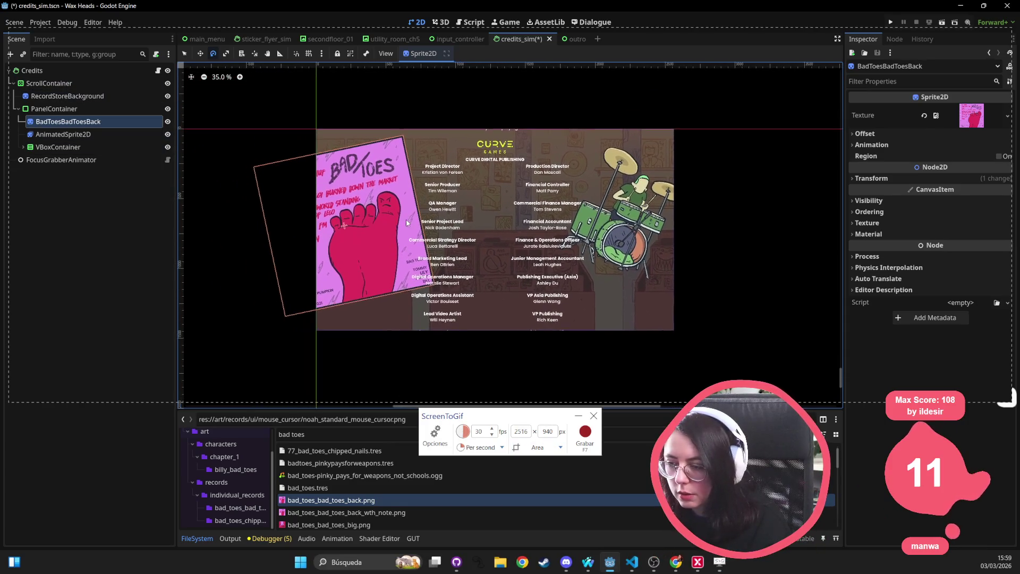
left_click(49, 83)
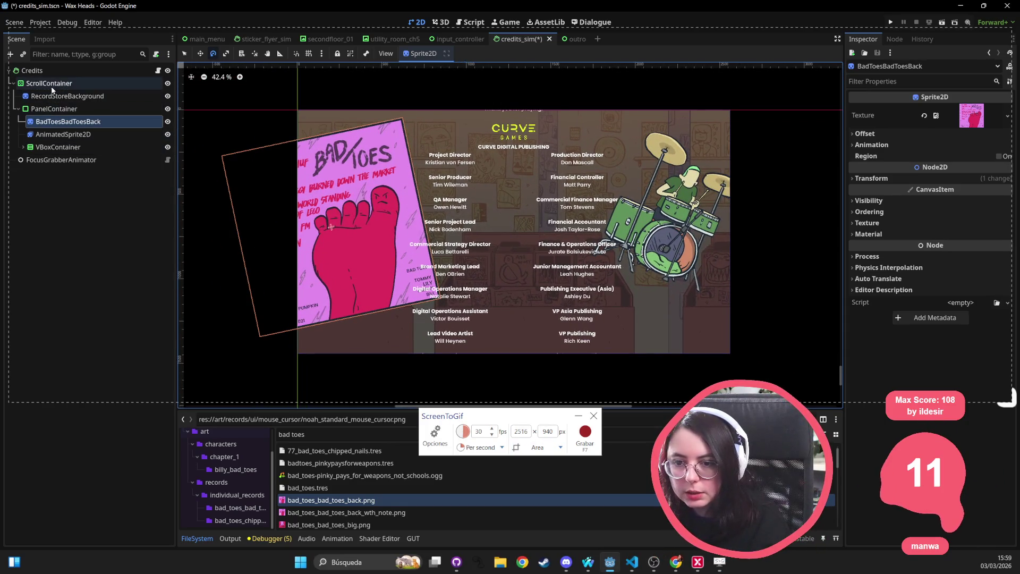
left_click(585, 433)
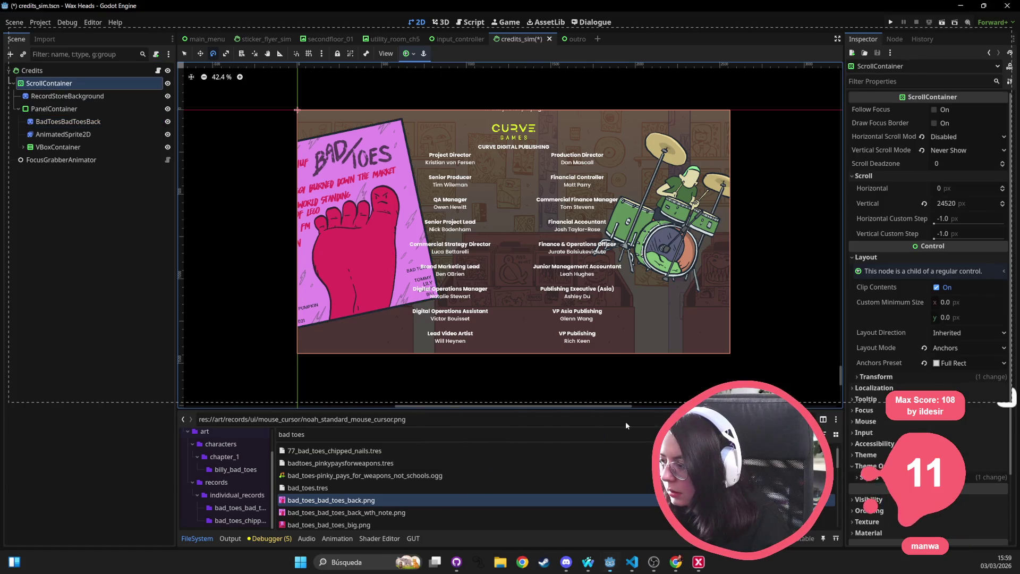
left_click(965, 203)
left_click_drag(965, 203, 904, 206)
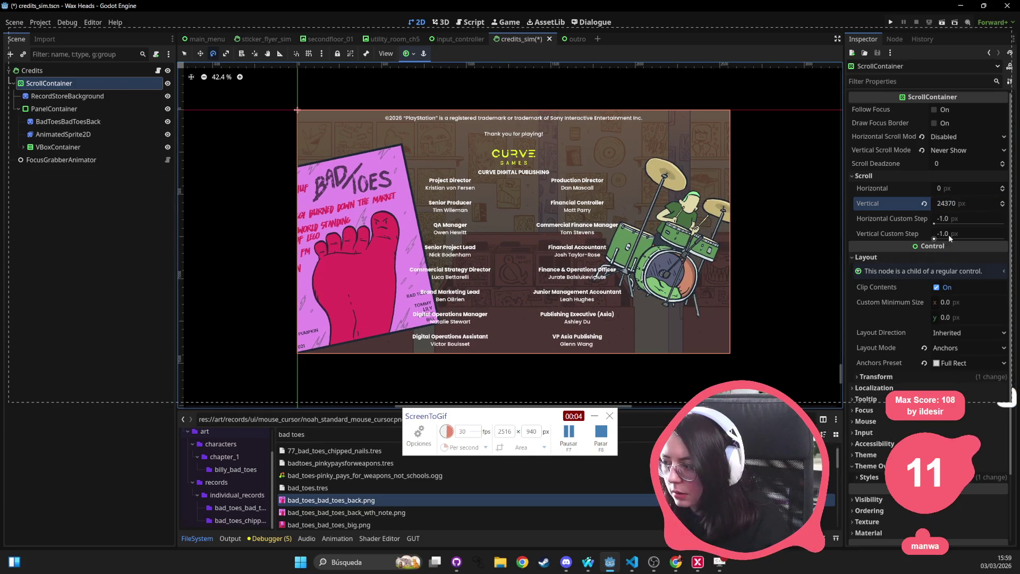
left_click(601, 433)
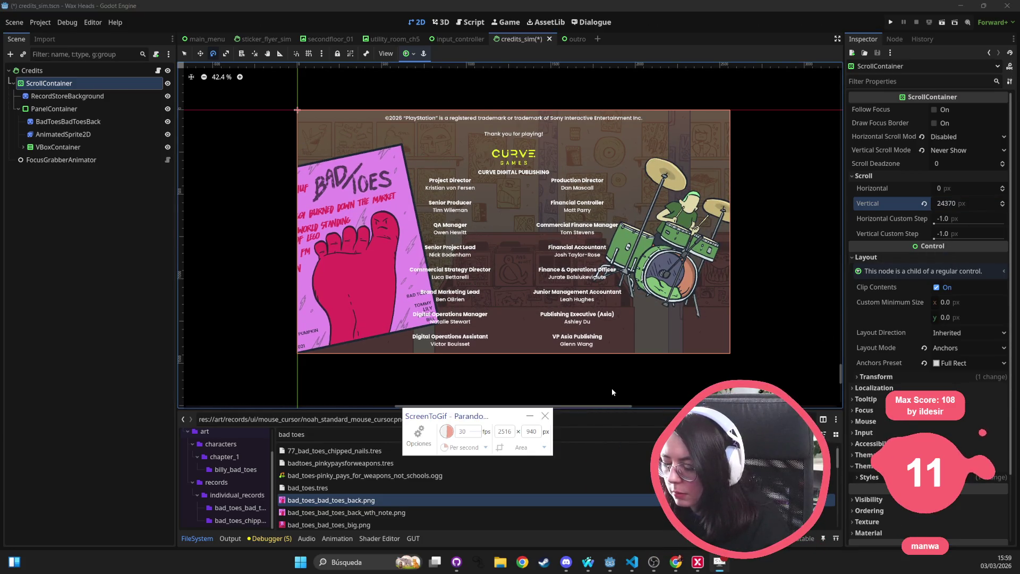
key("alt+Tab")
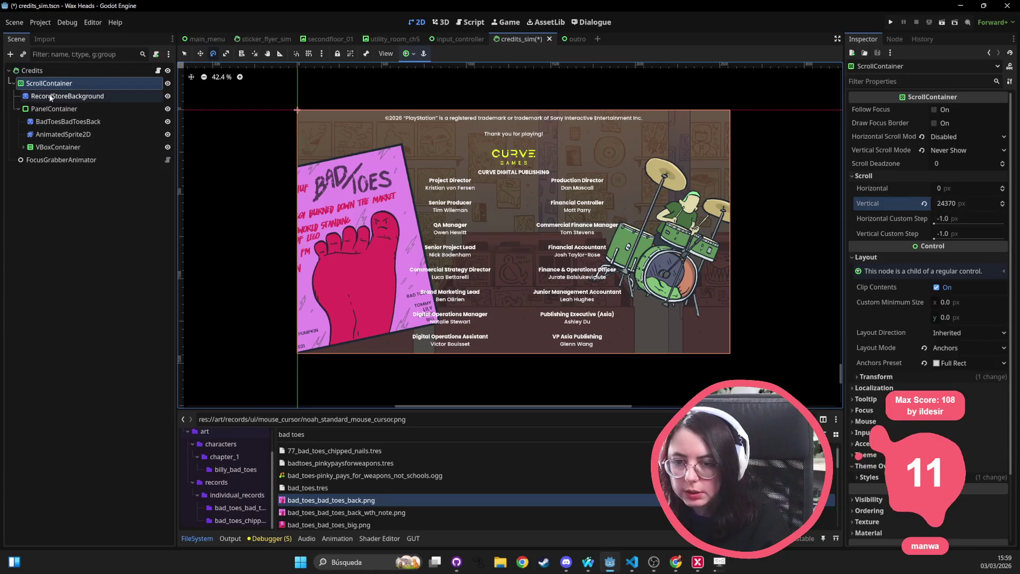
left_click(63, 134)
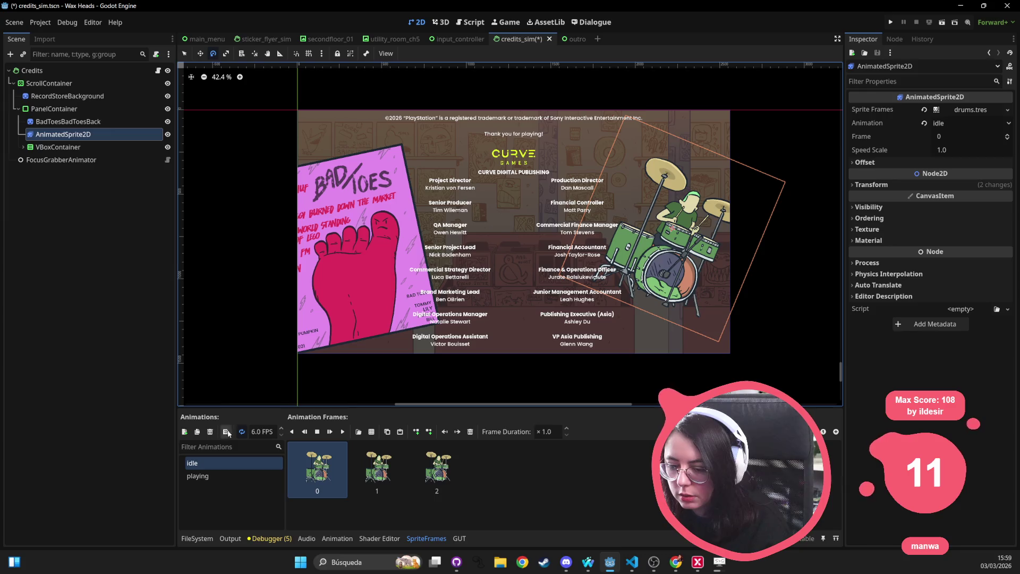
Step: Preview the drummer's animation, switch it to 'playing', then select PanelContainer
left_click(342, 432)
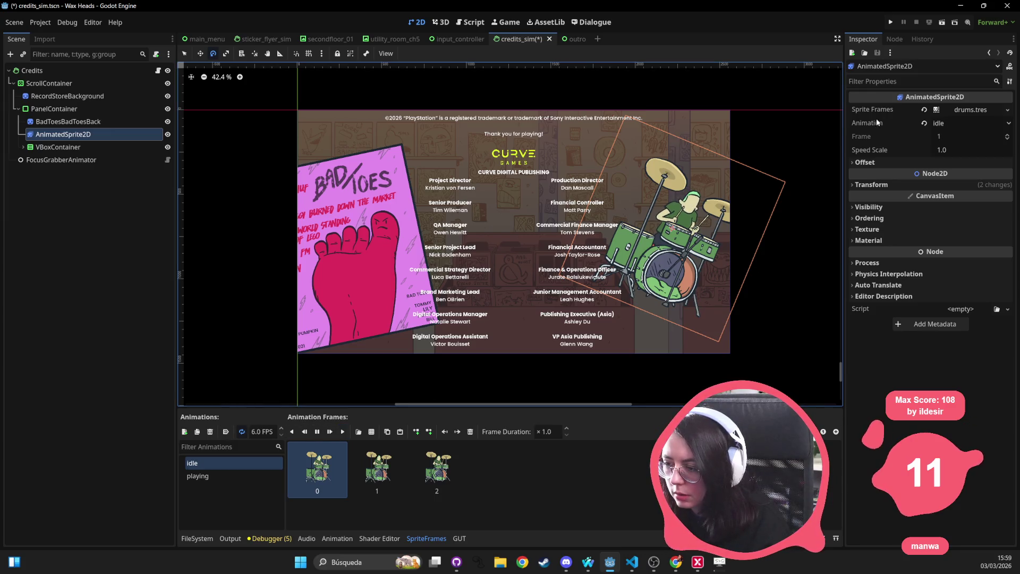
left_click(198, 476)
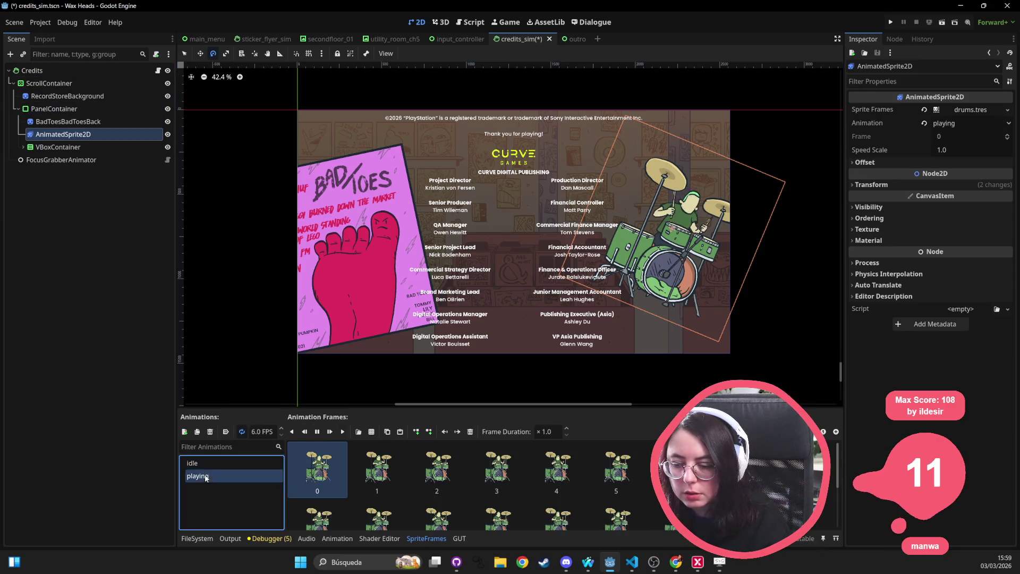
left_click(65, 108)
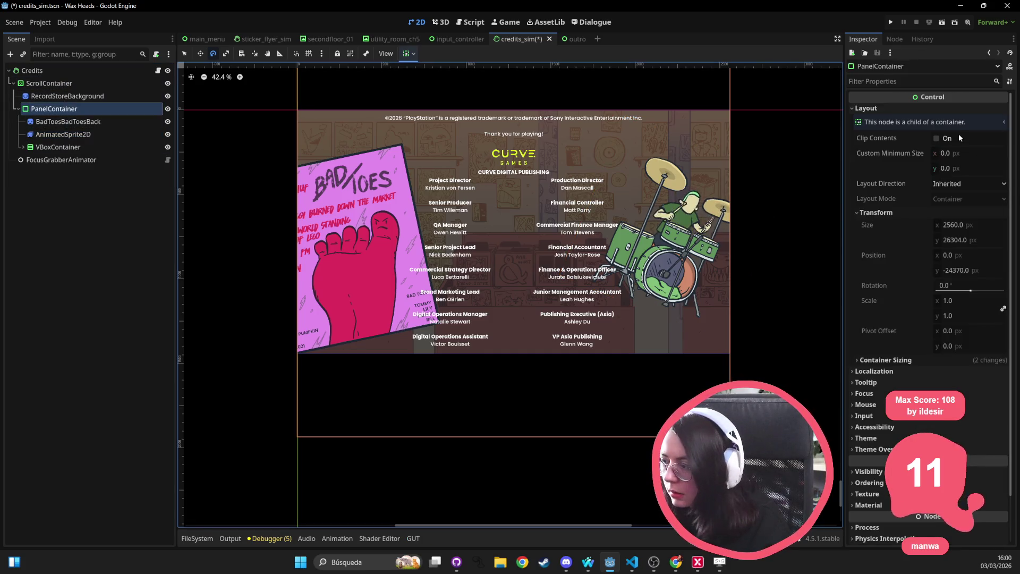
Step: Start an extra recording via Archivo > Grabación and capture the ScrollContainer scroll with F7
key("F8")
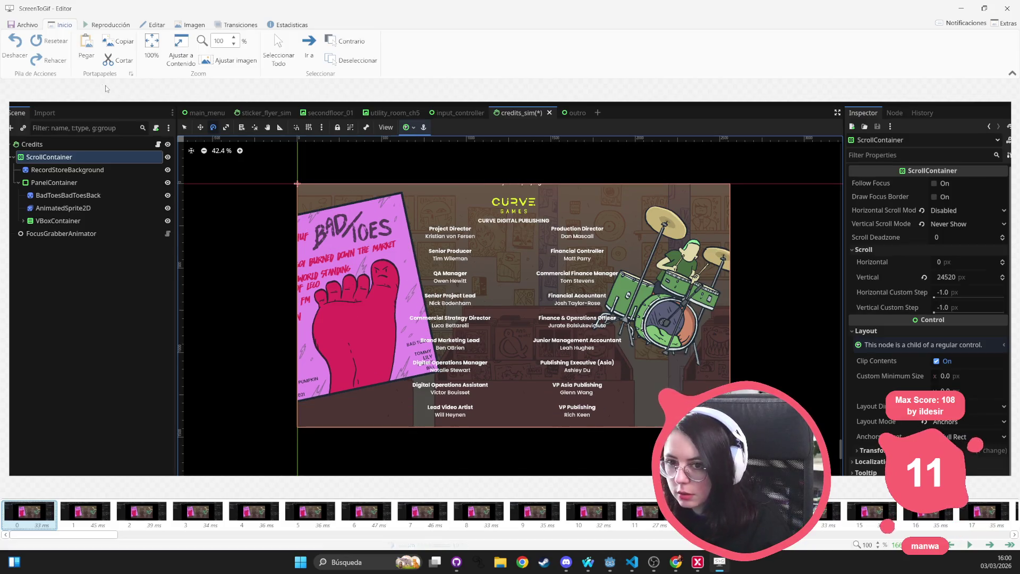
left_click(24, 25)
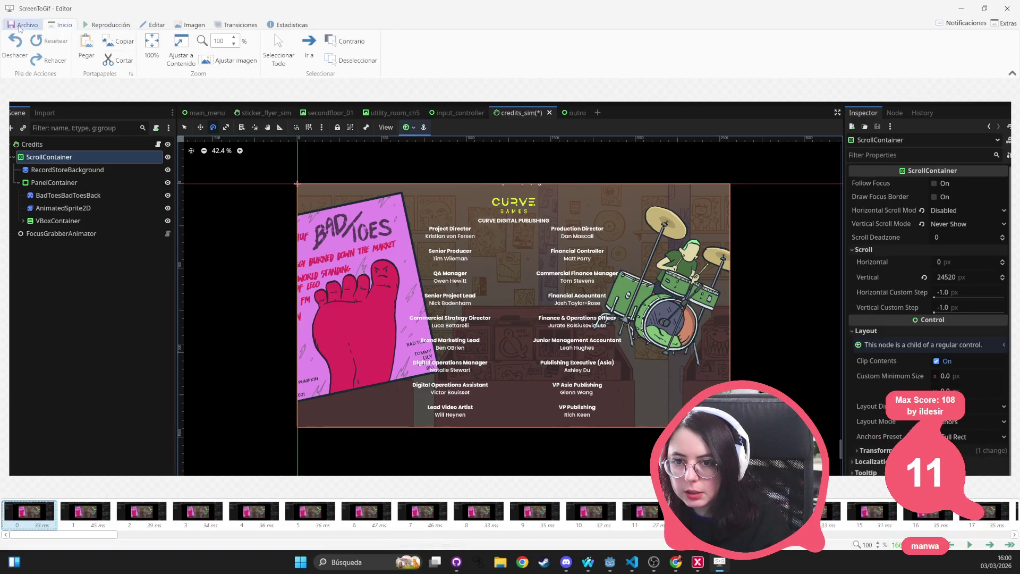
left_click(192, 49)
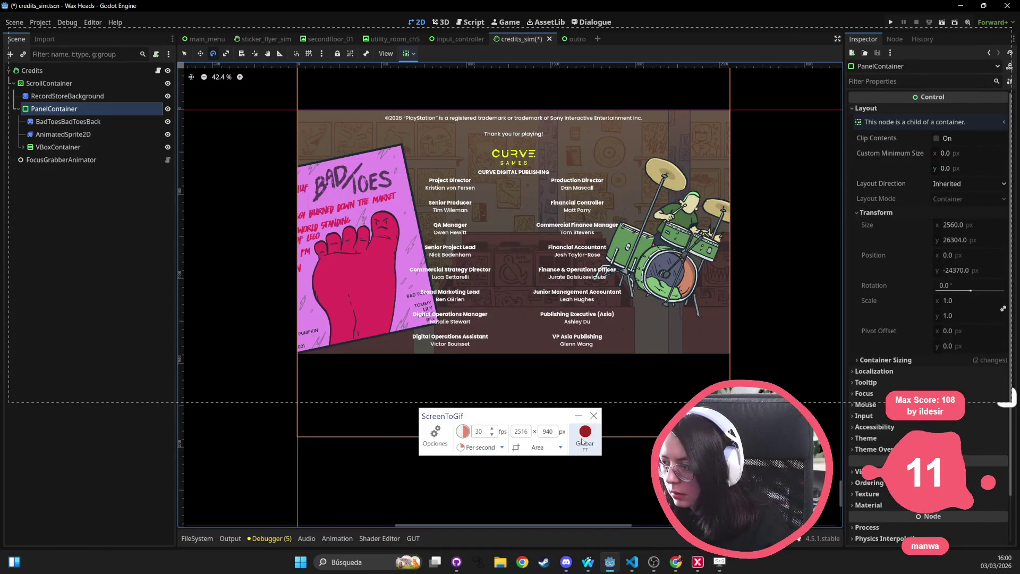
left_click(94, 82)
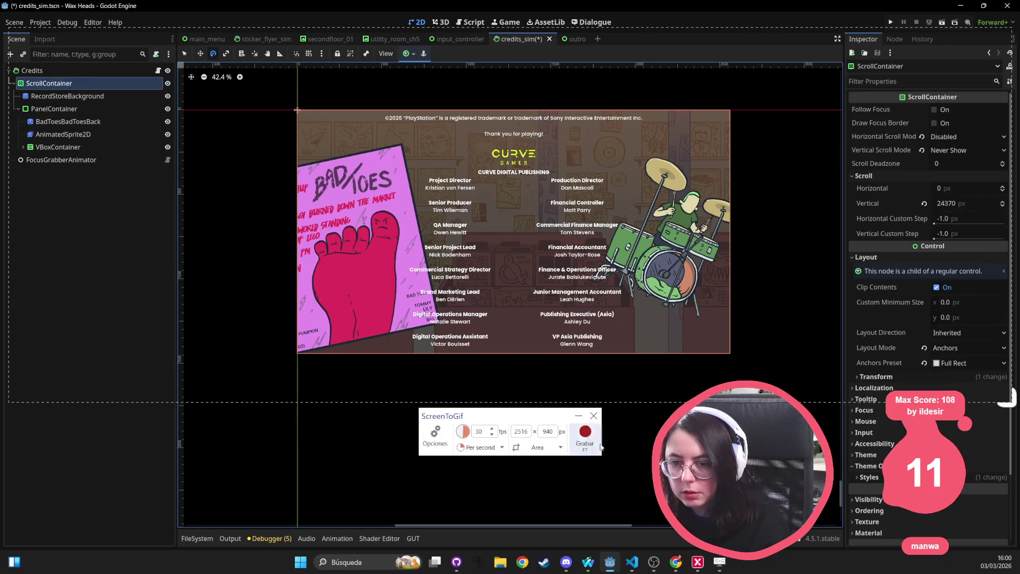
key("F7")
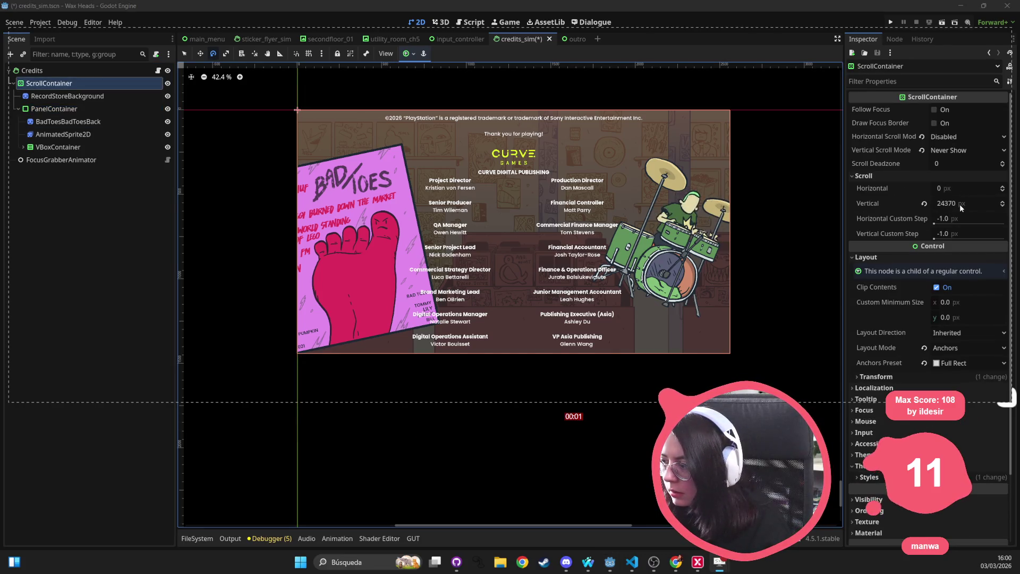
mouse_move(955, 204)
left_mouse_down()
mouse_move(989, 204)
mouse_move(957, 204)
left_mouse_up()
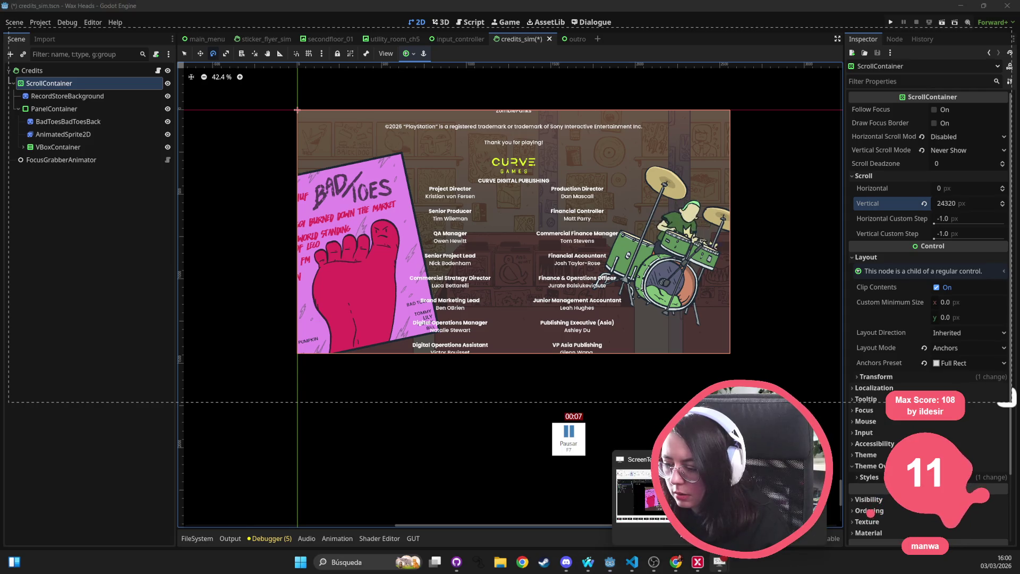
left_click(598, 441)
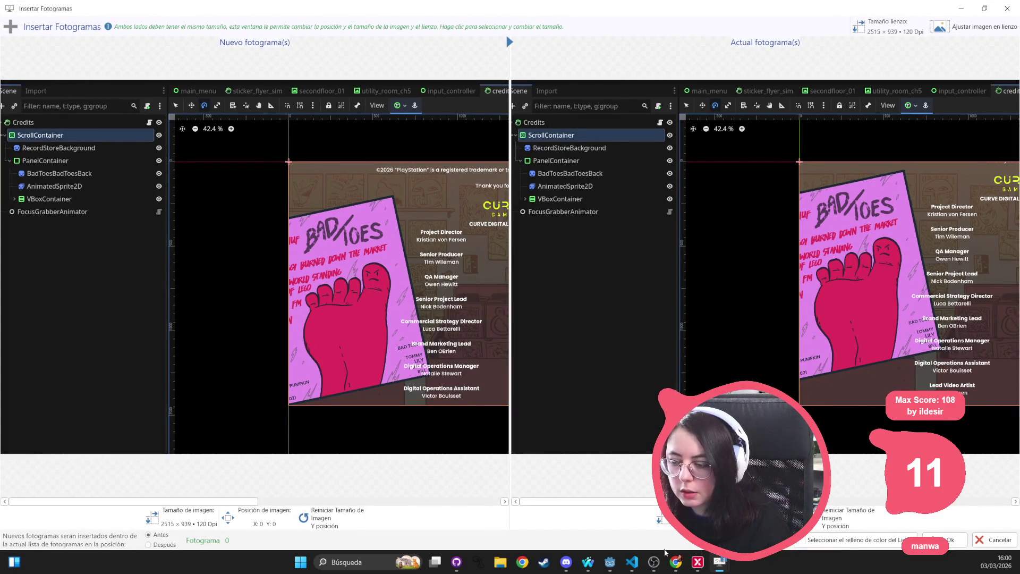
Step: In Insertar Fotogramas, keep 'Antes' and confirm with Ok
mouse_move(474, 14)
left_mouse_down()
mouse_move(481, 85)
mouse_move(461, 108)
mouse_move(457, 1)
left_mouse_up()
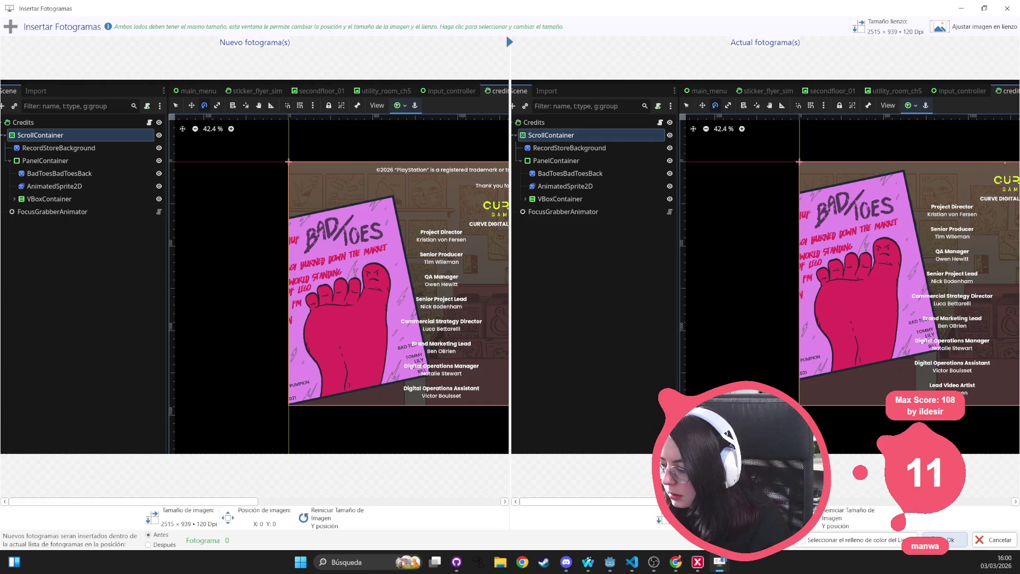
left_click(940, 540)
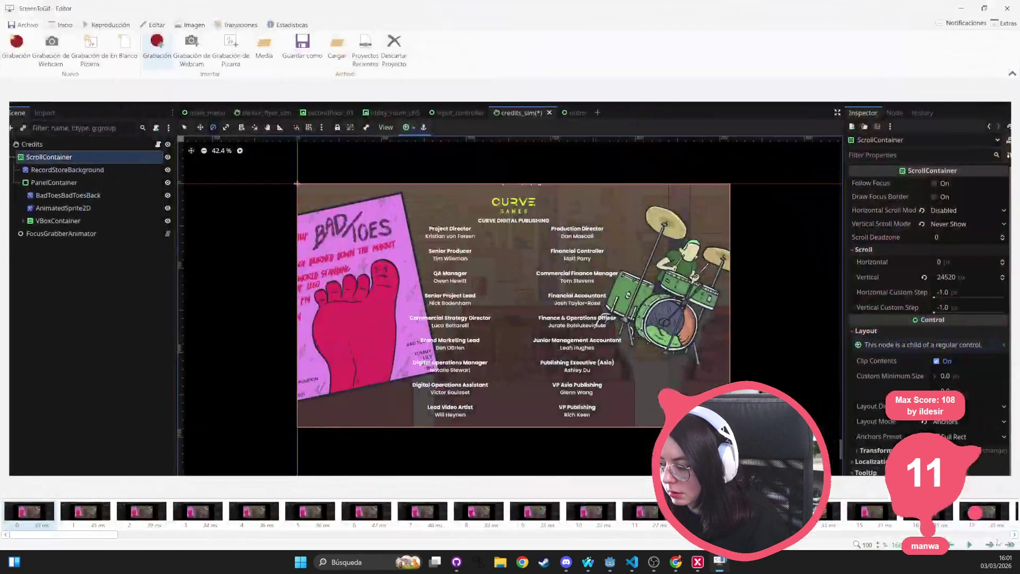
Step: Preview playback, record a new take of the credits scrolling to 24270, and discard the old project
left_click_drag(102, 535, 210, 537)
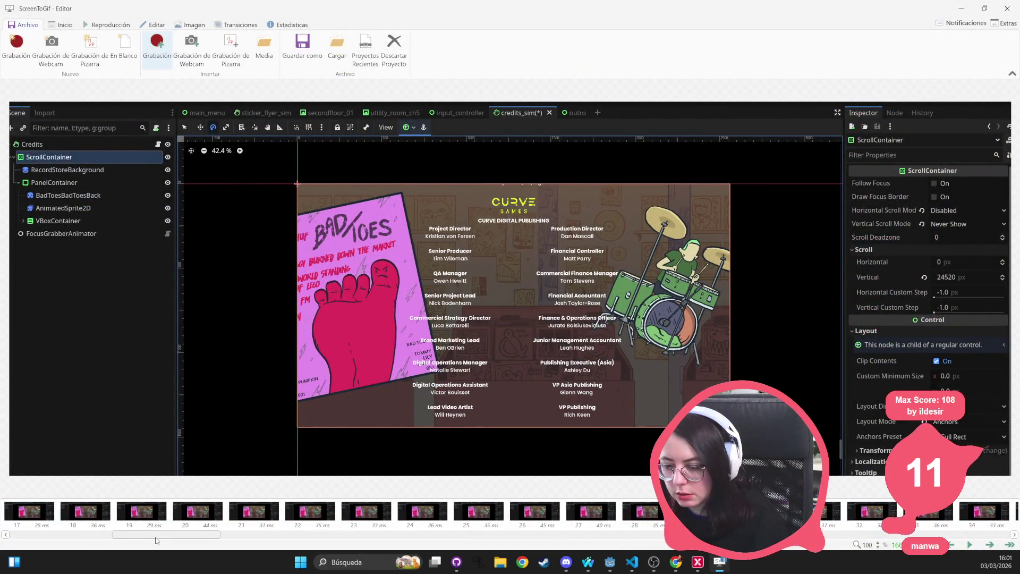
key("space")
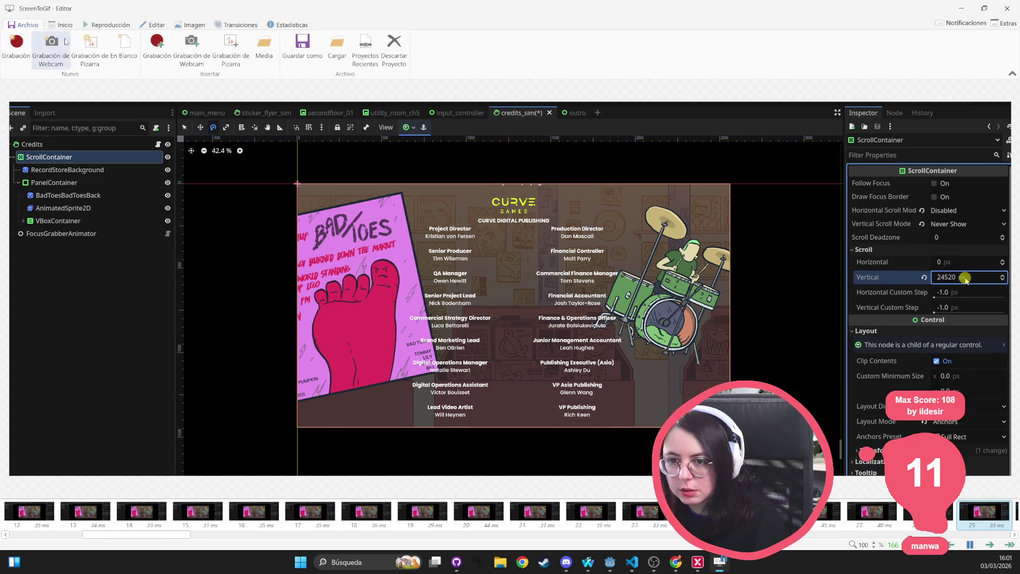
left_click(26, 48)
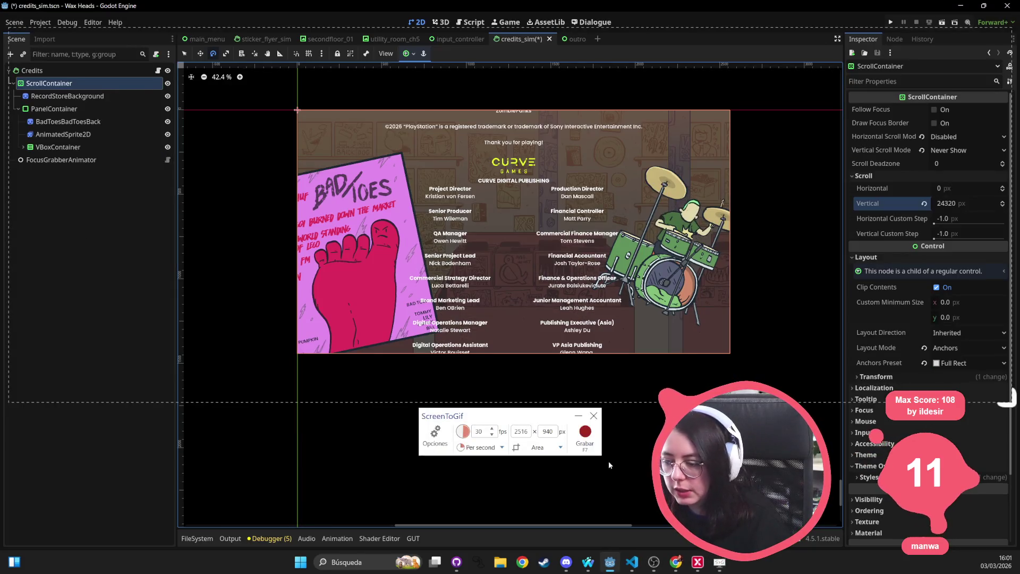
left_click(587, 445)
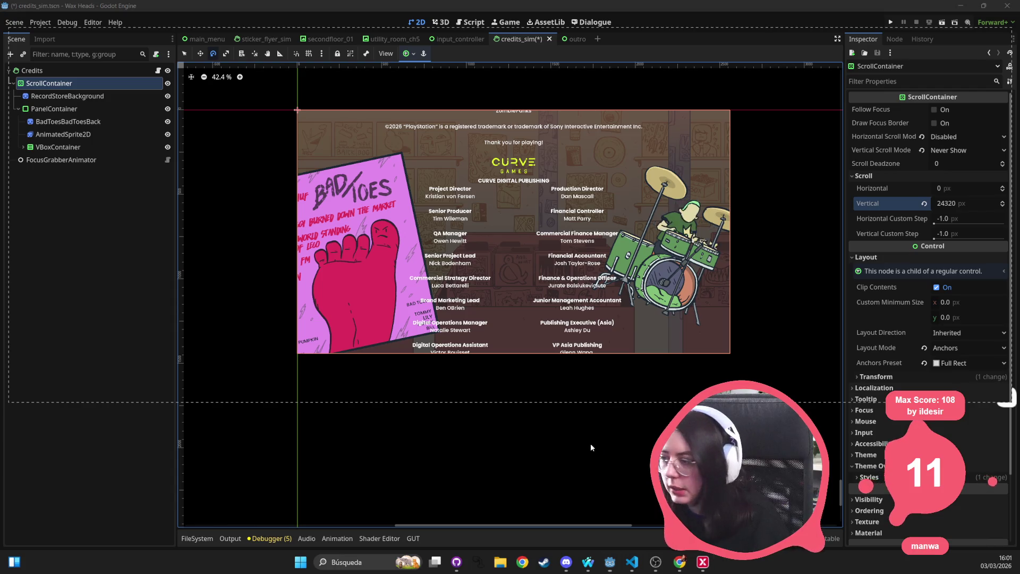
mouse_move(968, 203)
left_mouse_down()
mouse_move(988, 203)
mouse_move(975, 203)
left_mouse_up()
left_click(601, 433)
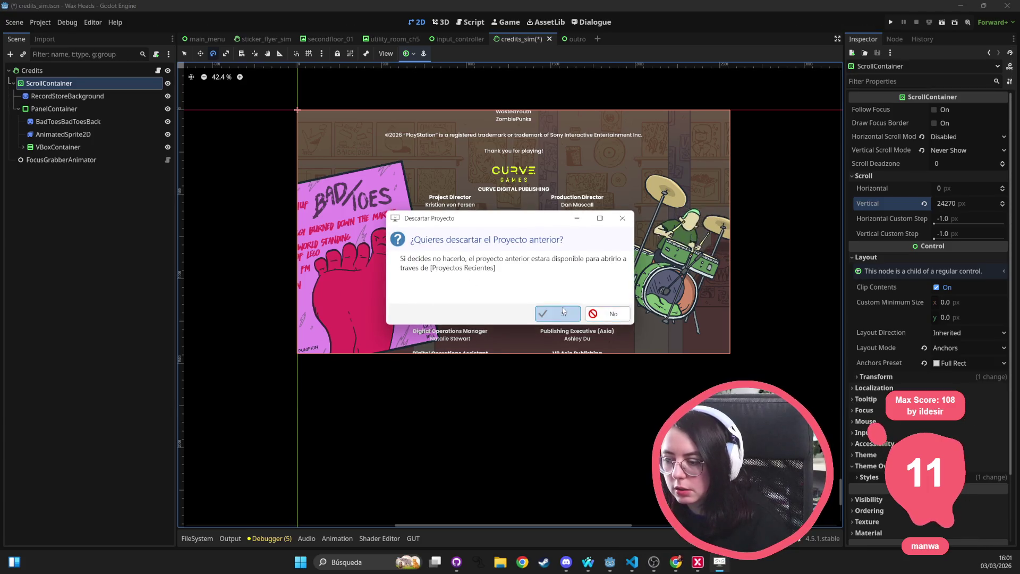
left_click(562, 309)
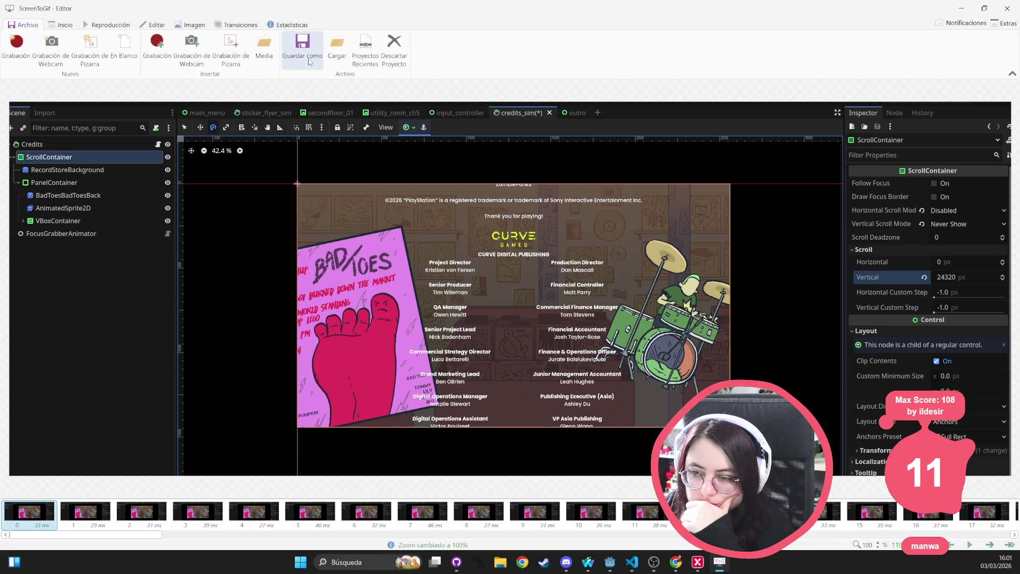
Step: Encode the recording as an MP4 named credits, then check credits.mp4 in the gifs folder
left_click(302, 53)
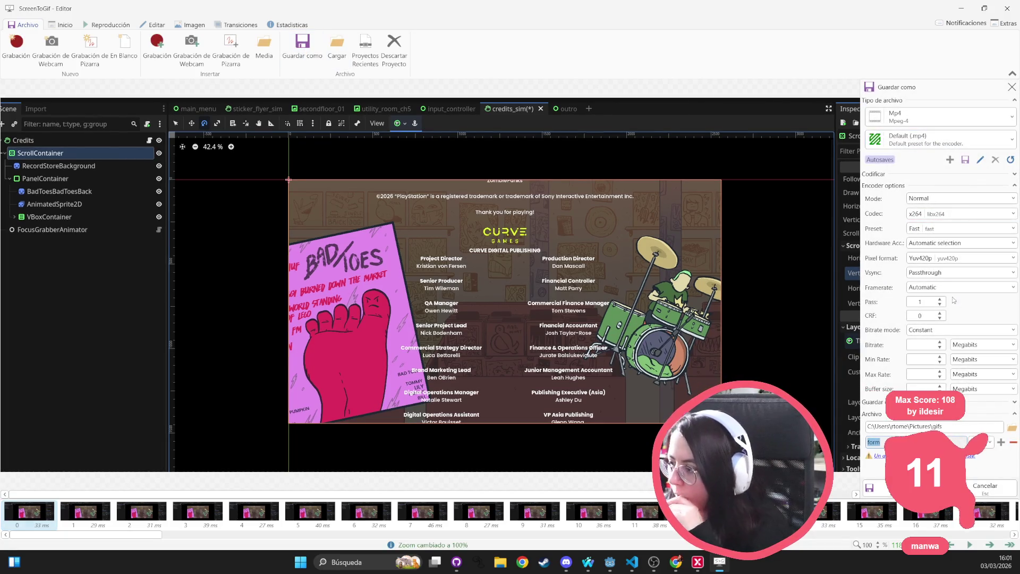
type("credits")
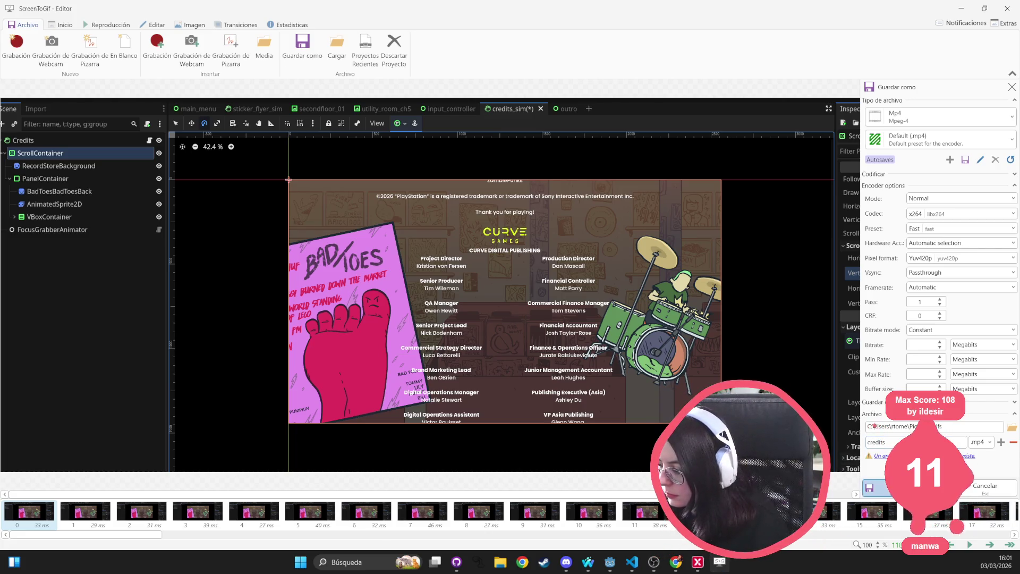
key("Return")
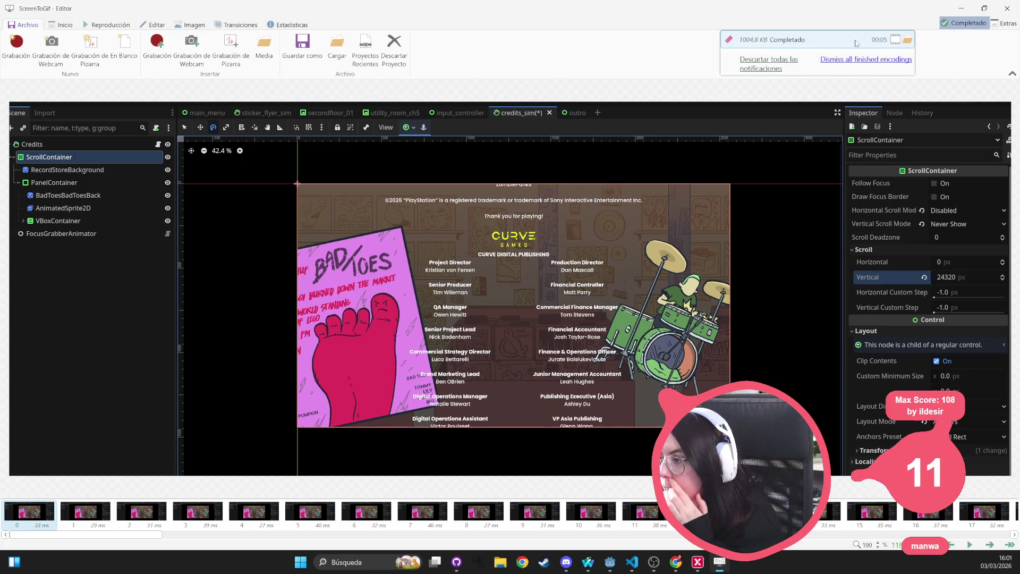
left_click(906, 45)
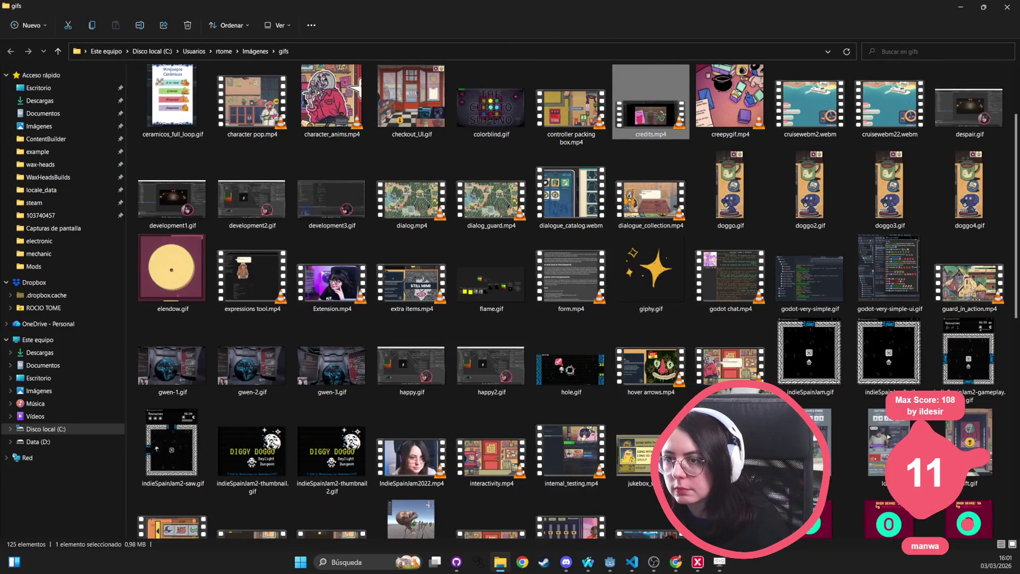
left_click(1007, 7)
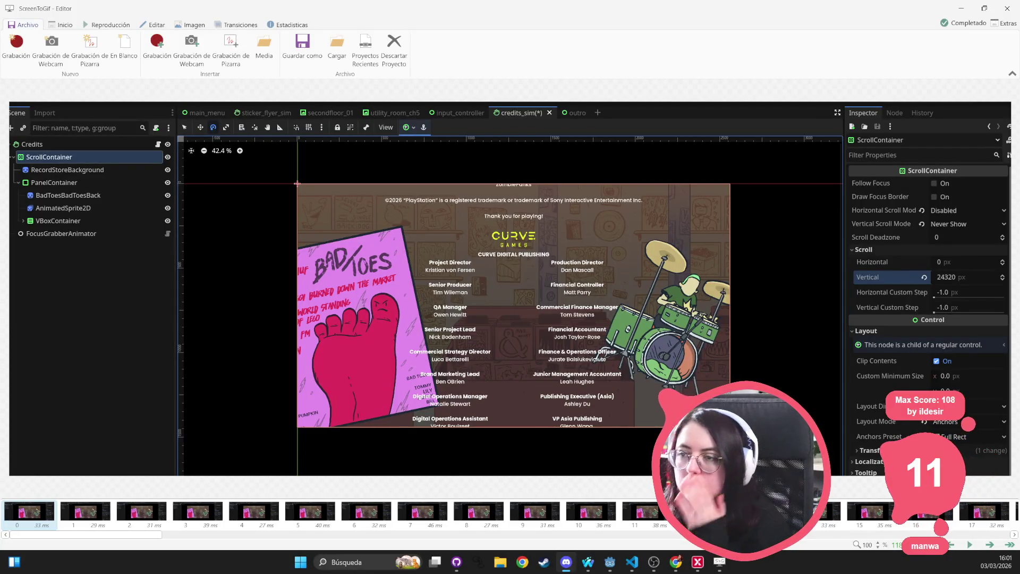
Step: Close the ScreenToGif recording editor and confirm leaving with Sí
left_click(1006, 9)
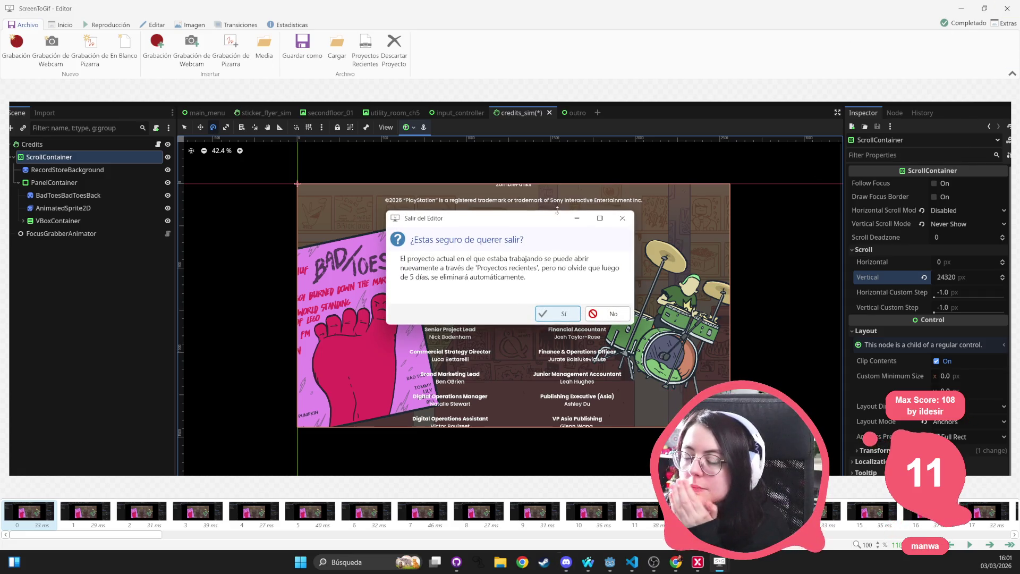
left_click(550, 313)
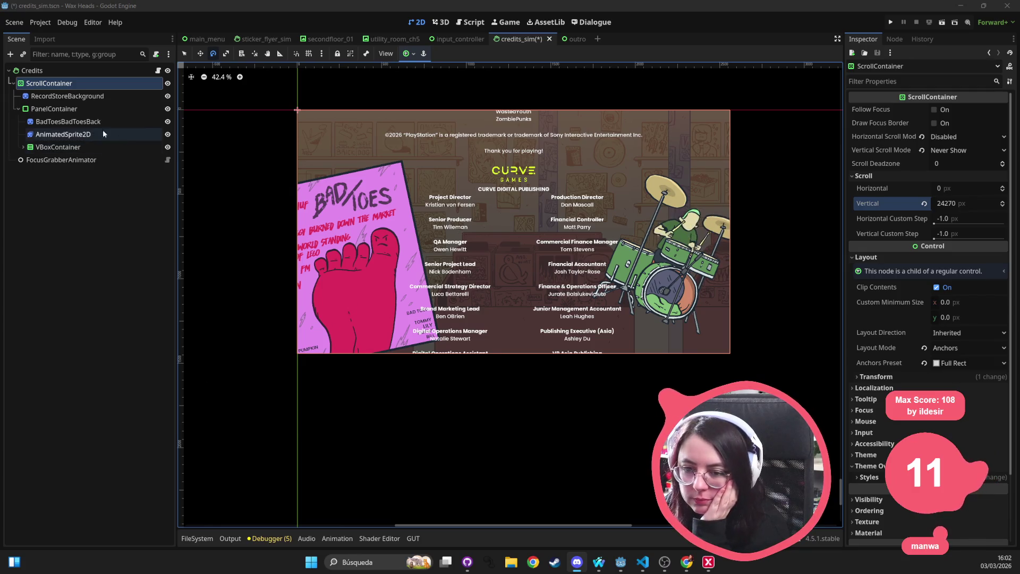
Step: Delete the AnimatedSprite2D and BadToesBadToesBack nodes from the credits_sim scene
left_click(78, 122)
left_click(78, 135)
left_click(78, 123)
left_click(73, 135)
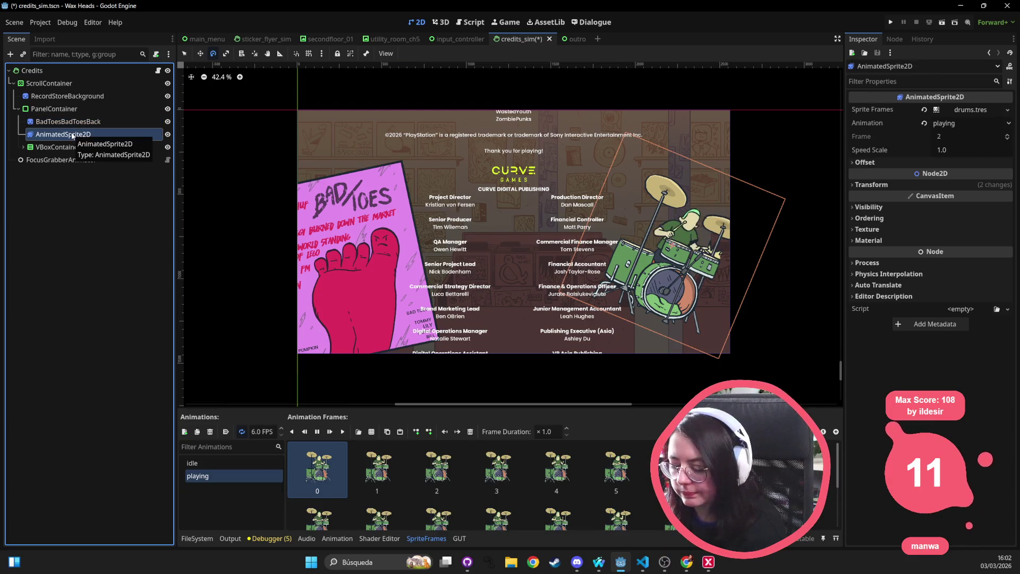
key("Delete")
key("Return")
left_click(122, 122)
key("Delete")
key("Return")
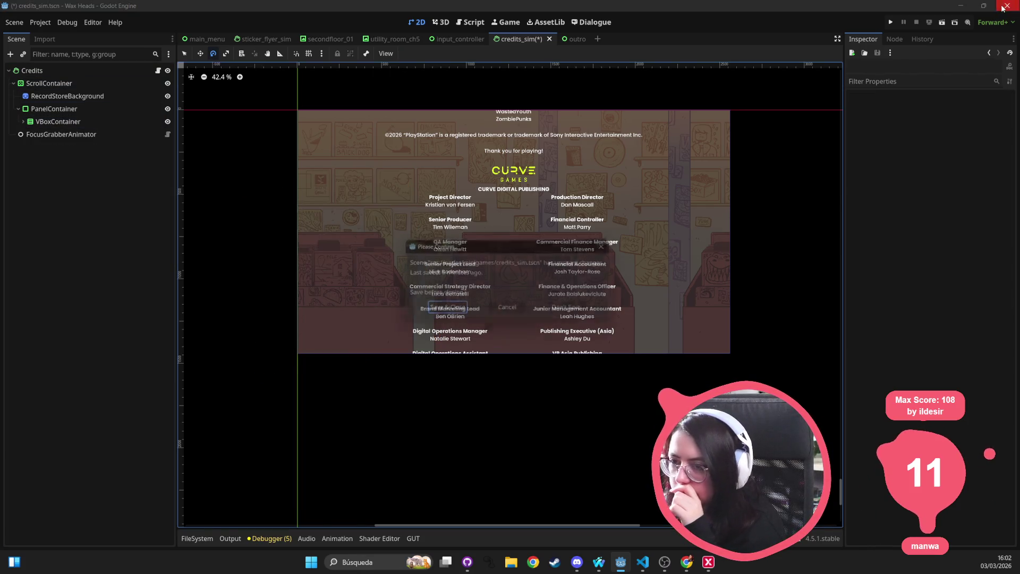
Step: Close credits_sim with Don't Save, leaving the input_controller scene open
key("ctrl+shift+w")
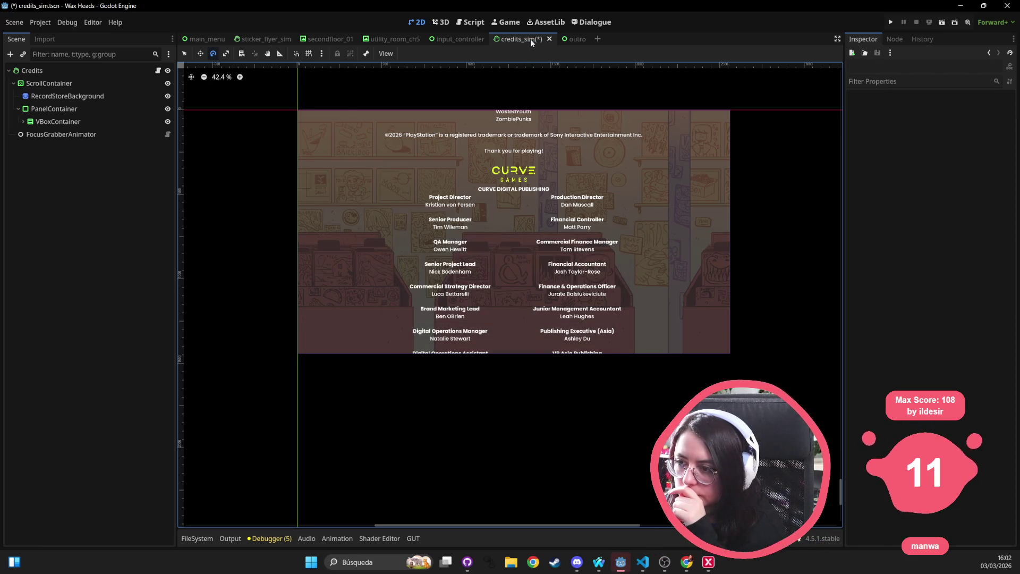
left_click(570, 312)
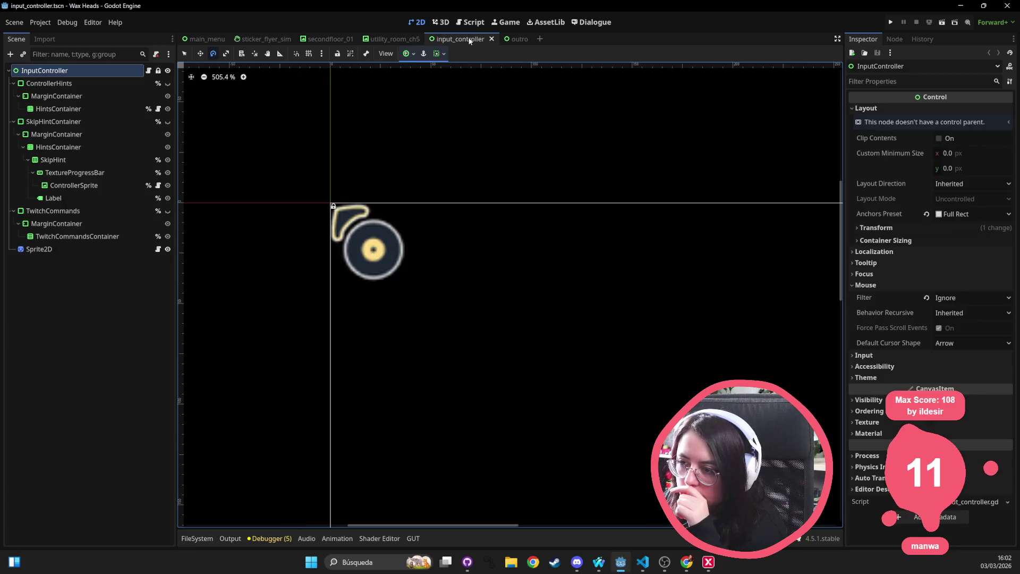
left_click_drag(548, 385, 467, 371)
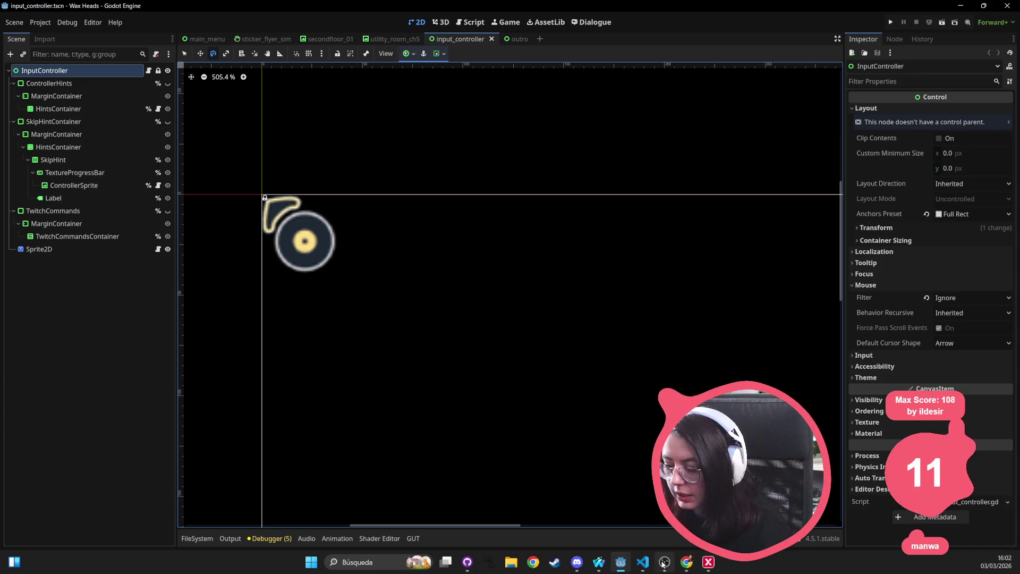
left_click(643, 562)
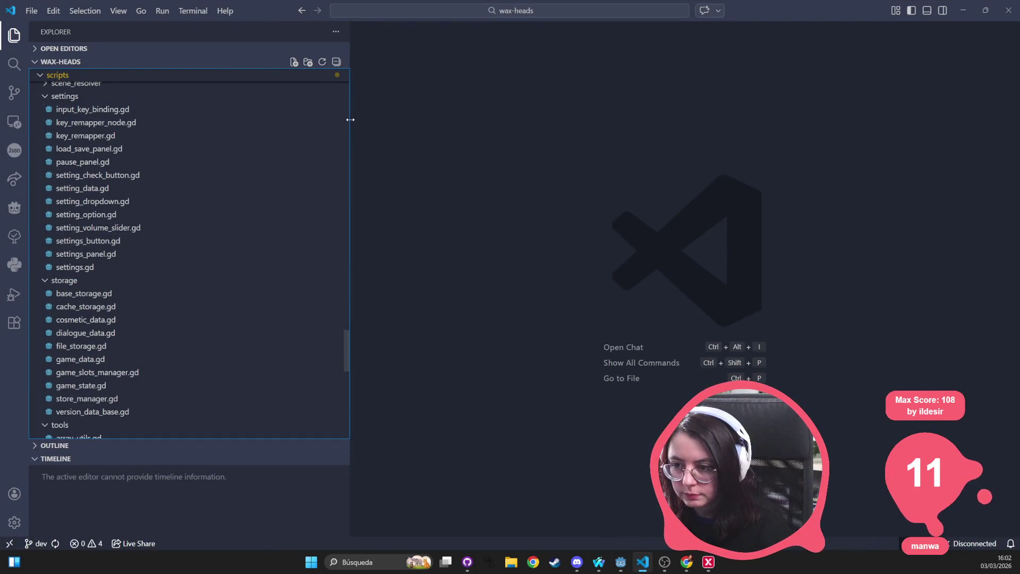
Step: Narrow the file tree and open audio_manager.gd through quick file search
left_click_drag(351, 119, 202, 141)
key("ctrl+p")
type("audio")
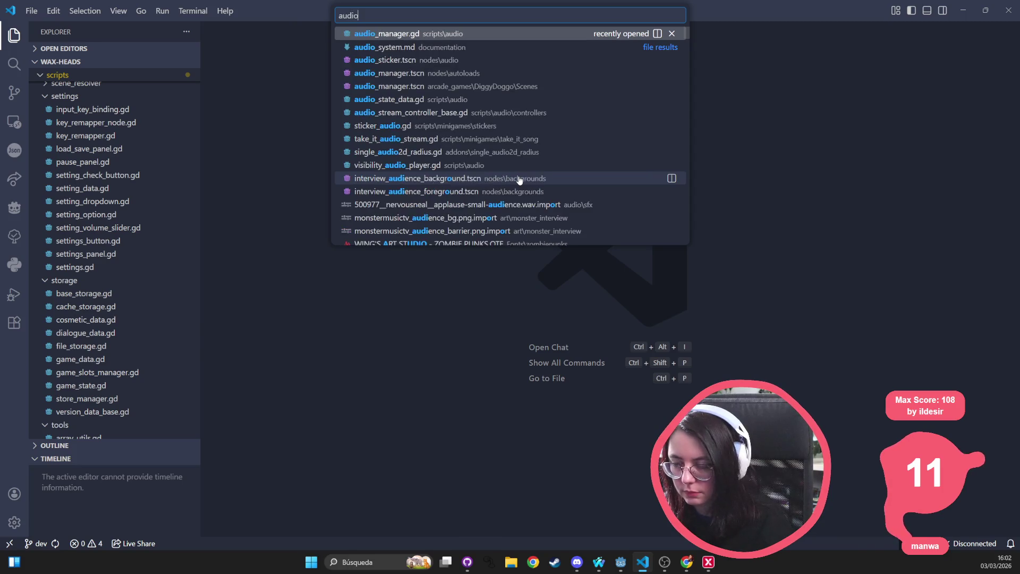
key("Return")
Step: Find play_music occurrences inside audio_manager.gd
key("ctrl+f")
key("ctrl+p")
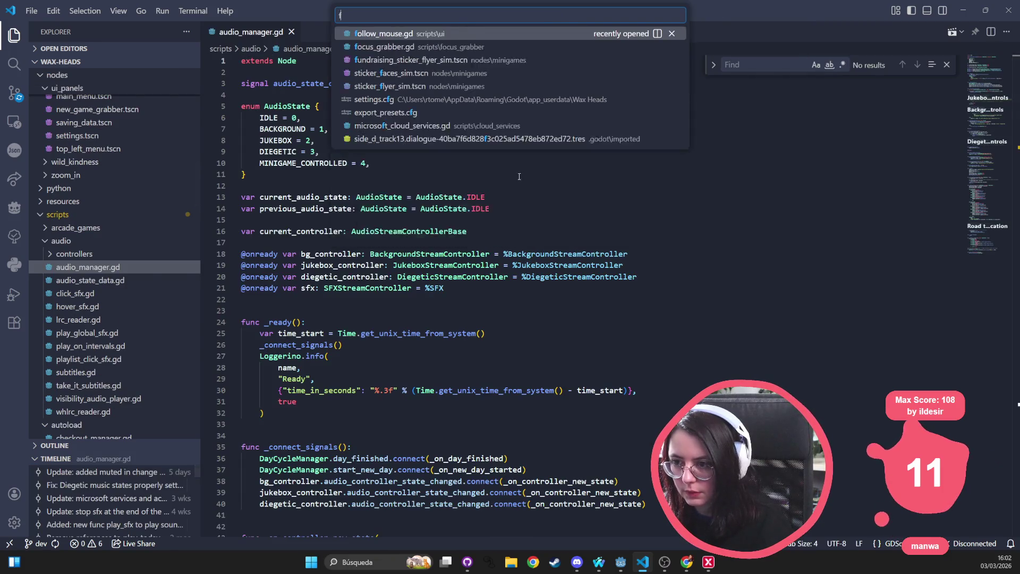
type("play_music")
key("ctrl+a")
key("BackSpace")
key("Escape")
key("ctrl+f")
type("play_m")
key("ctrl+Return")
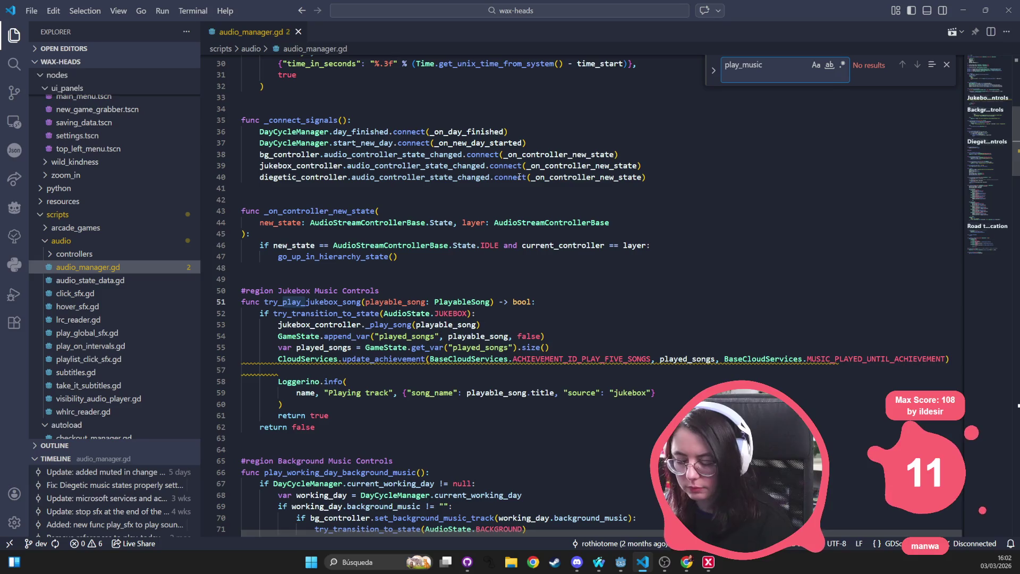
key("BackSpace")
key("BackSpace")
key("BackSpace")
type("j")
key("Escape")
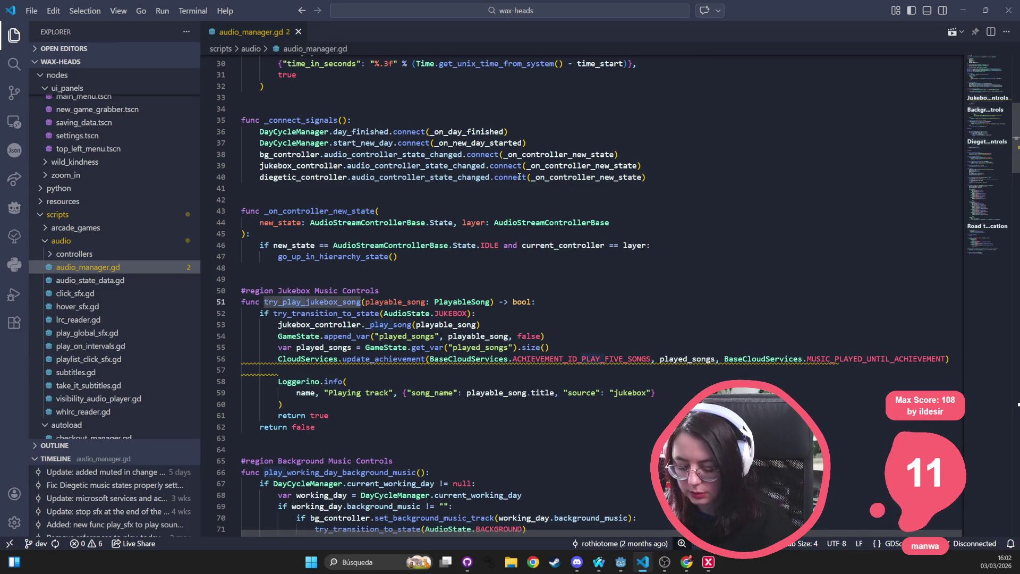
Step: Search the whole project for play_music and open convo_manager.gd's play_music function
key("ctrl+shift+f")
key("BackSpace")
type("music")
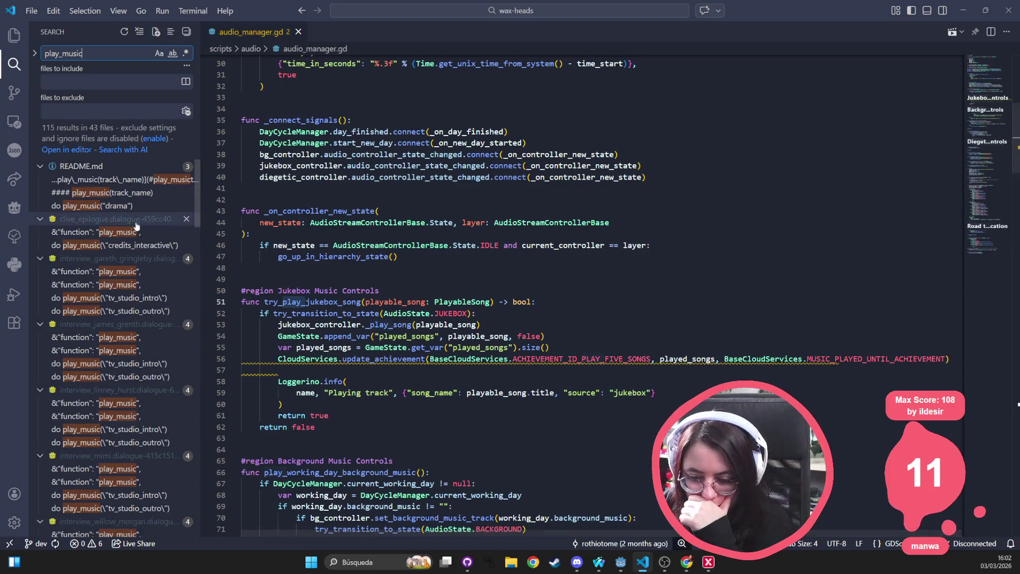
scroll(111, 322, "down", 20)
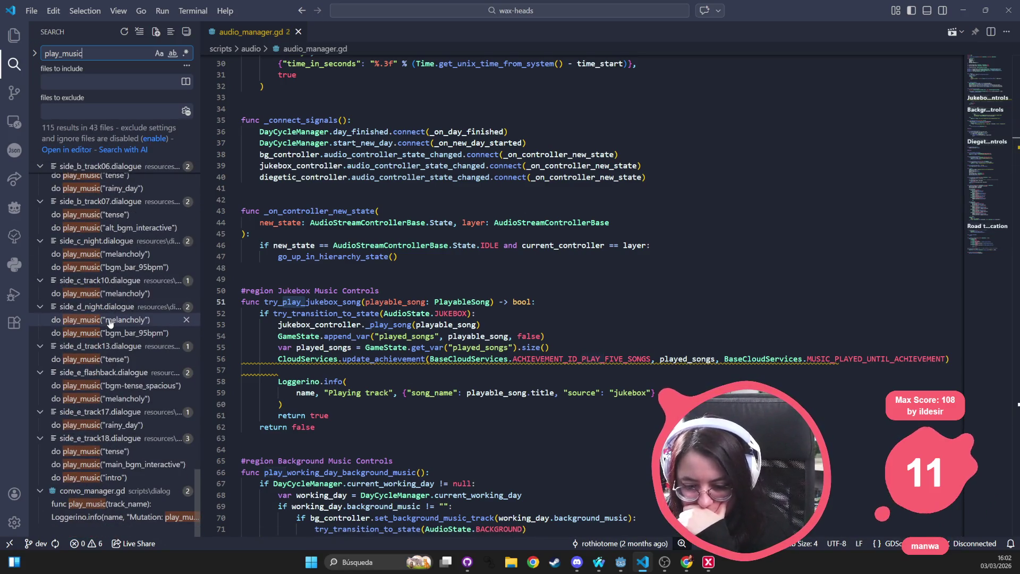
left_click(97, 503)
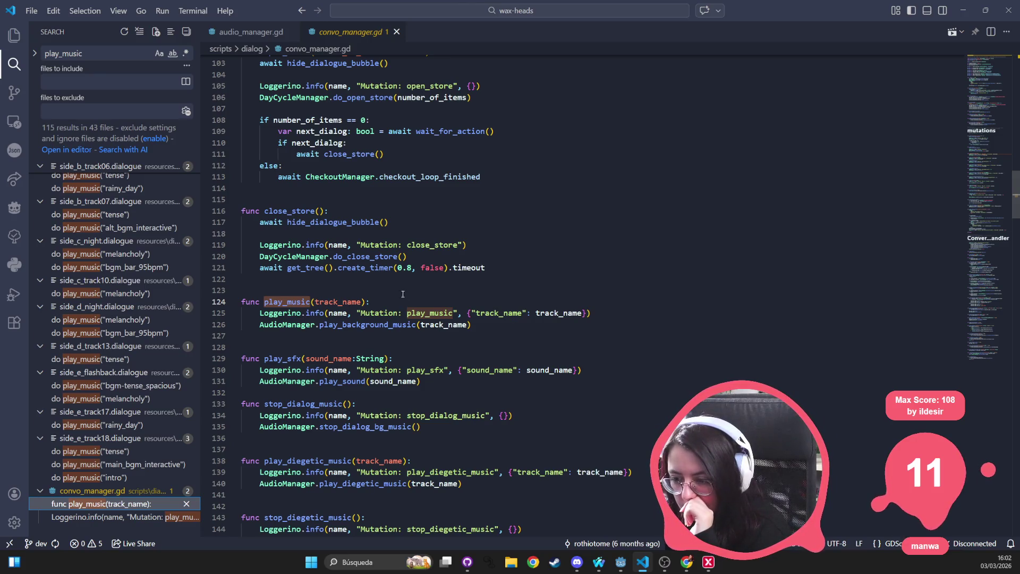
Step: Inspect the play_background_music call on line 126 and the play_music uses in convo_manager.gd
double_click(355, 325)
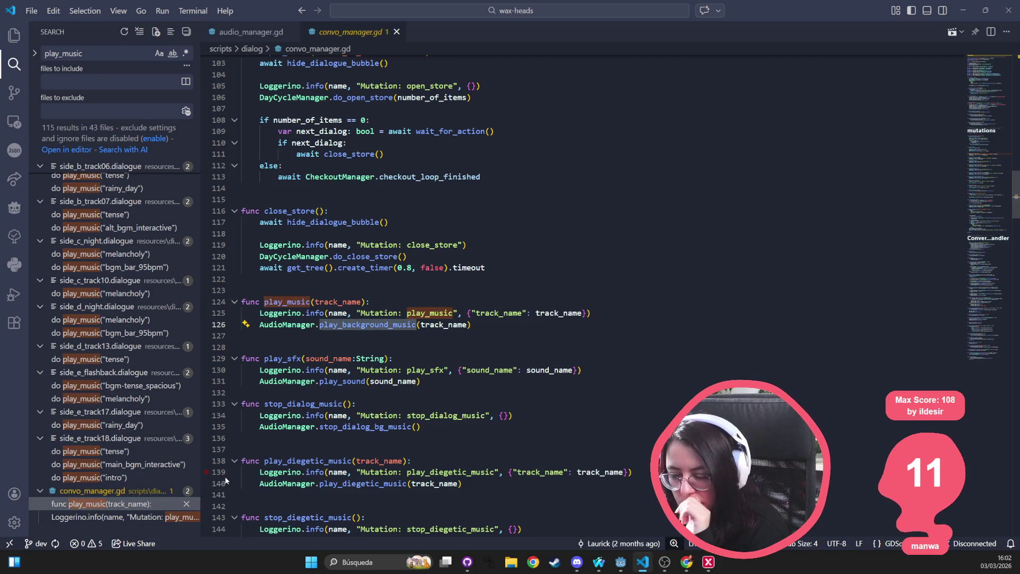
left_click(357, 330)
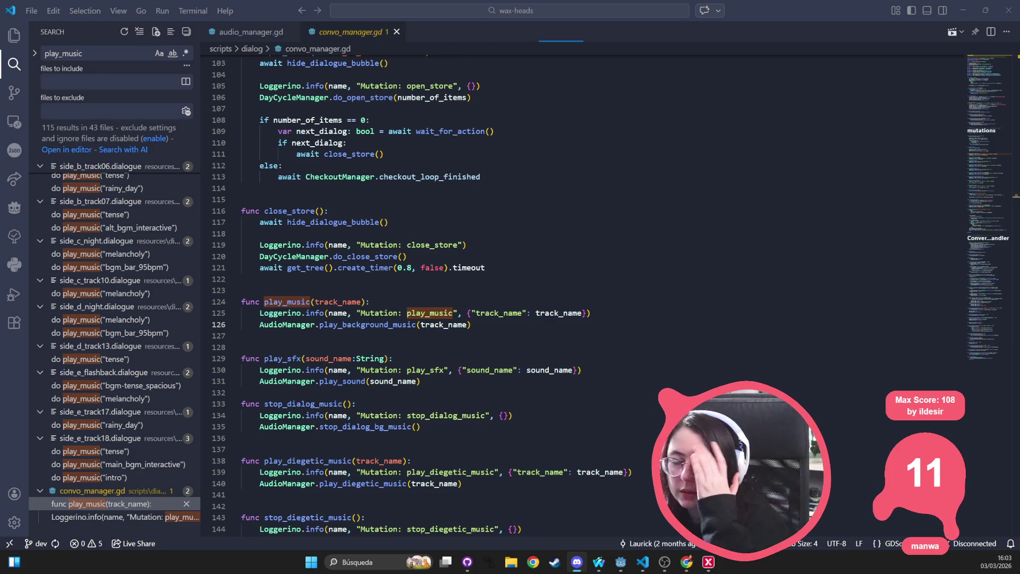
left_click(384, 154)
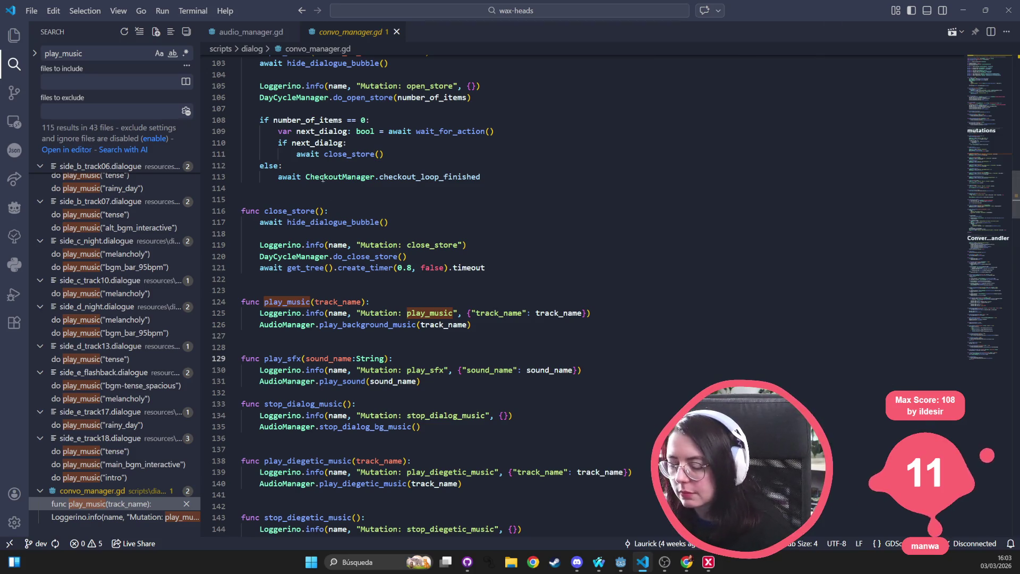
left_click(452, 313)
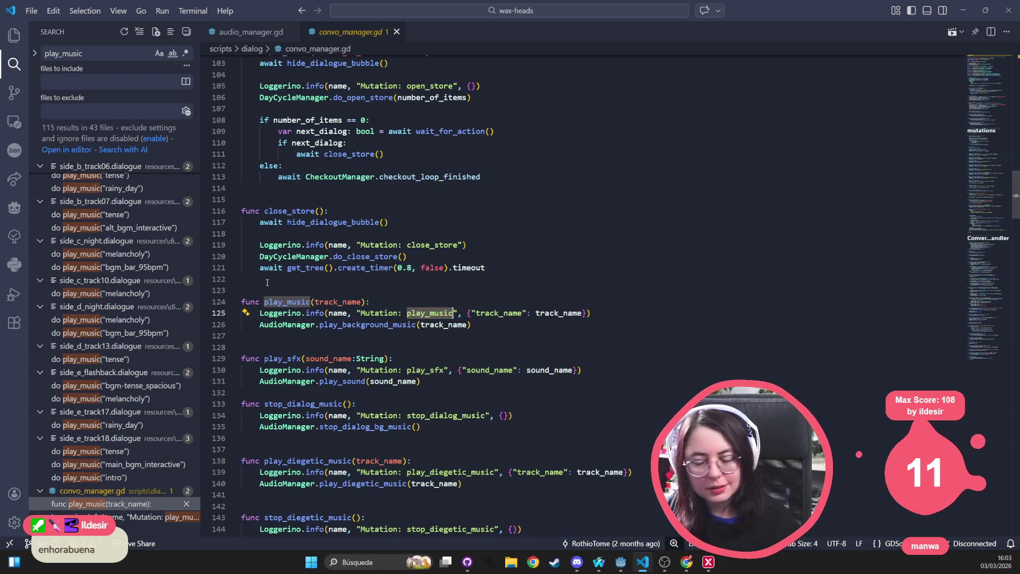
left_click(477, 116)
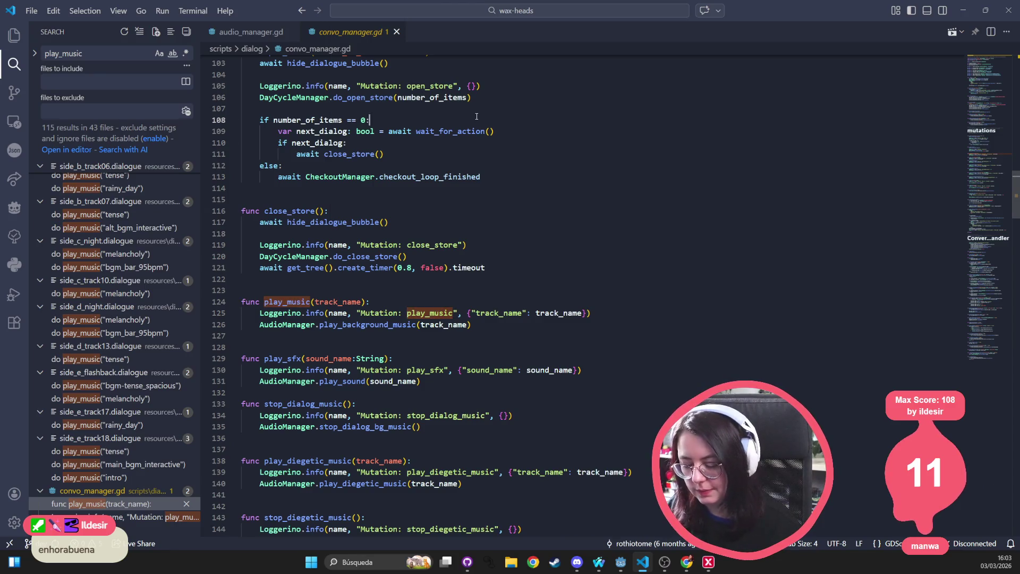
Step: Reopen audio_manager.gd via quick search for 'audio'
key("ctrl+p")
type("audio")
key("Return")
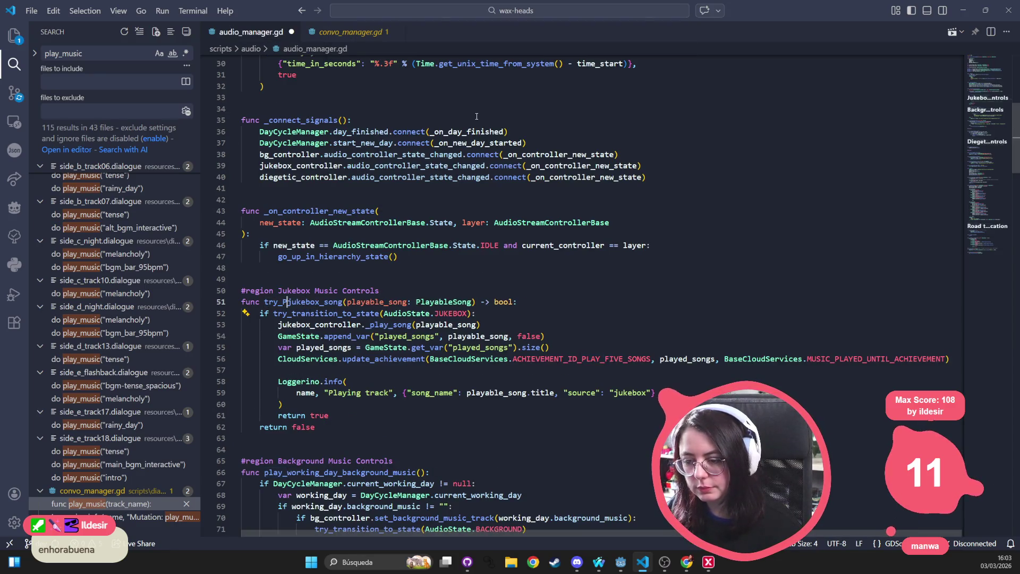
Step: Save audio_manager.gd and search it for play_background
type("play_")
key("ctrl+s")
key("ctrl+f")
type("play_background")
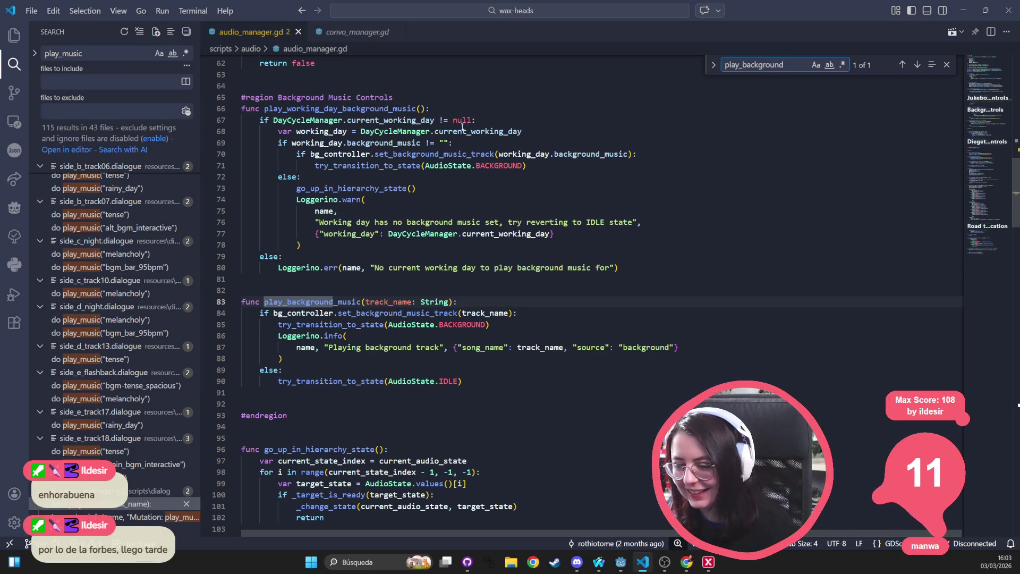
Step: Trace the try_transition_to_state and audio_controller_state_changed uses in audio_manager.gd
double_click(358, 326)
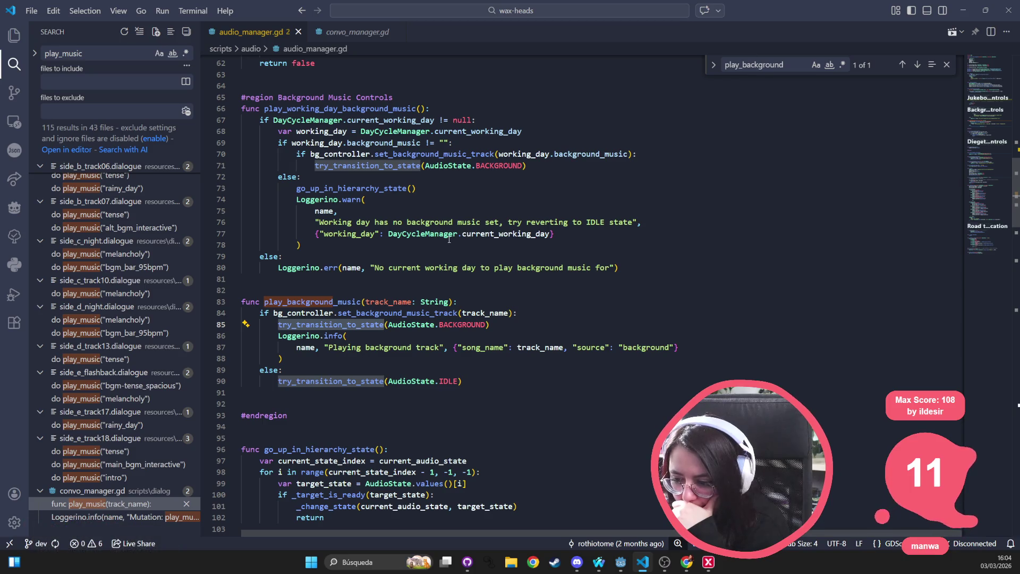
scroll(442, 228, "up", 15)
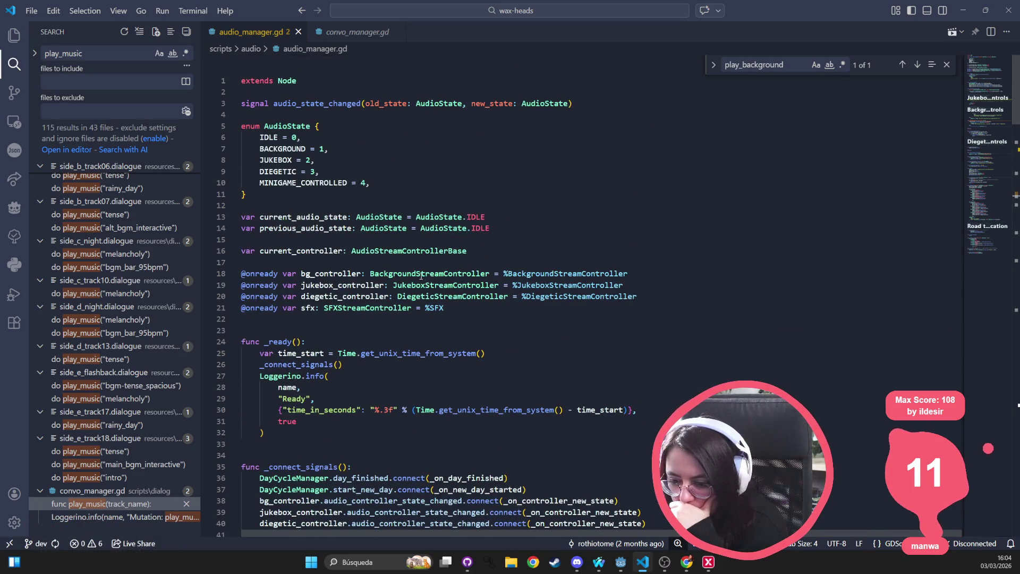
scroll(410, 277, "down", 2)
scroll(410, 278, "down", 2)
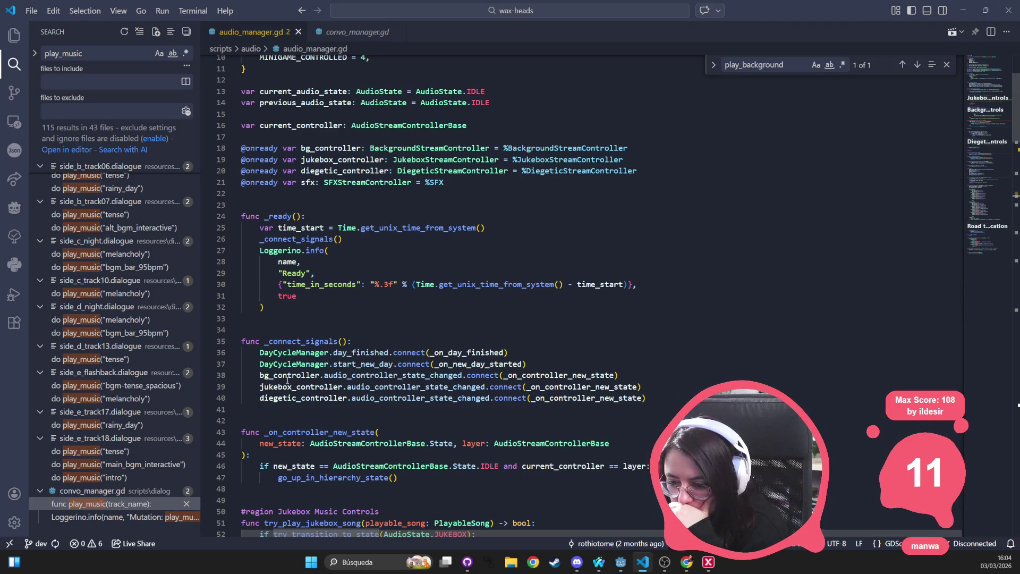
double_click(402, 375)
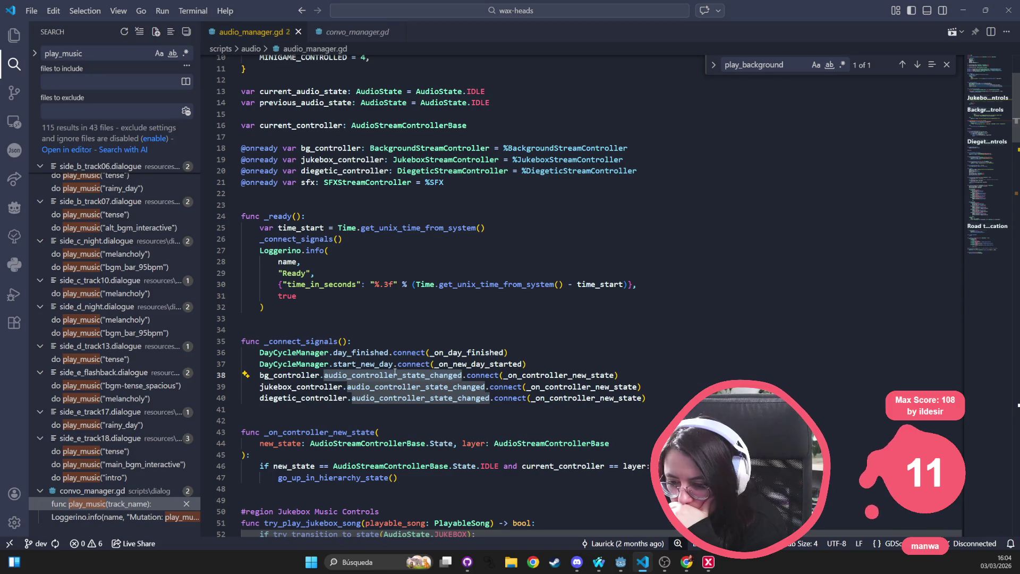
left_click(619, 374)
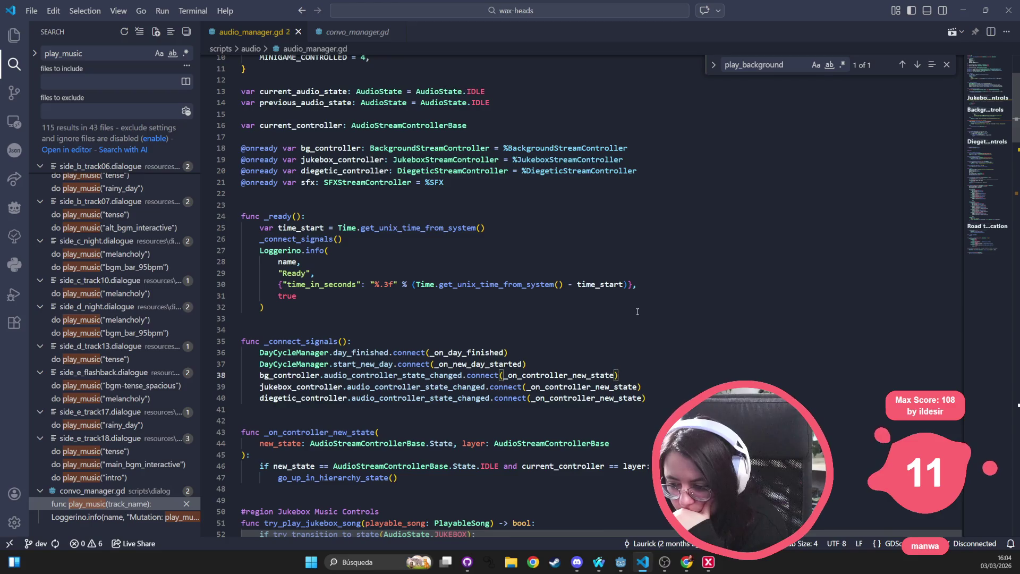
scroll(637, 312, "down", 2)
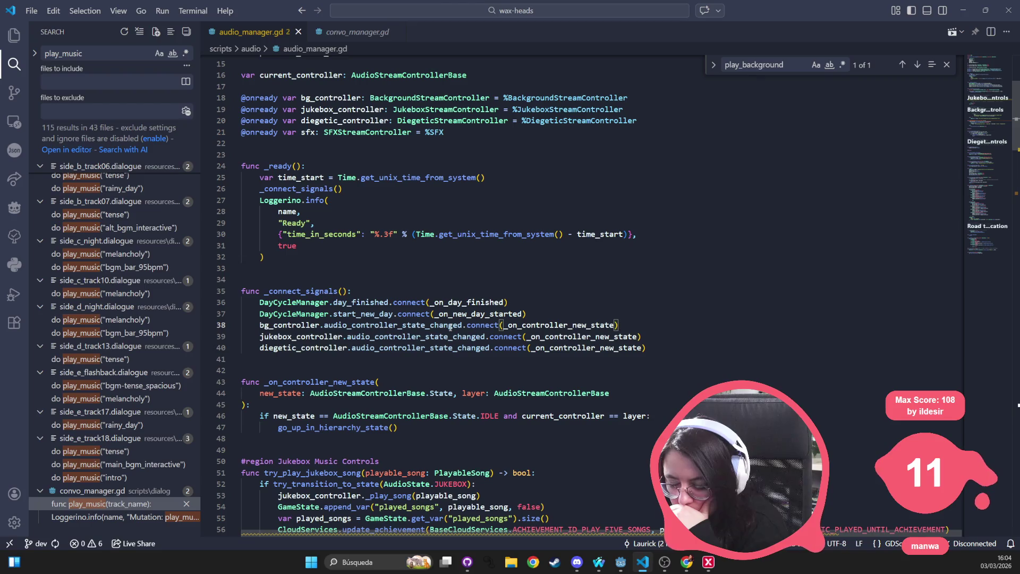
mouse_move(450, 325)
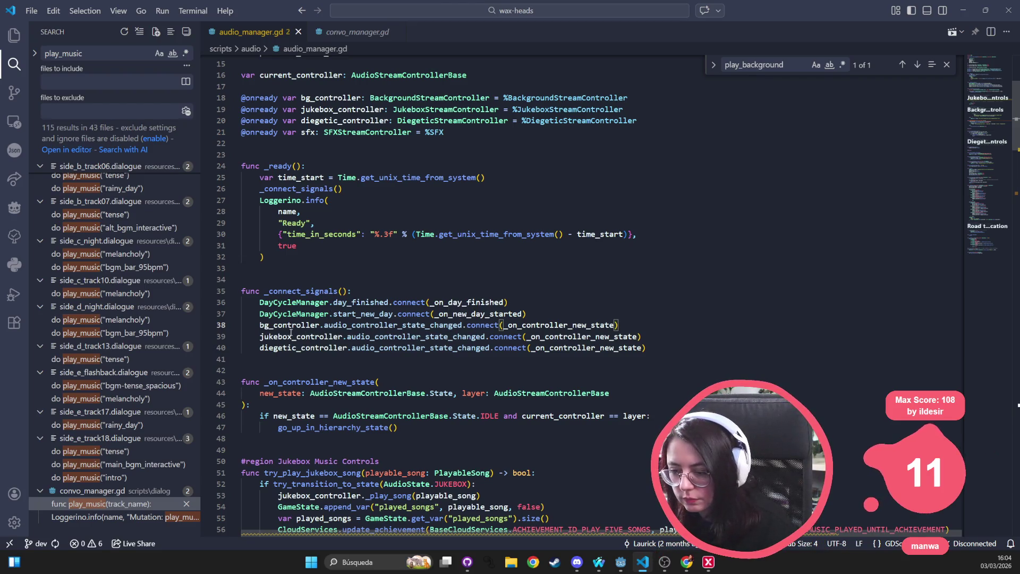
scroll(394, 240, "up", 3)
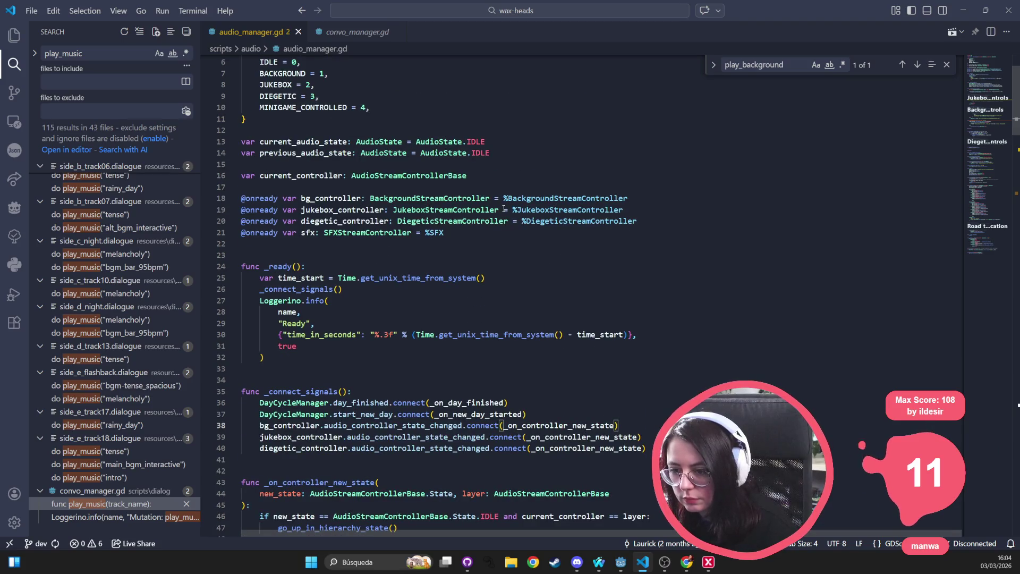
mouse_move(504, 209)
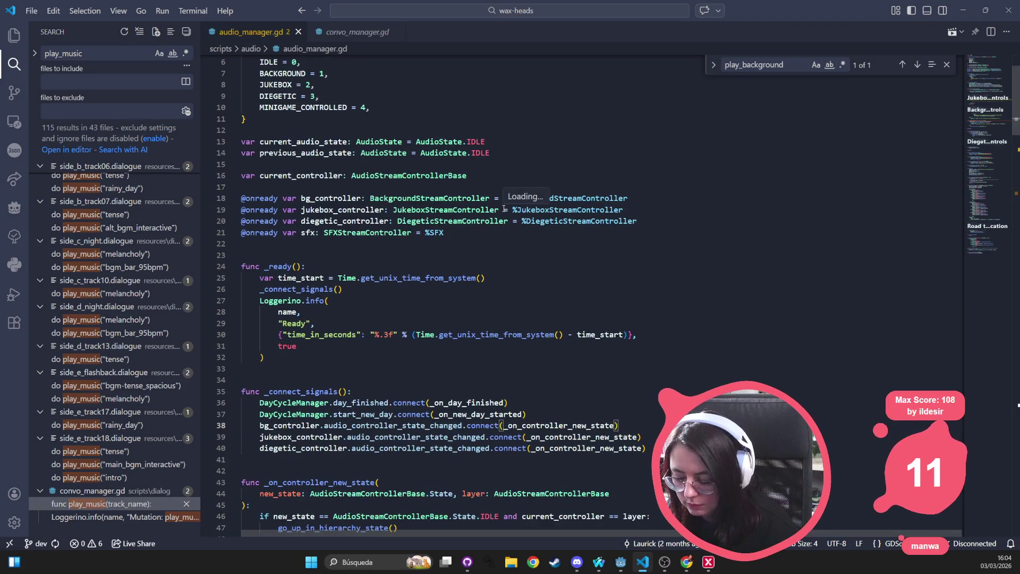
Step: Open background_stream_controller.gd via a quick search for 'background_st'
key("ctrl+p")
type("bg")
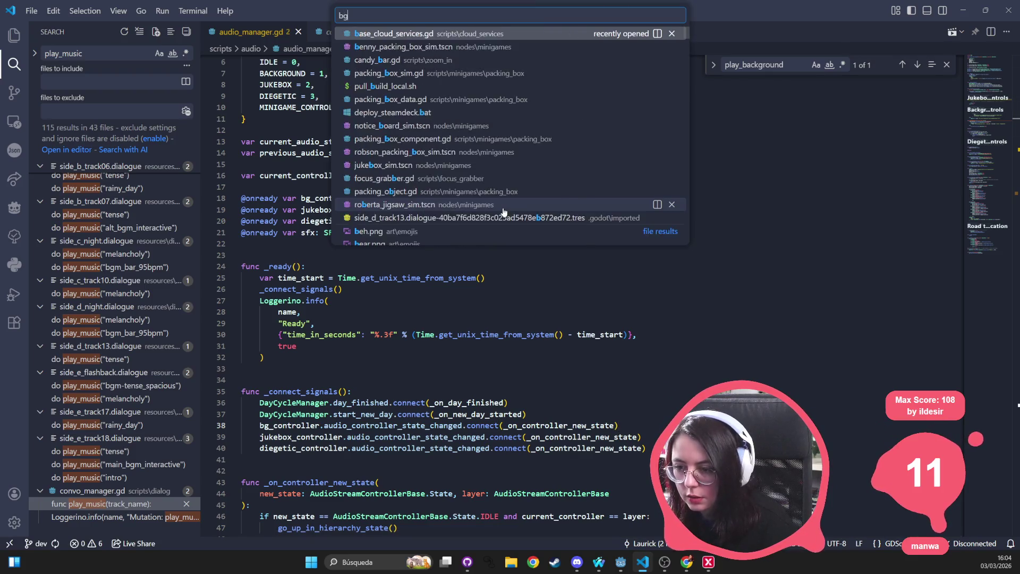
key("Escape")
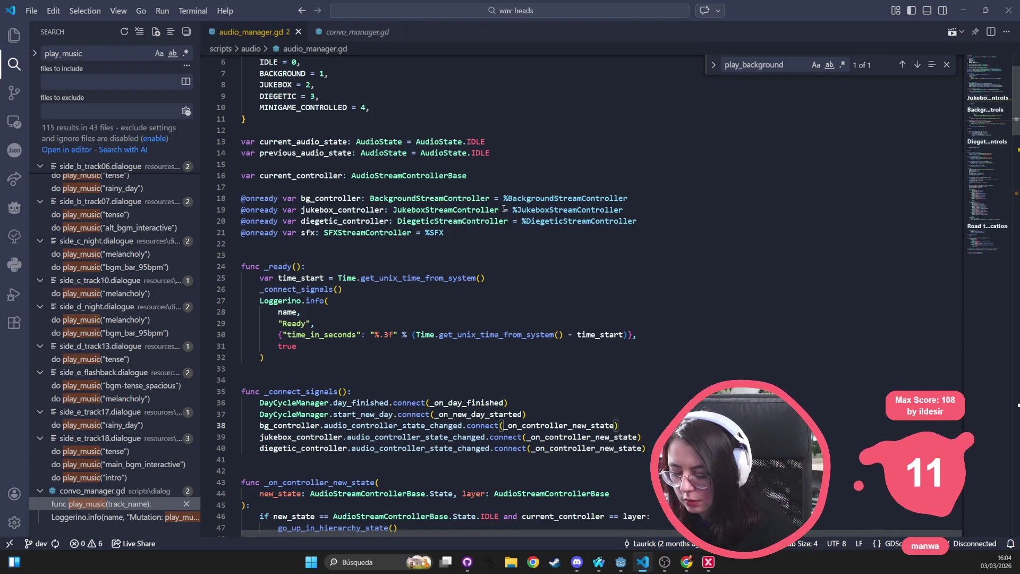
key("ctrl+p")
type("background_st")
key("Return")
left_click(504, 209)
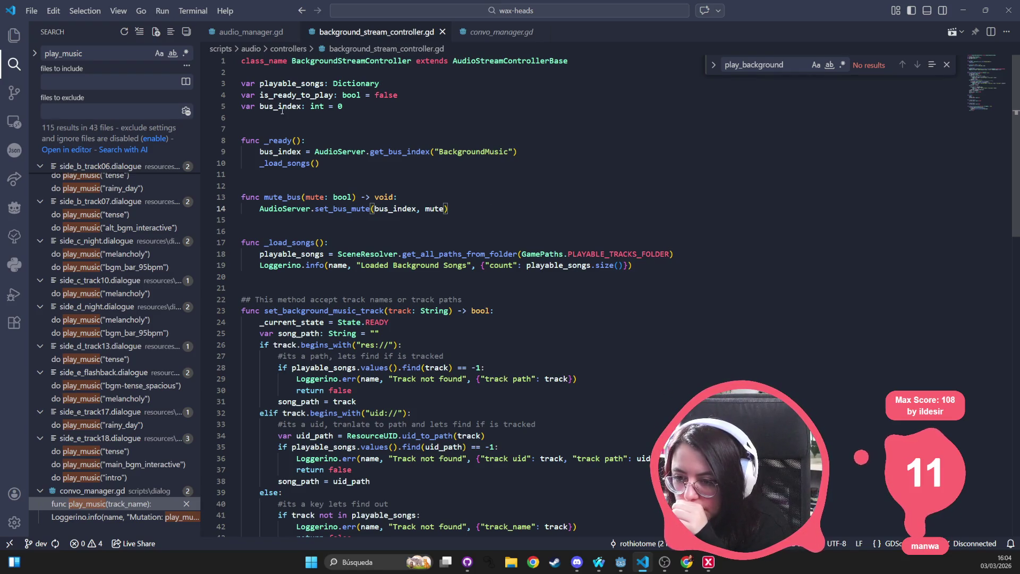
scroll(413, 356, "down", 4)
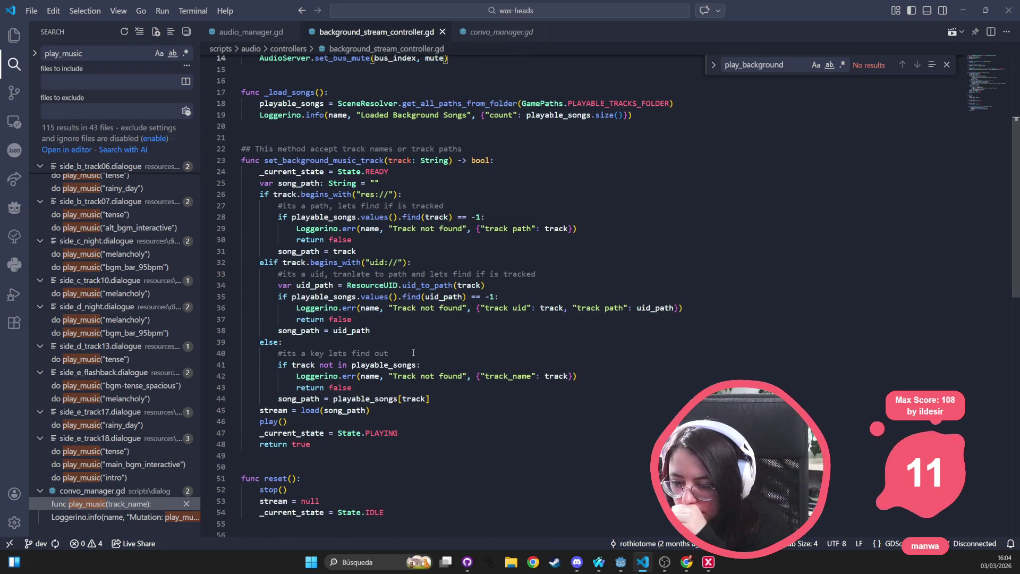
scroll(413, 353, "down", 4)
scroll(388, 393, "down", 2)
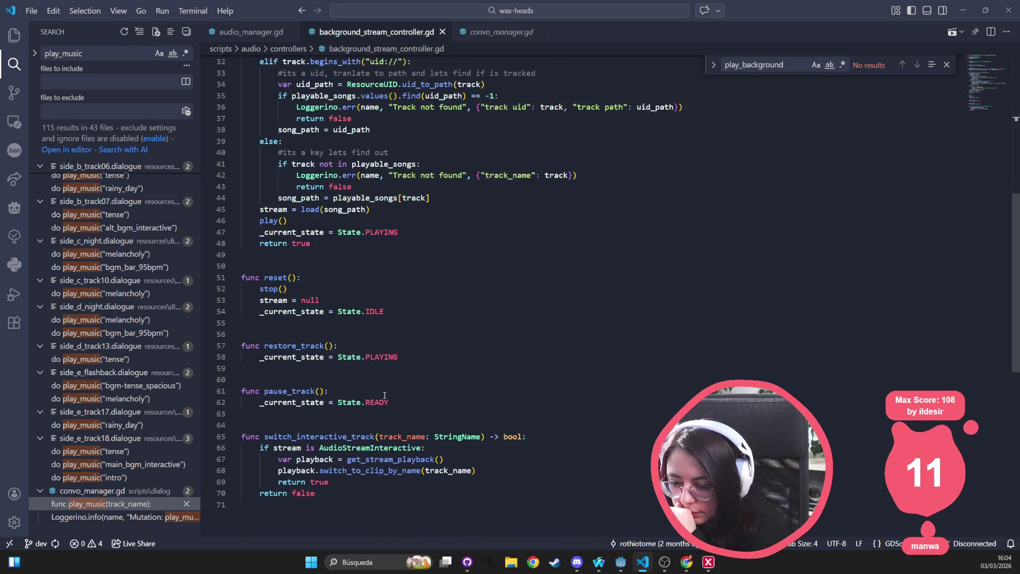
scroll(270, 474, "up", 4)
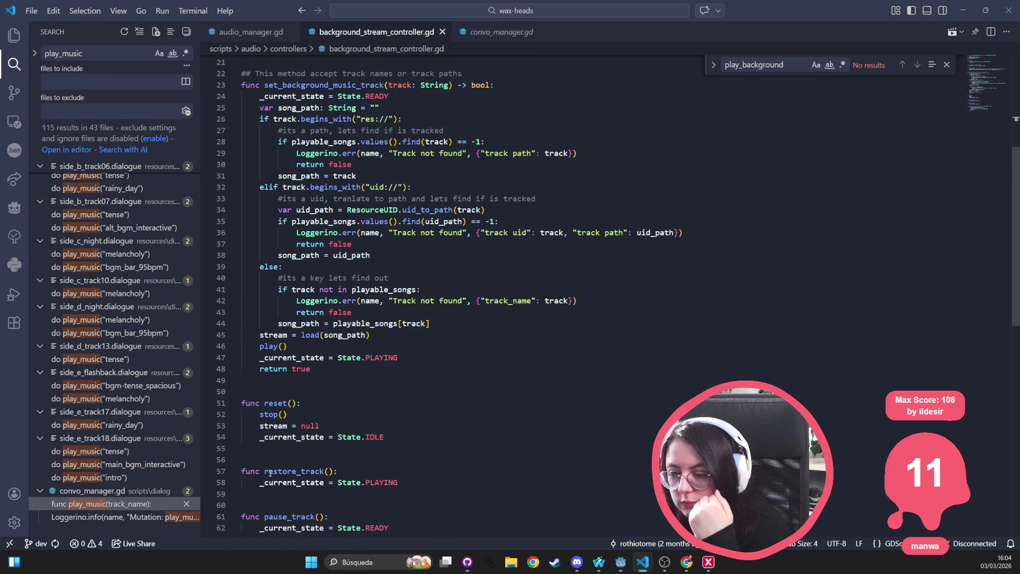
scroll(298, 427, "up", 7)
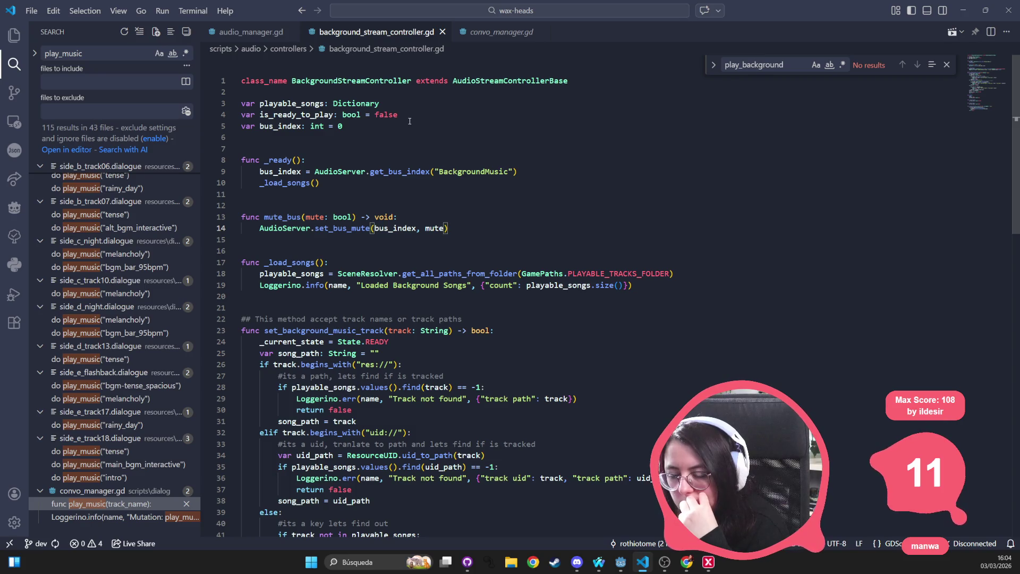
left_click(426, 94)
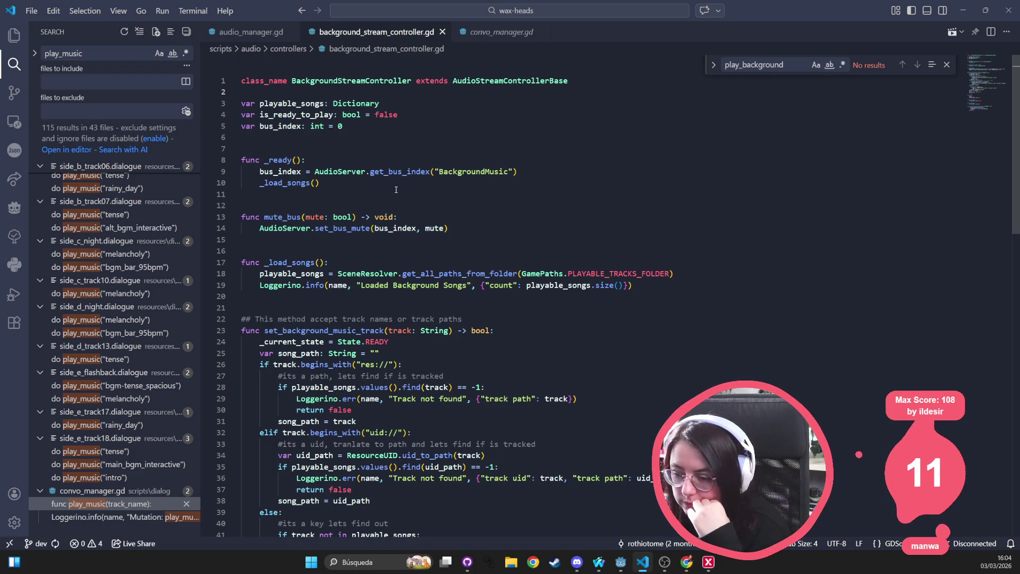
Step: Add 'signal on_song_finished' on line 3 without its song_path parameter, and save
key("Return")
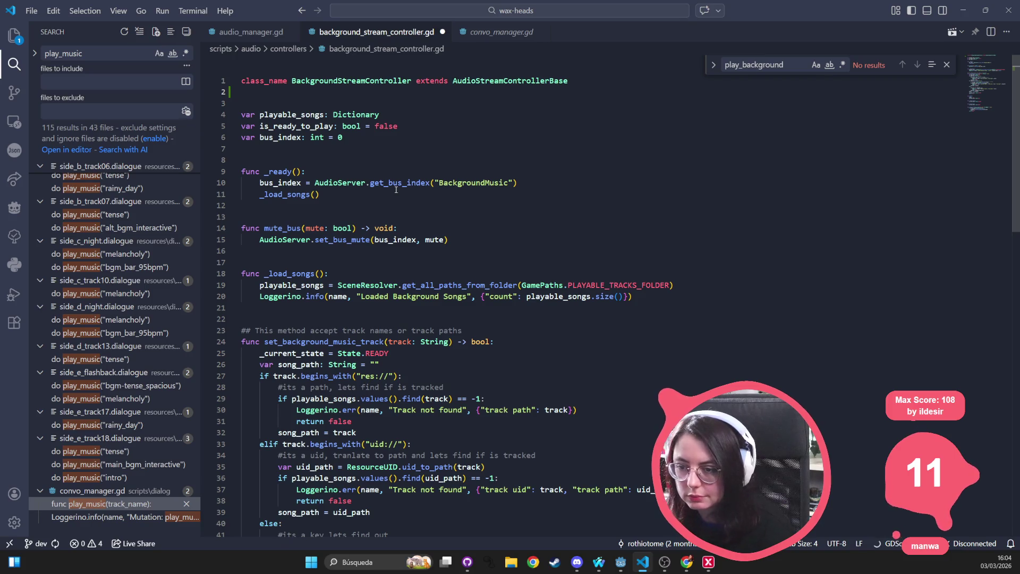
key("Return")
type("signal ")
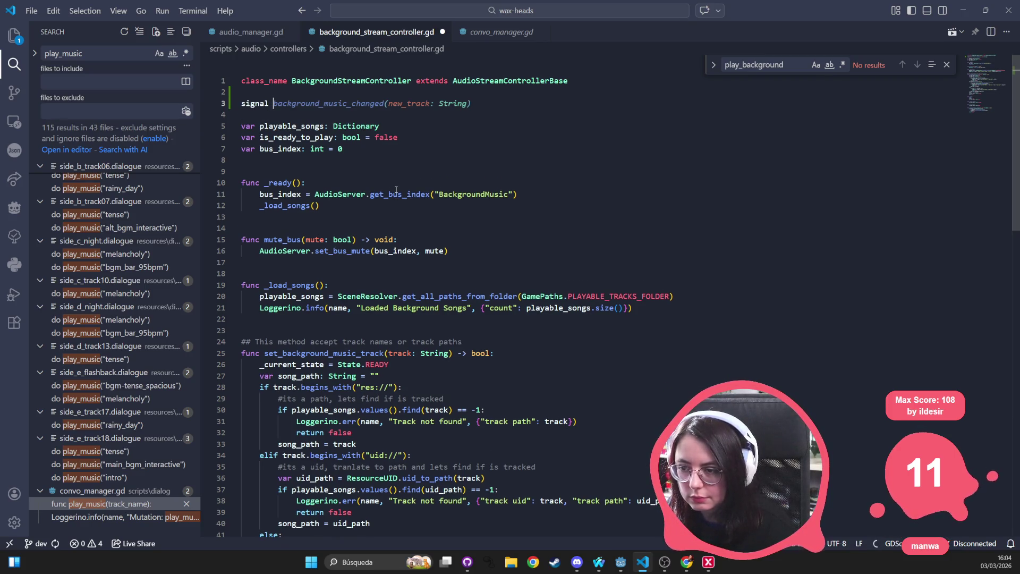
type("on_song_finished")
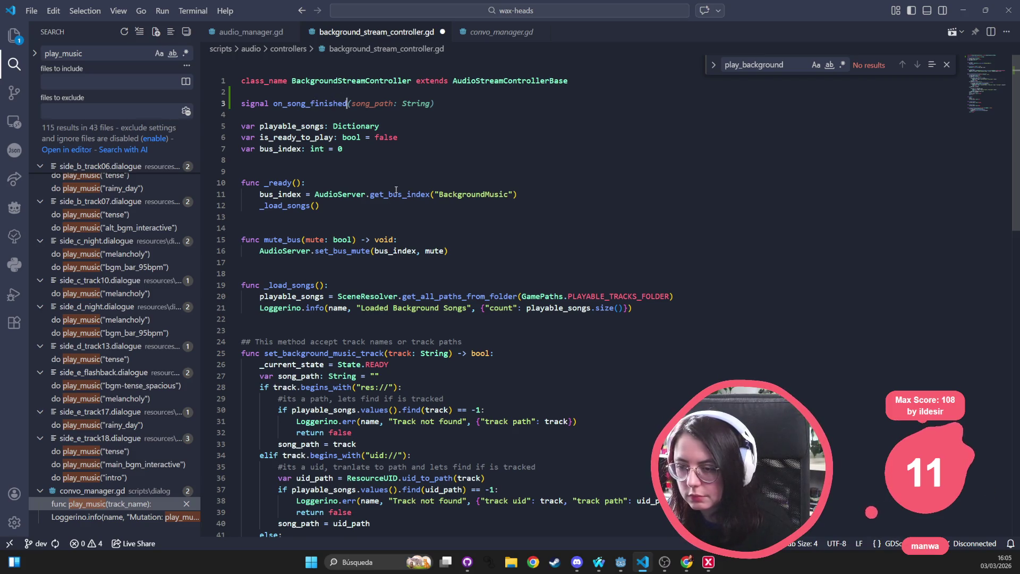
key("Tab")
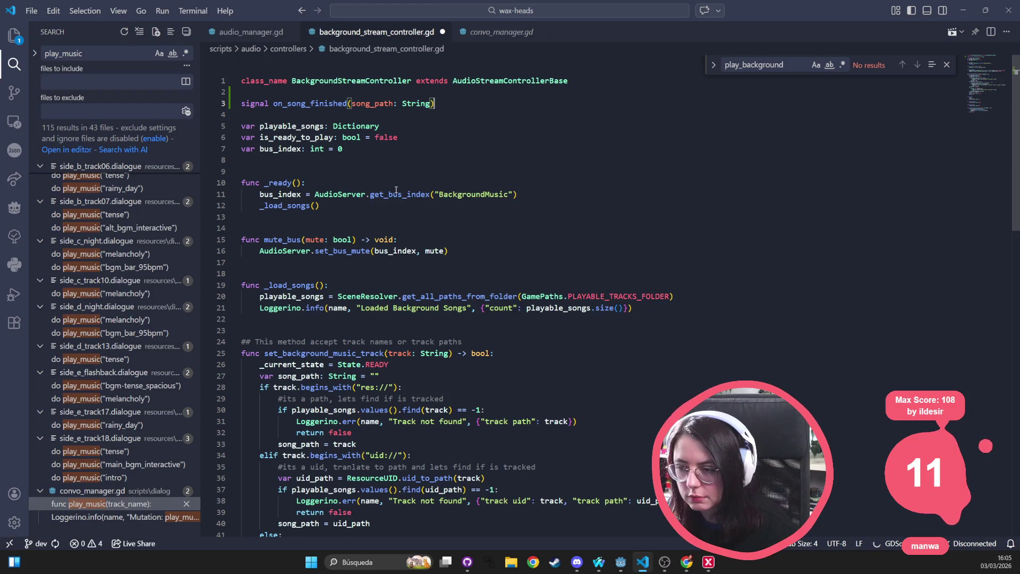
key("ctrl+s")
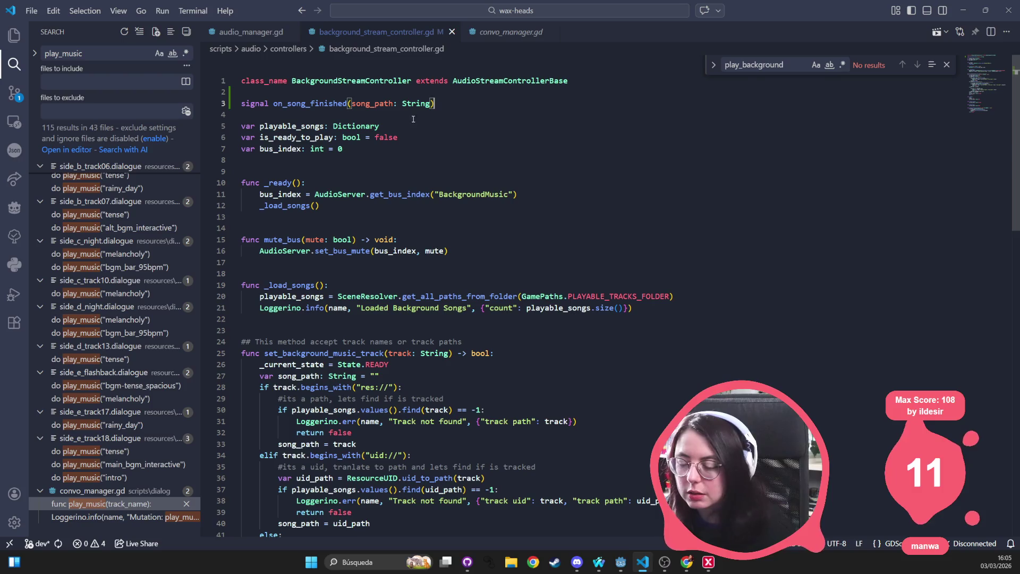
left_click_drag(348, 103, 523, 99)
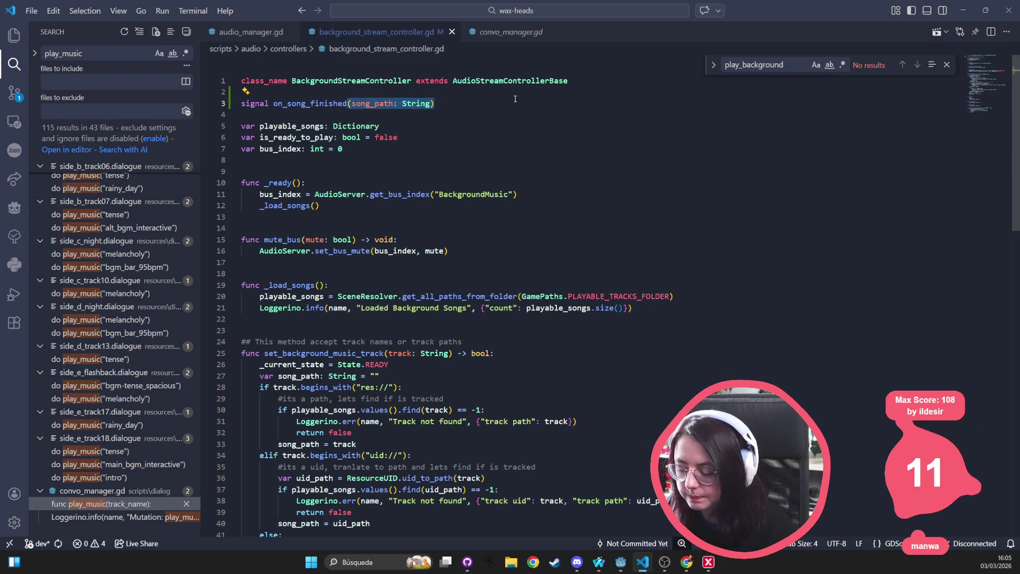
key("BackSpace")
left_click(338, 228)
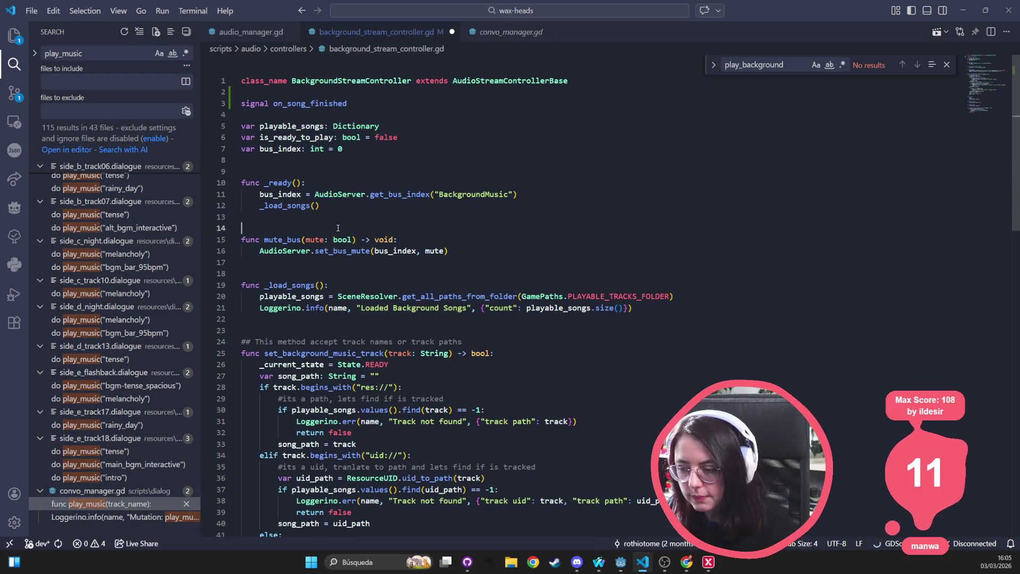
key("ctrl+s")
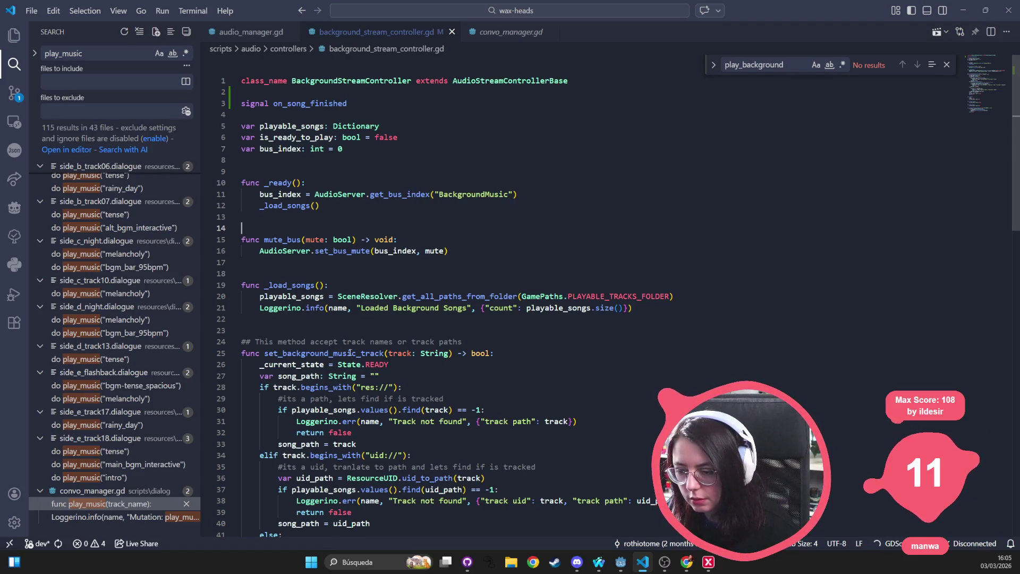
scroll(415, 349, "down", 2)
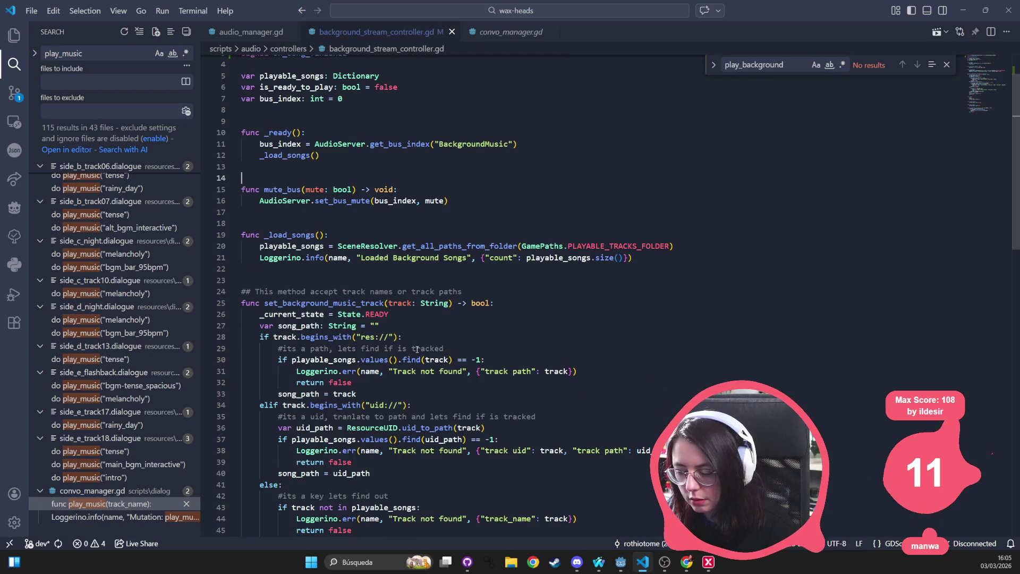
Step: Review background_stream_controller.gd's _load_songs code around lines 22–25
scroll(417, 349, "down", 15)
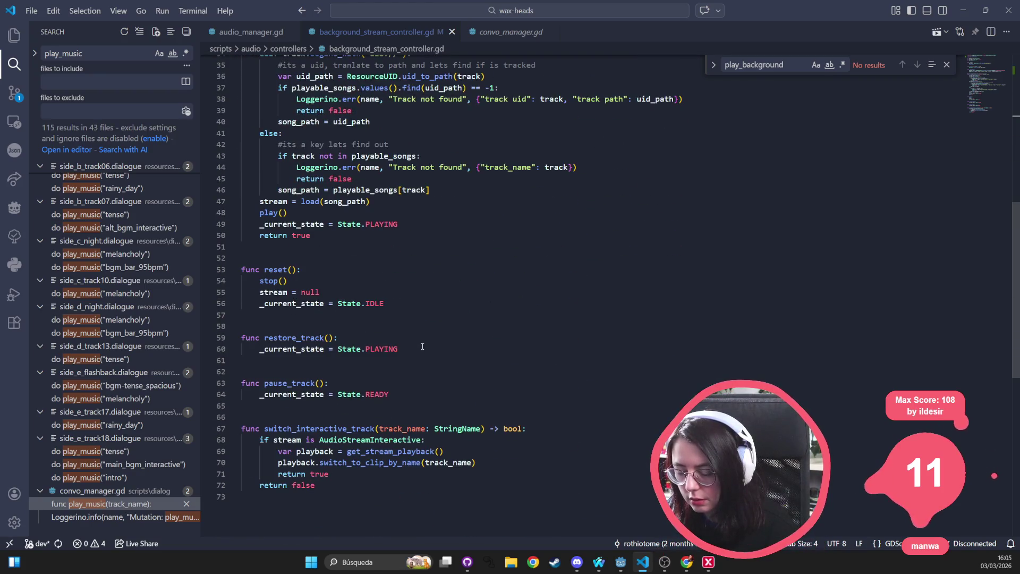
scroll(387, 353, "up", 10)
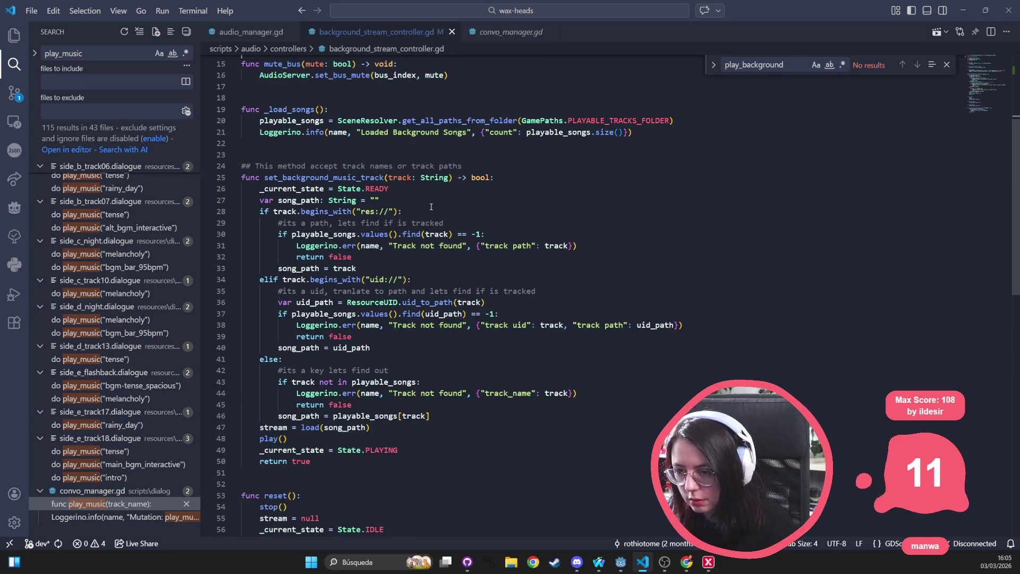
left_click(526, 181)
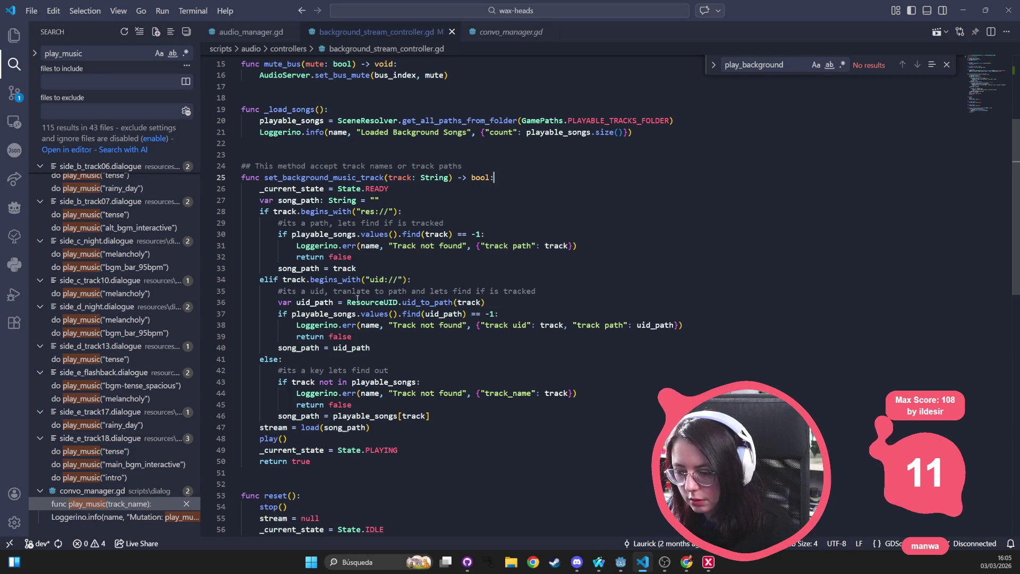
scroll(365, 211, "up", 3)
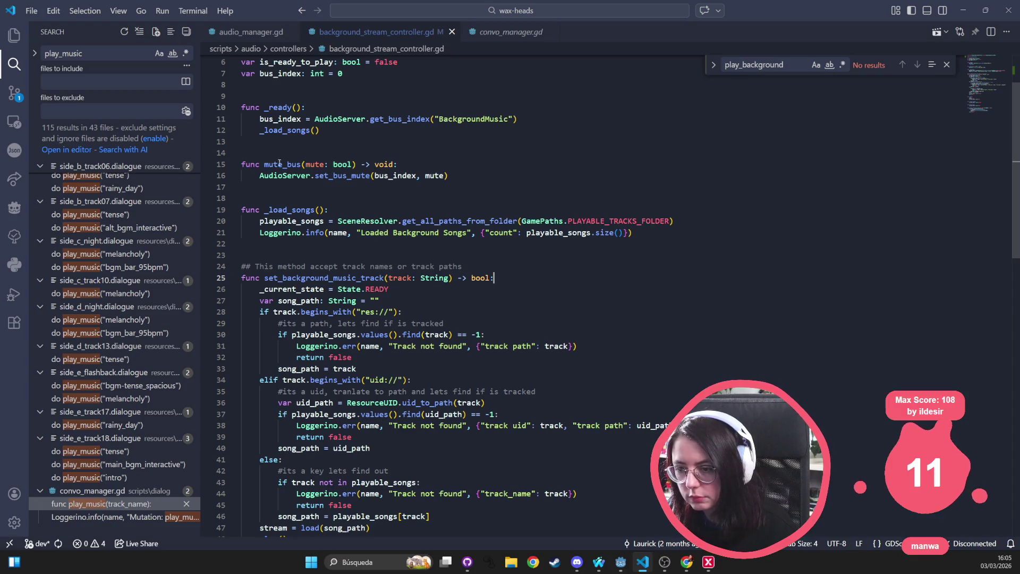
left_click(327, 243)
Step: Highlight set_background_music_track and _current_state on lines 26 and 49, then quick-search 'audio_stream'
double_click(329, 278)
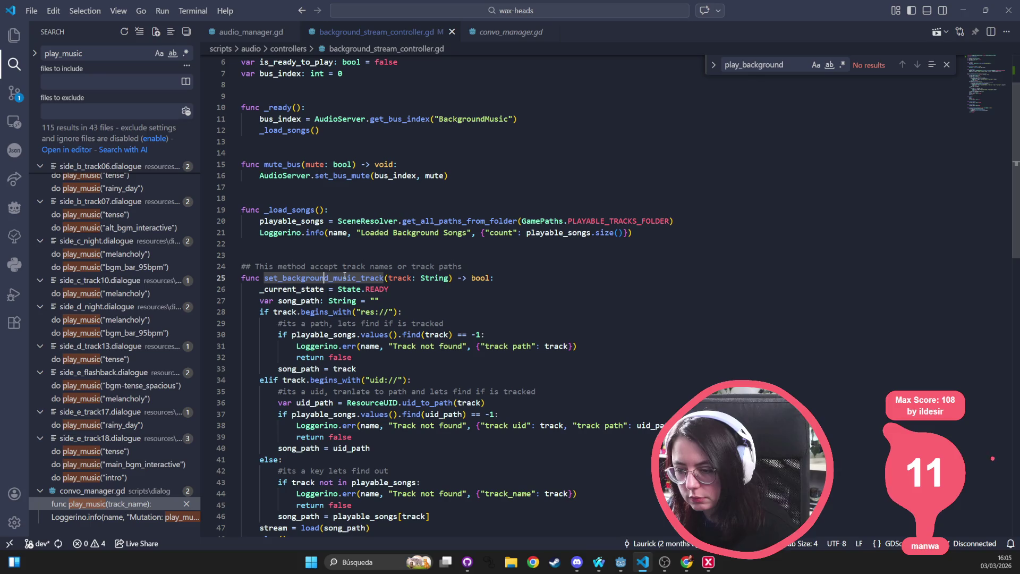
double_click(295, 288)
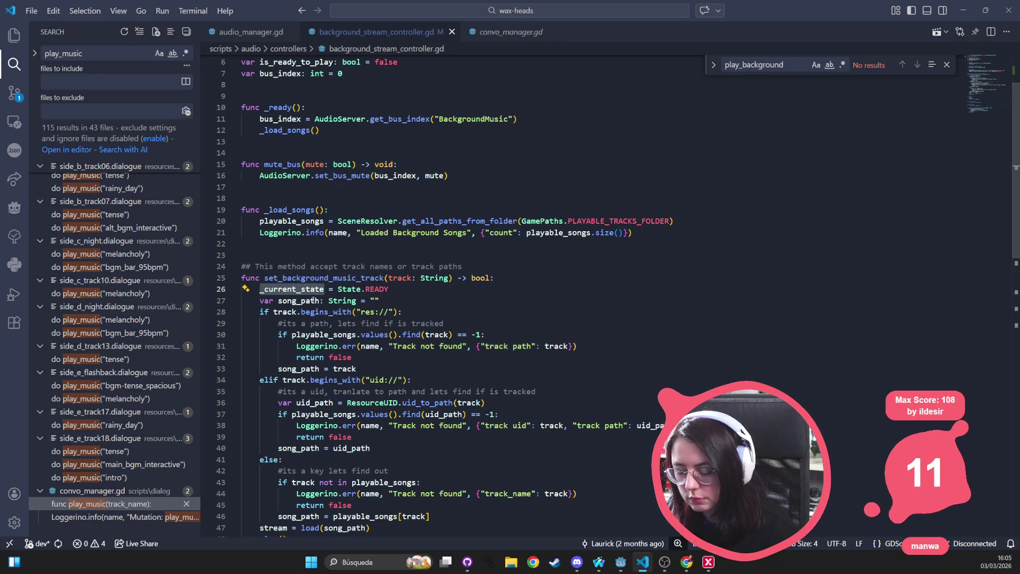
scroll(349, 343, "down", 3)
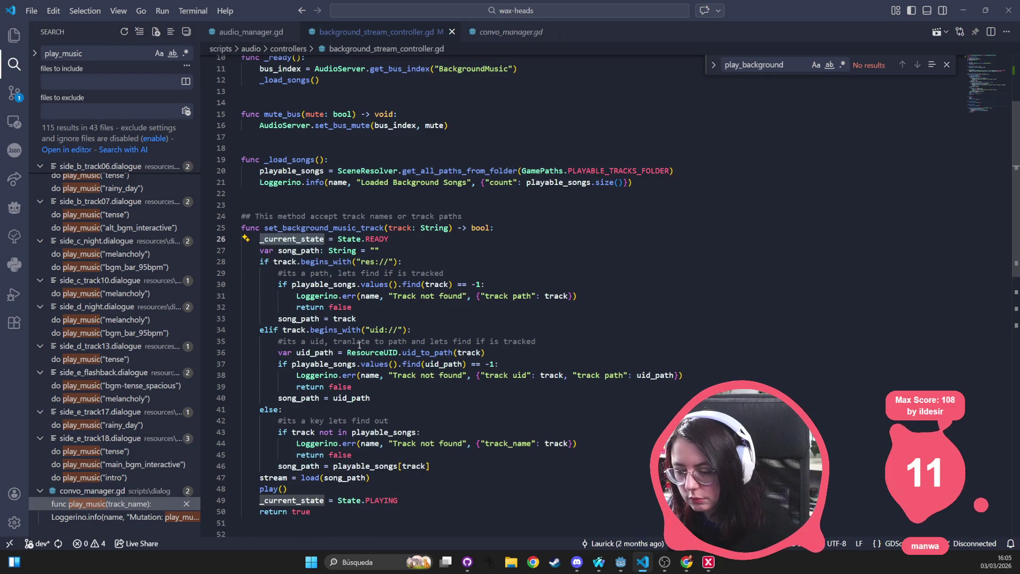
double_click(323, 472)
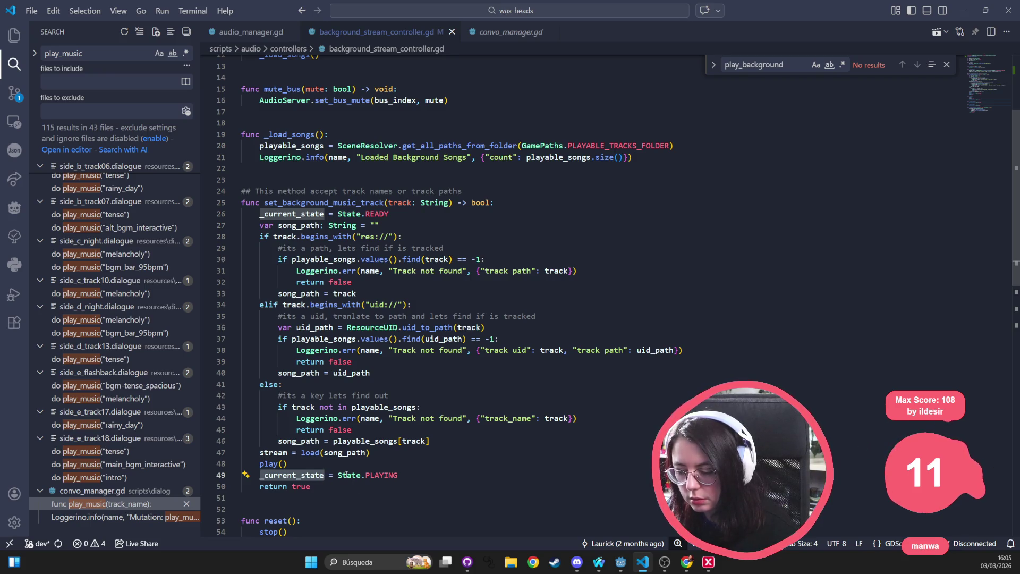
scroll(401, 249, "up", 5)
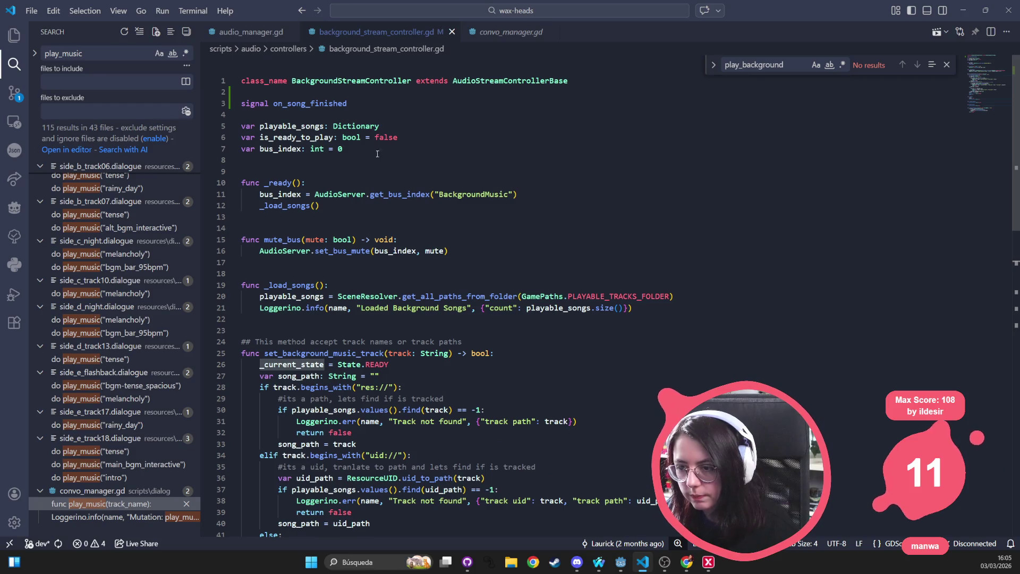
left_click(601, 288)
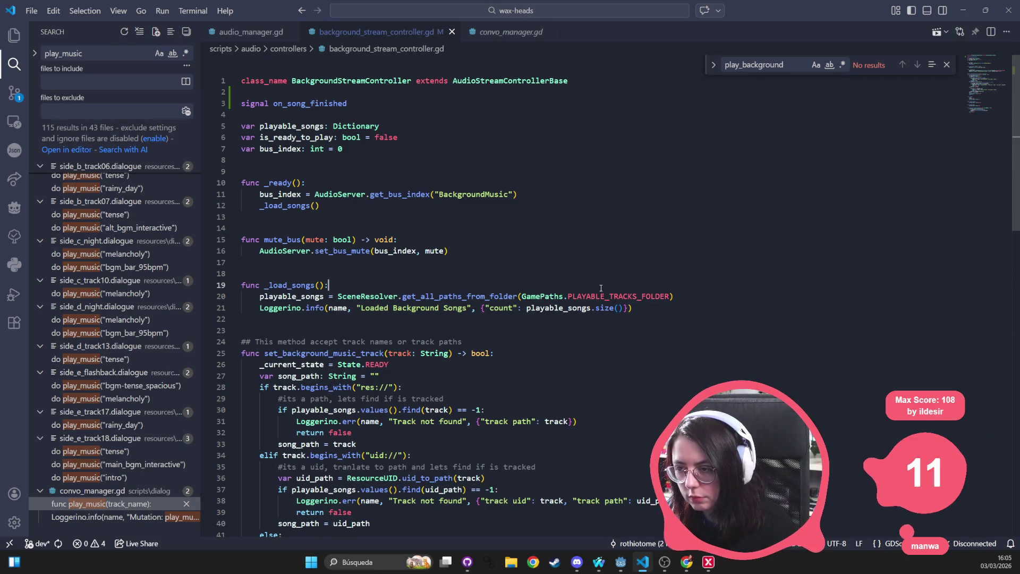
key("ctrl+p")
type("audio_stream")
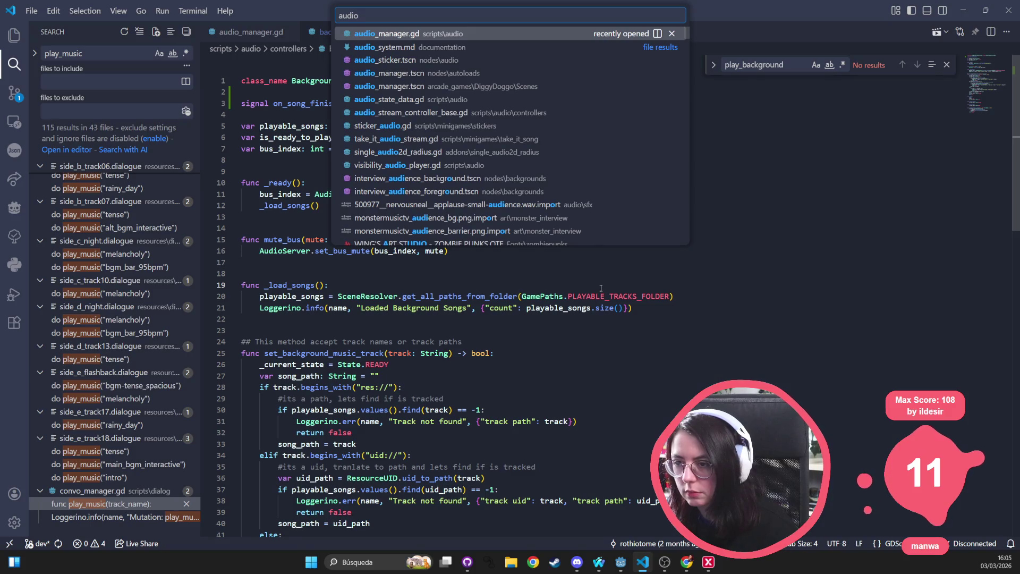
Step: Open audio_stream_controller_base.gd and highlight every use of _current_state
key("Return")
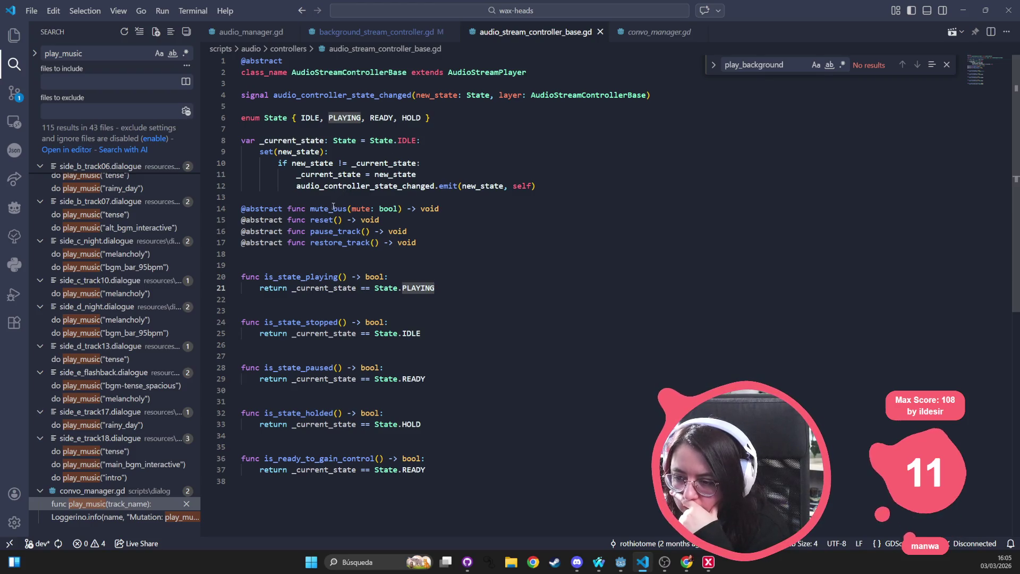
double_click(271, 143)
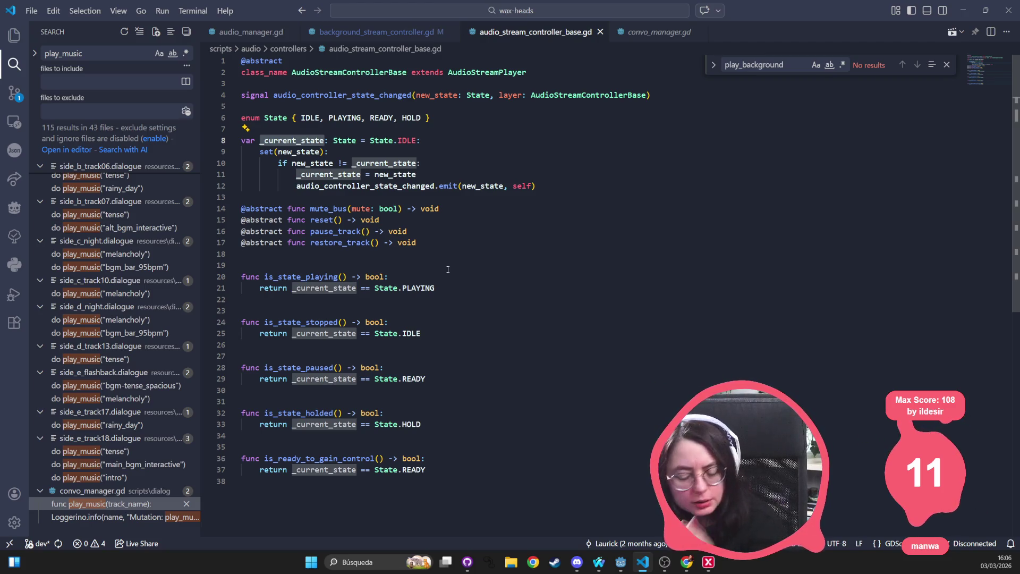
key("ctrl+shift+f")
Step: Search the project for State.HOLD and step through its five matches, lines 127 to 225
type("HOLD")
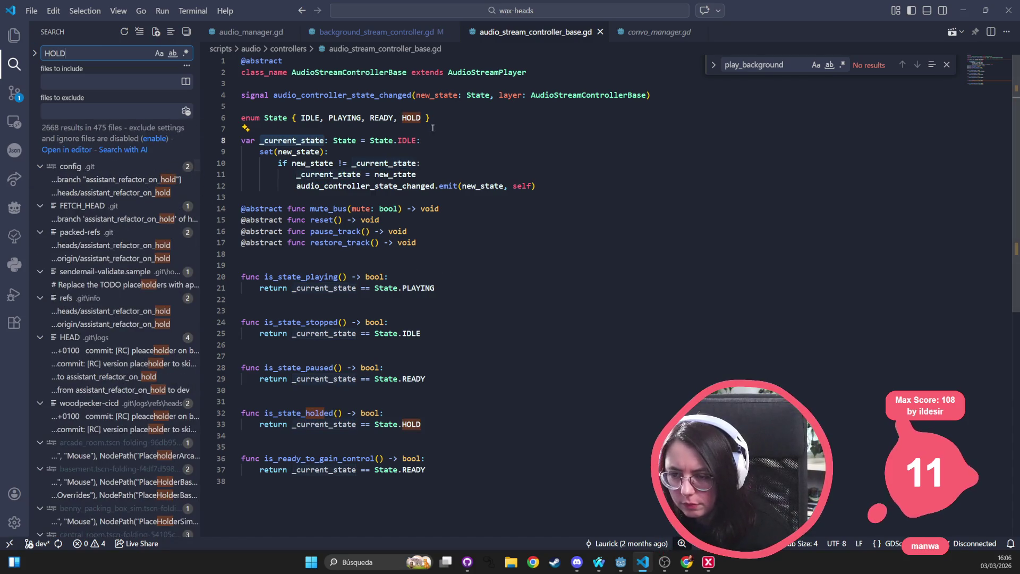
key("ctrl+a")
type("Stat")
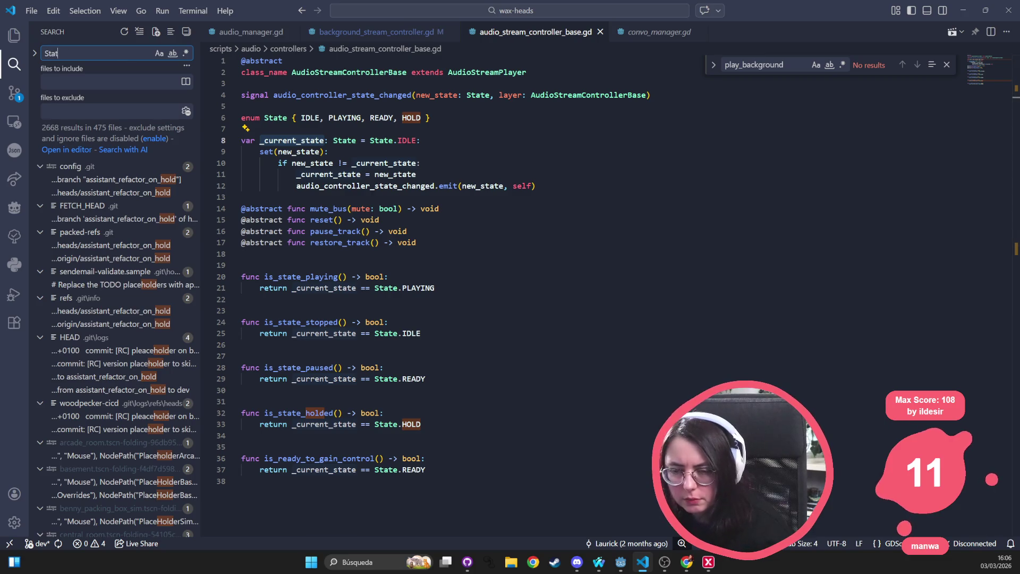
type("e.HOLD")
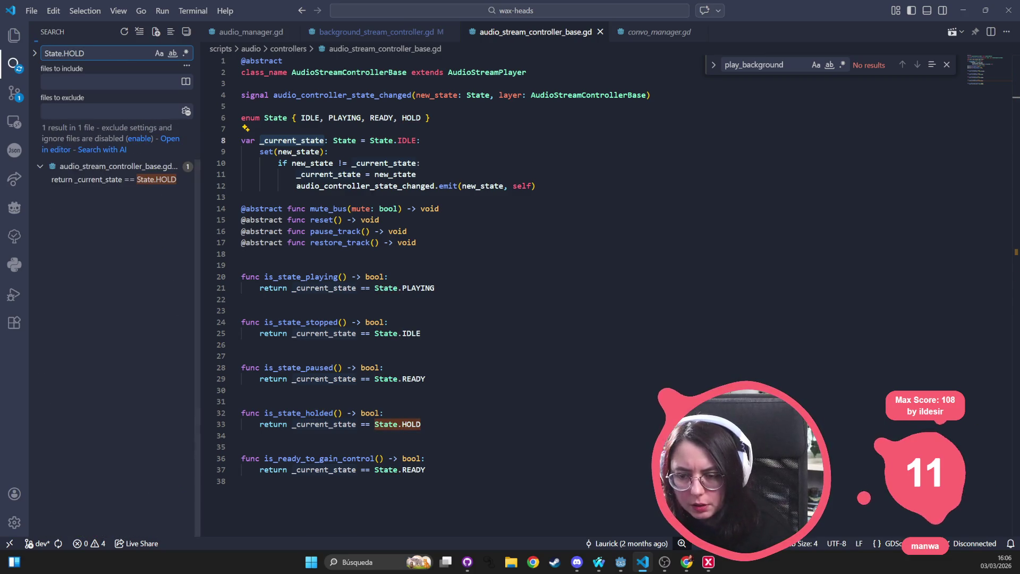
left_click(137, 180)
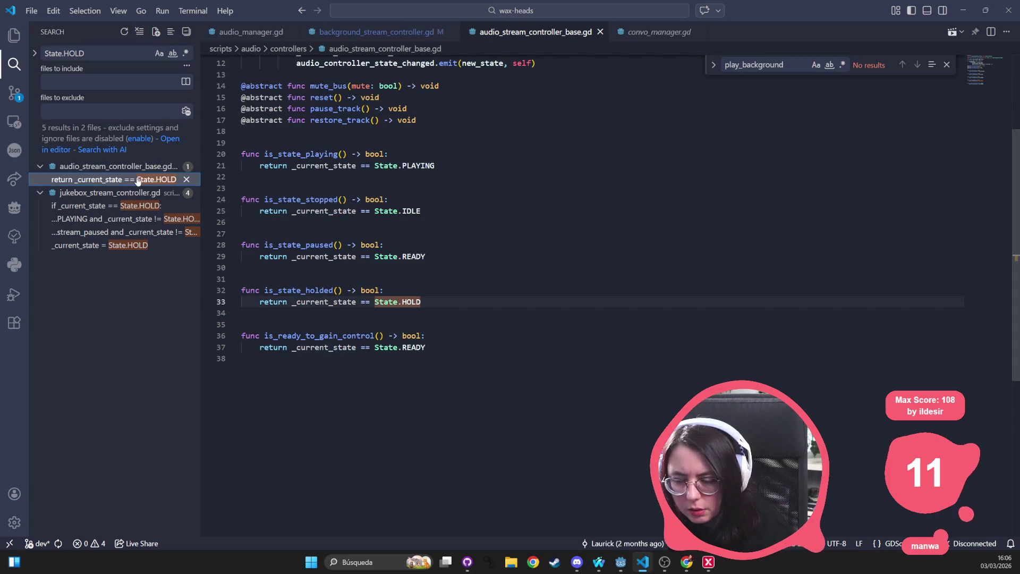
left_click(127, 206)
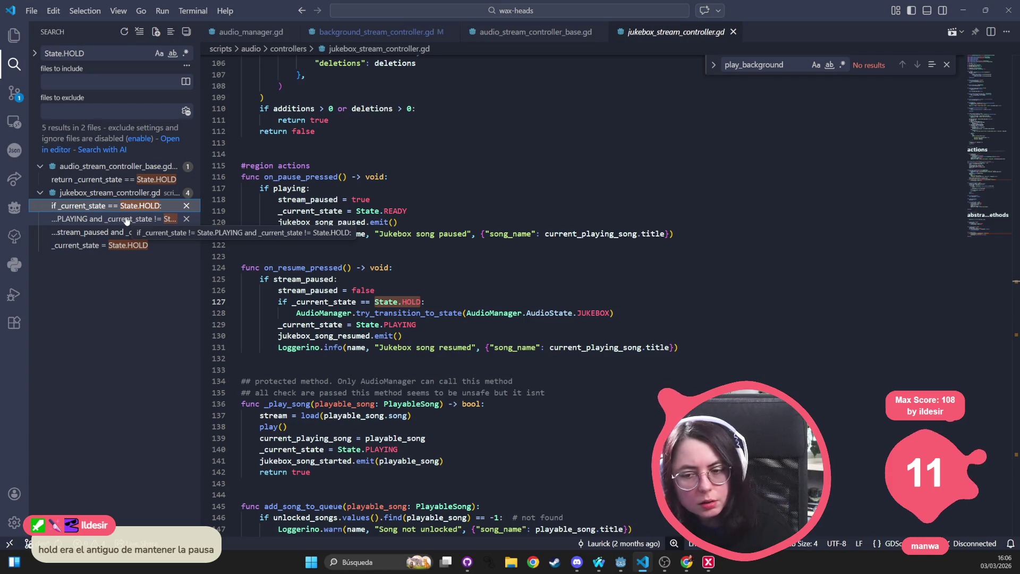
left_click(126, 220)
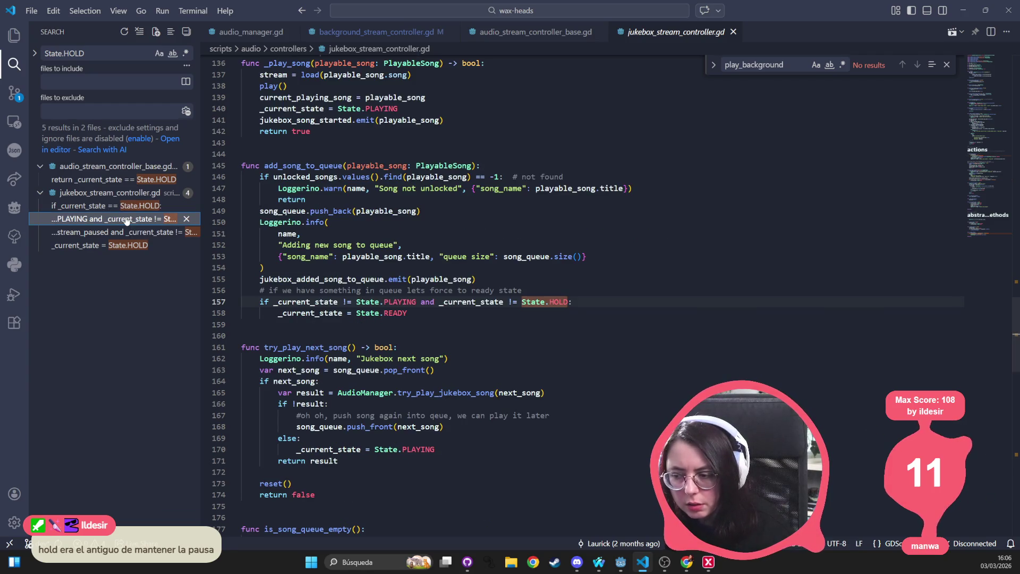
left_click(123, 232)
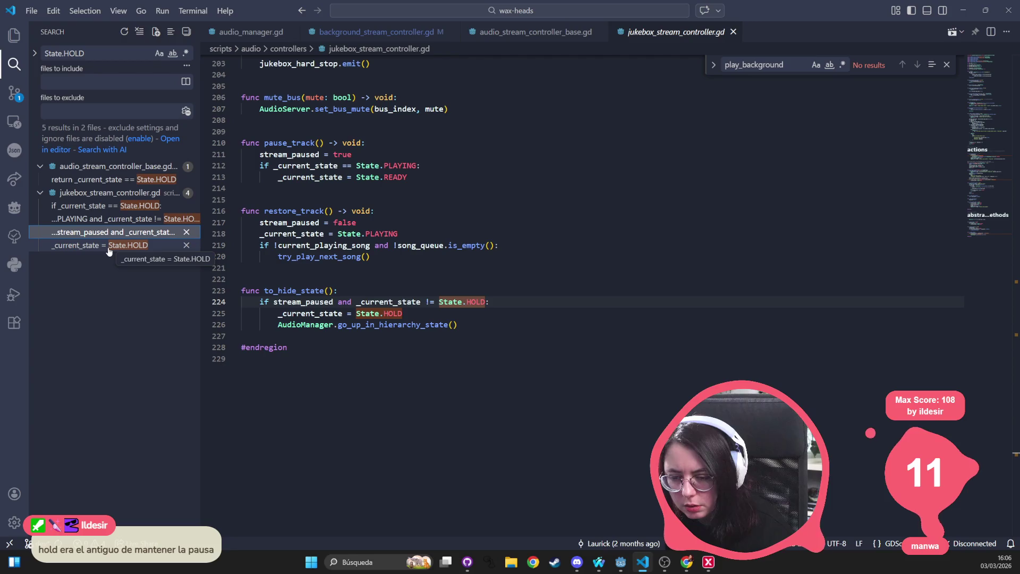
left_click(108, 247)
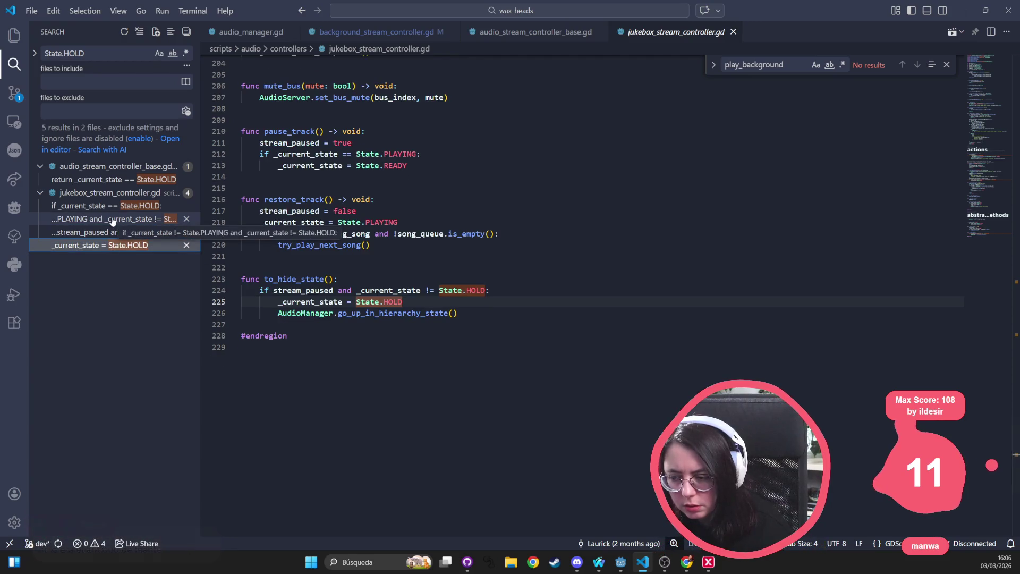
Step: Revisit the matches back to is_state_holded, highlighting the HOLD enum value and pause_track declaration
left_click(113, 219)
left_click(108, 234)
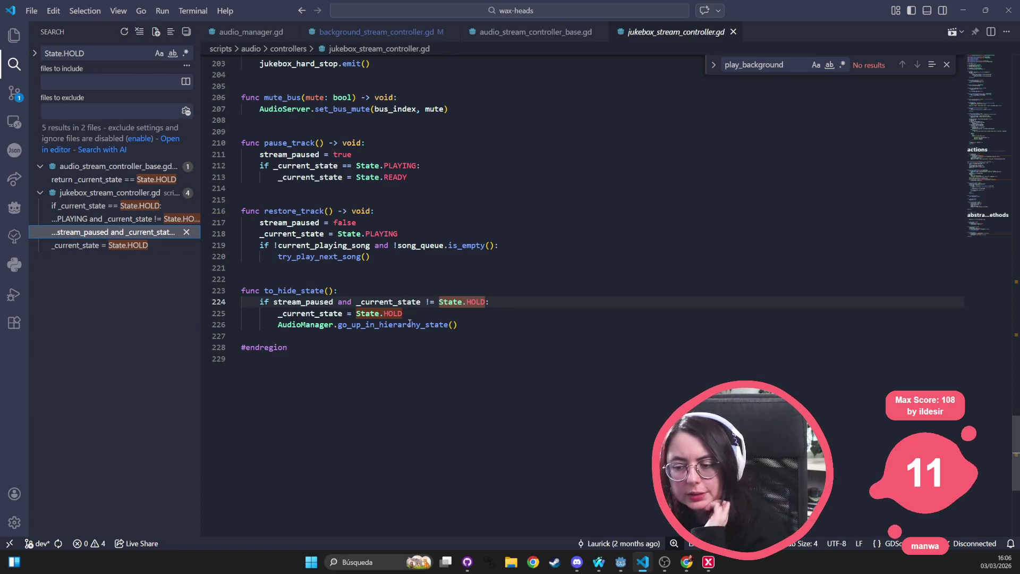
left_click(115, 205)
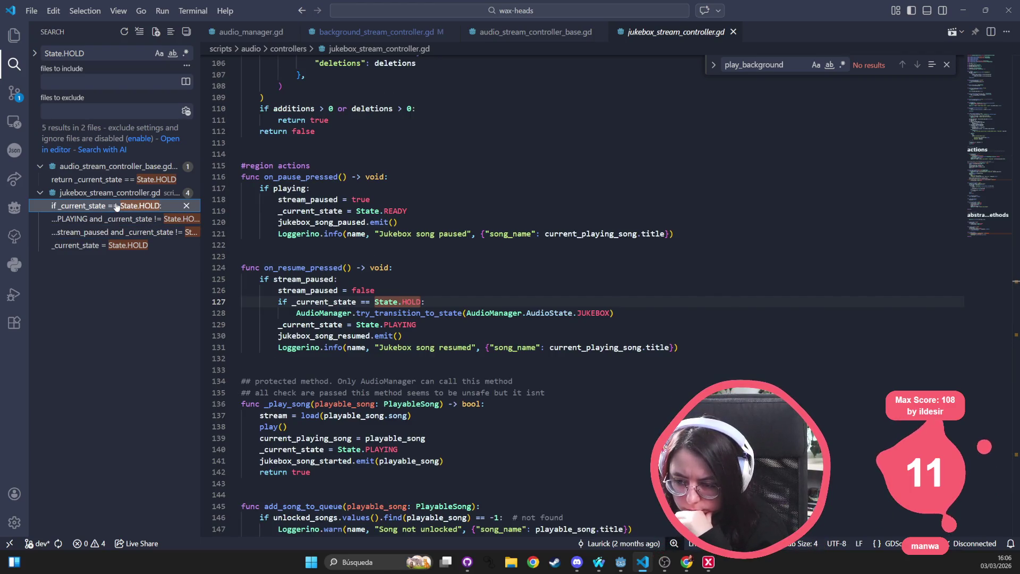
left_click(115, 179)
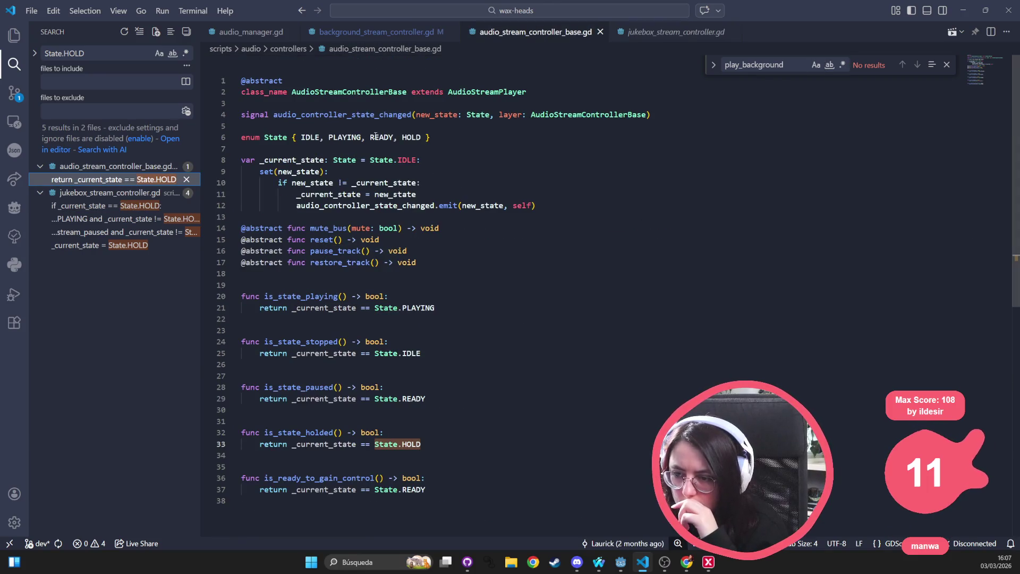
double_click(409, 137)
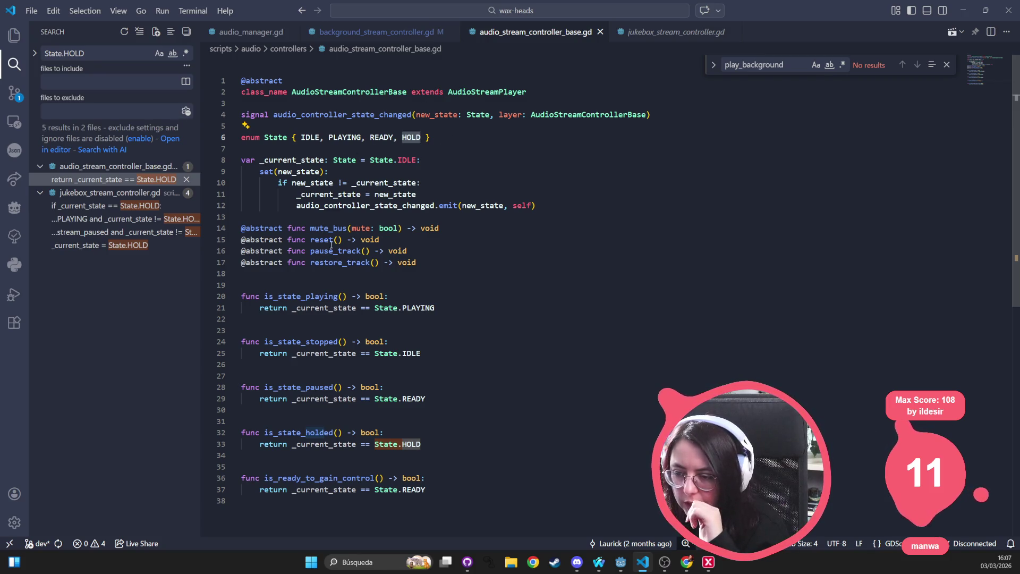
double_click(331, 250)
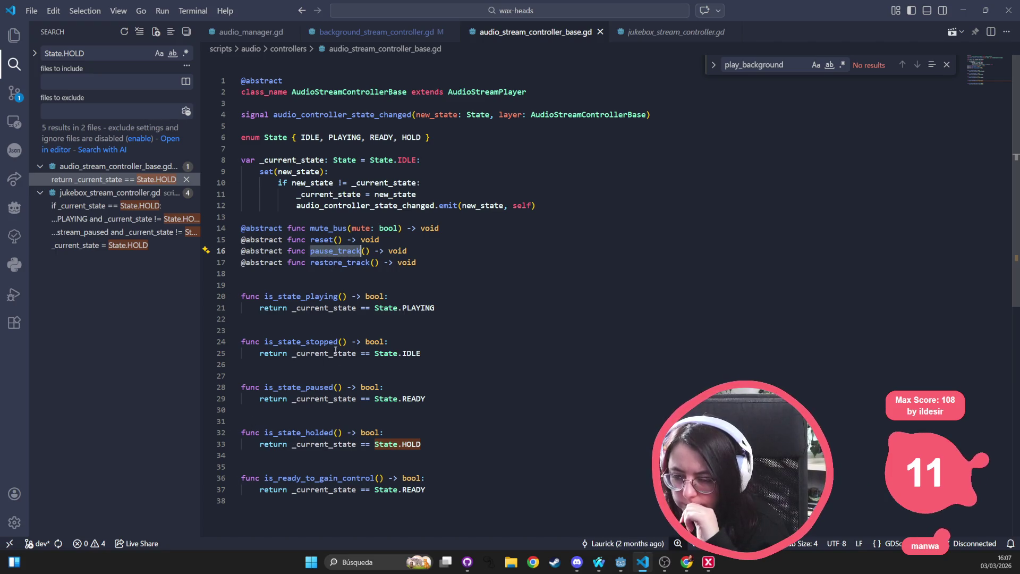
mouse_move(343, 387)
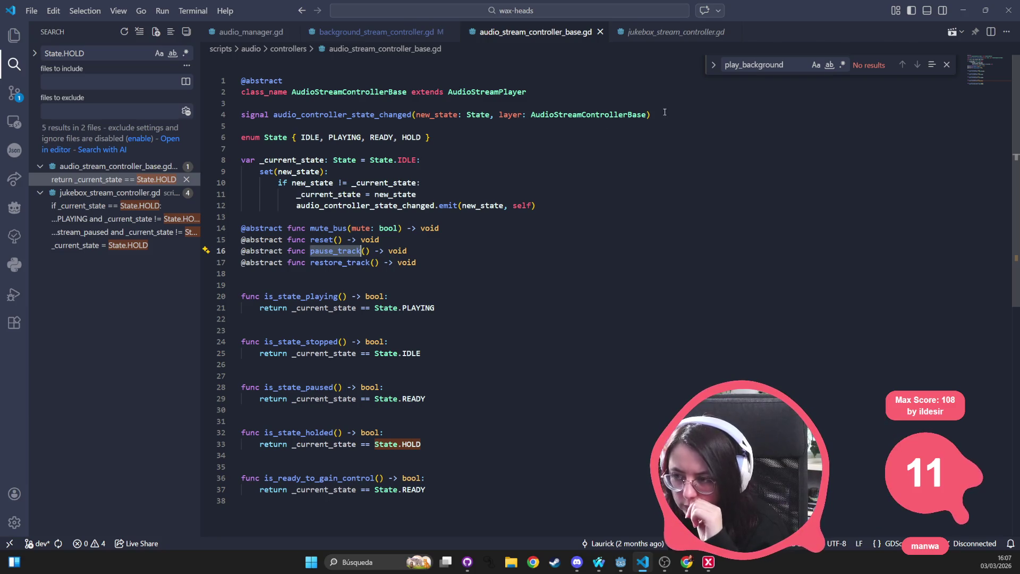
left_click(673, 35)
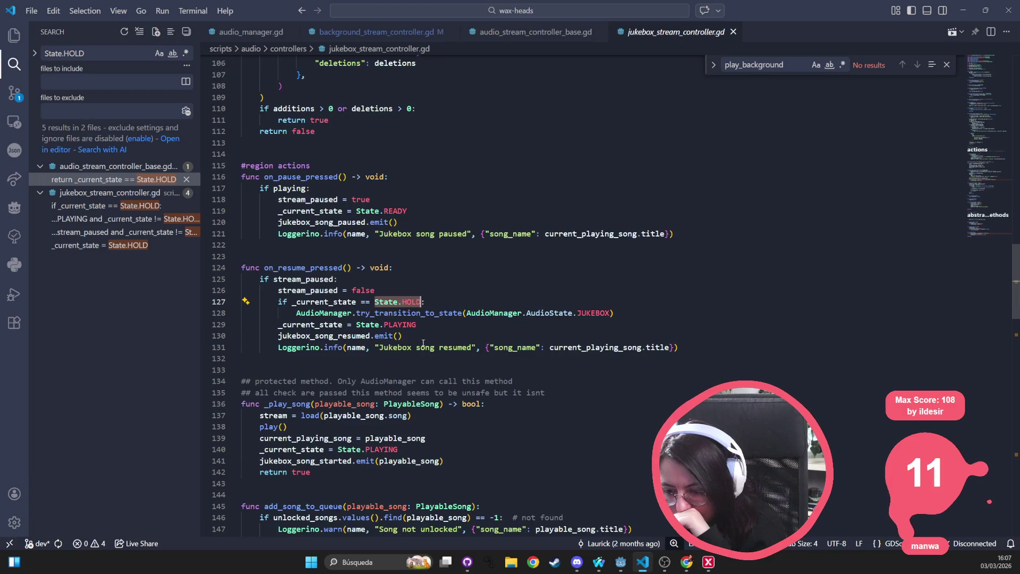
Step: Reword the line 135 comment to 'all checks are passed, this method is not unsafe althought it doesn't look like it'
scroll(326, 334, "down", 2)
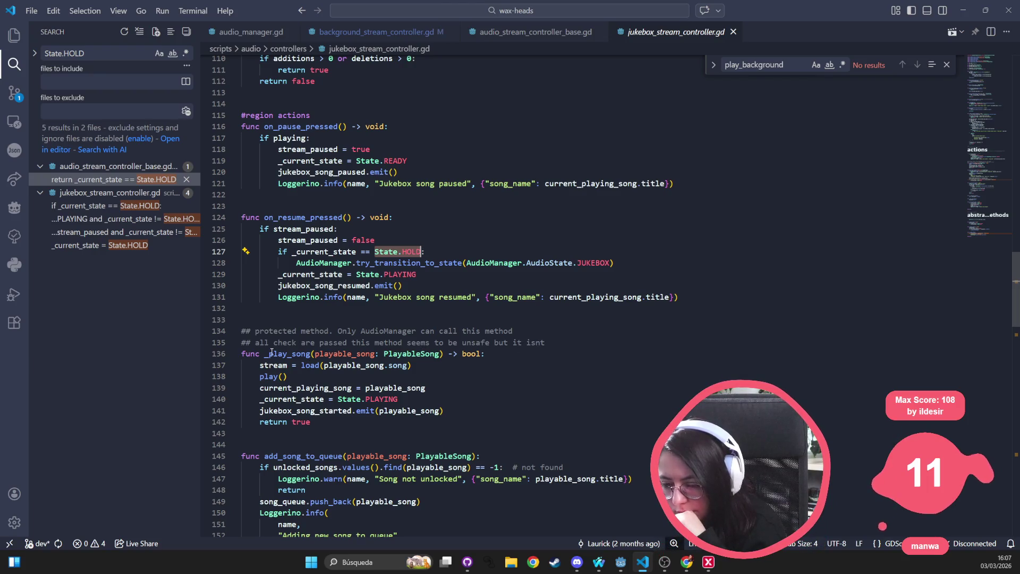
left_click(297, 345)
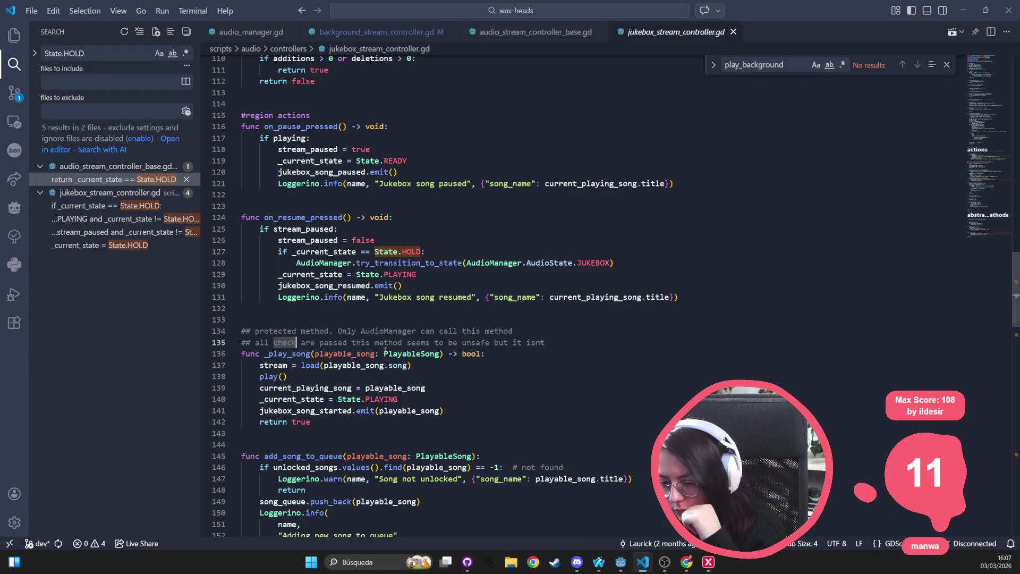
type("s")
key("Up")
key("Up")
key("Up")
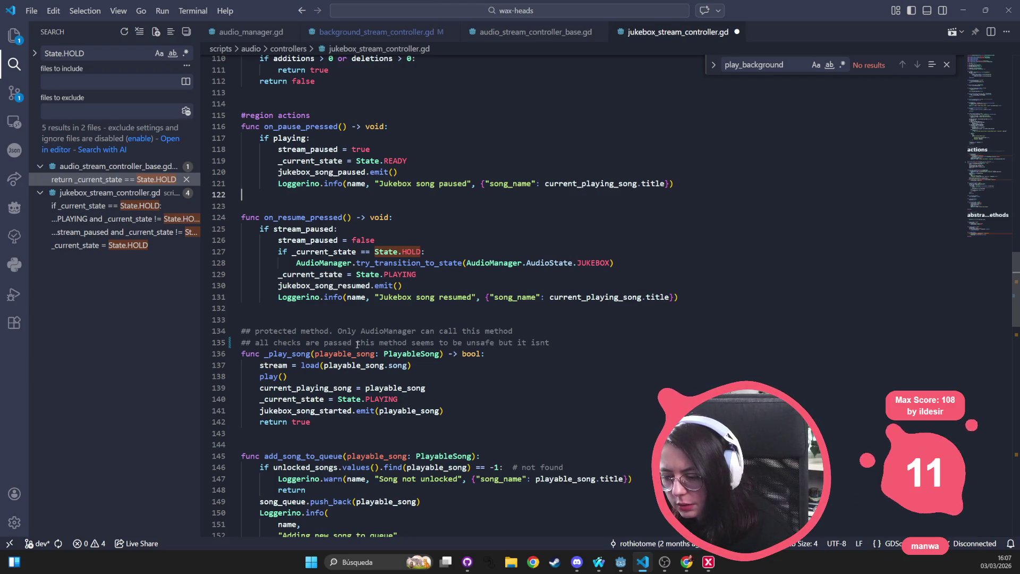
key("ctrl+z")
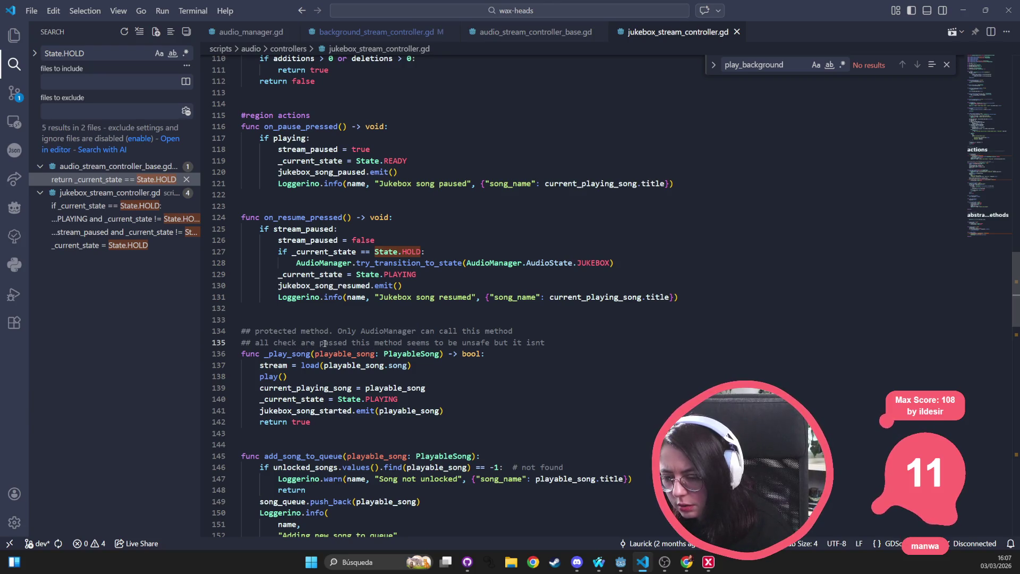
type("s")
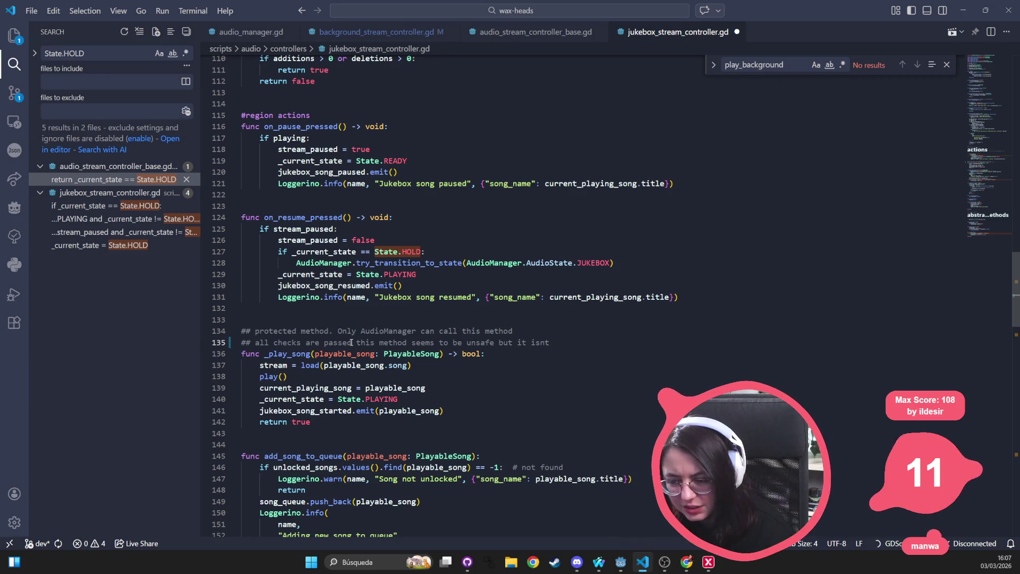
left_click(351, 342)
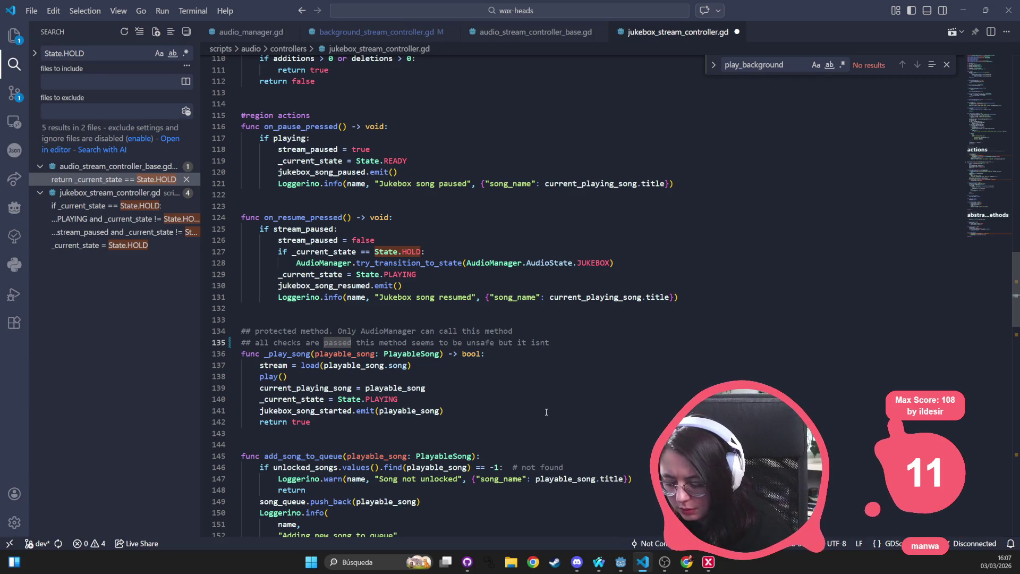
type(",")
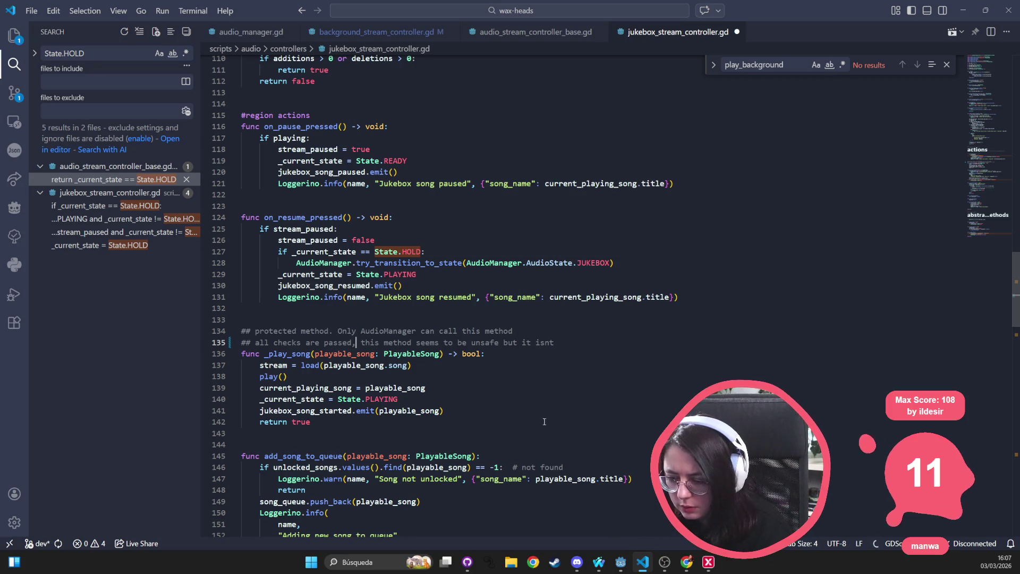
left_click_drag(418, 345, 552, 345)
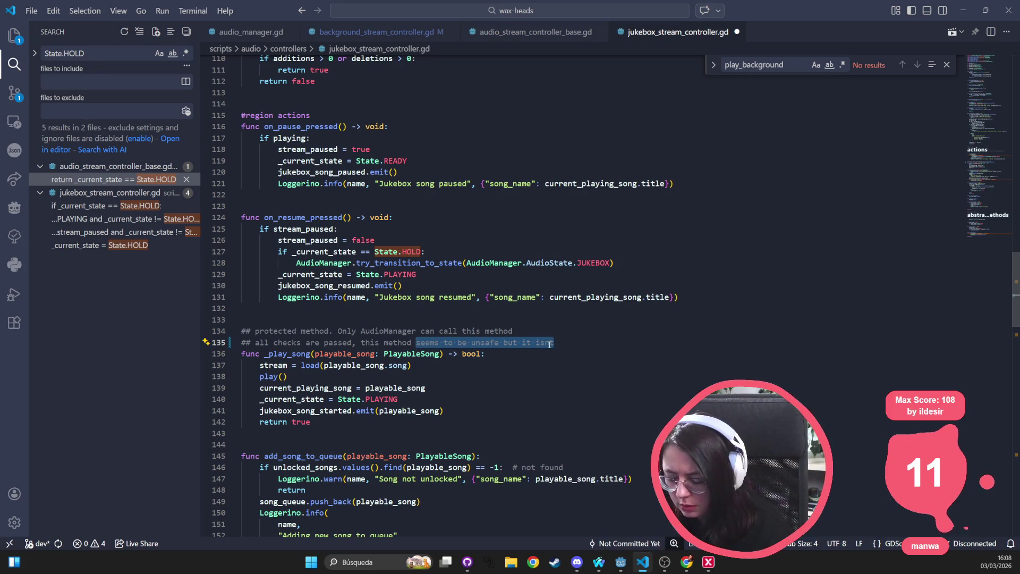
type("is not unsafe ")
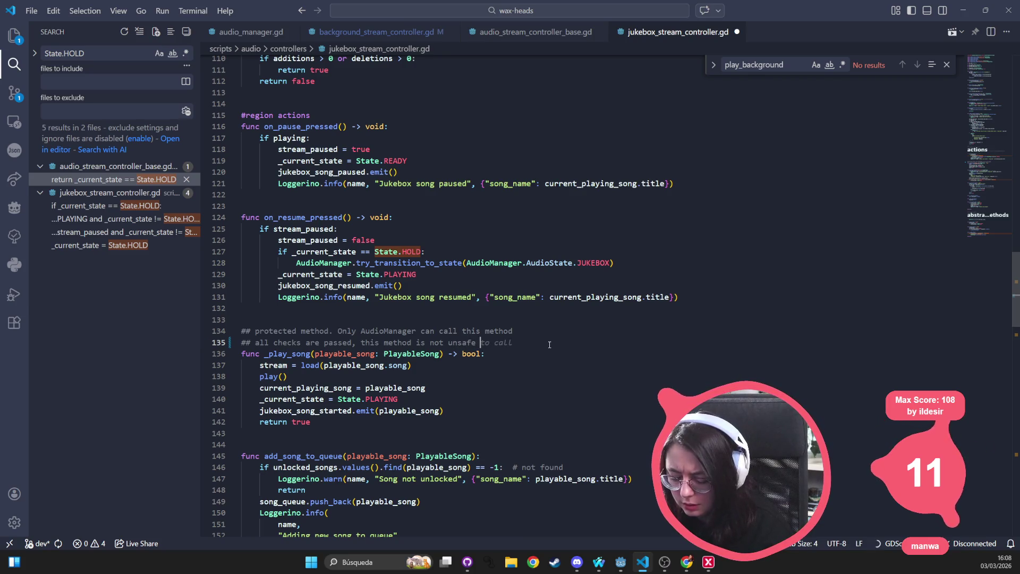
type("alth")
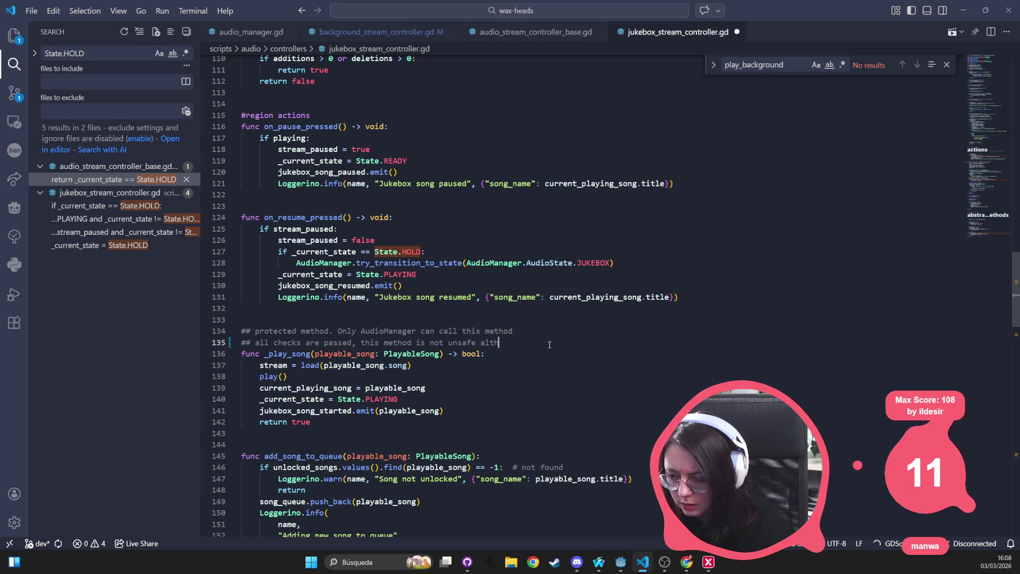
type("ought it")
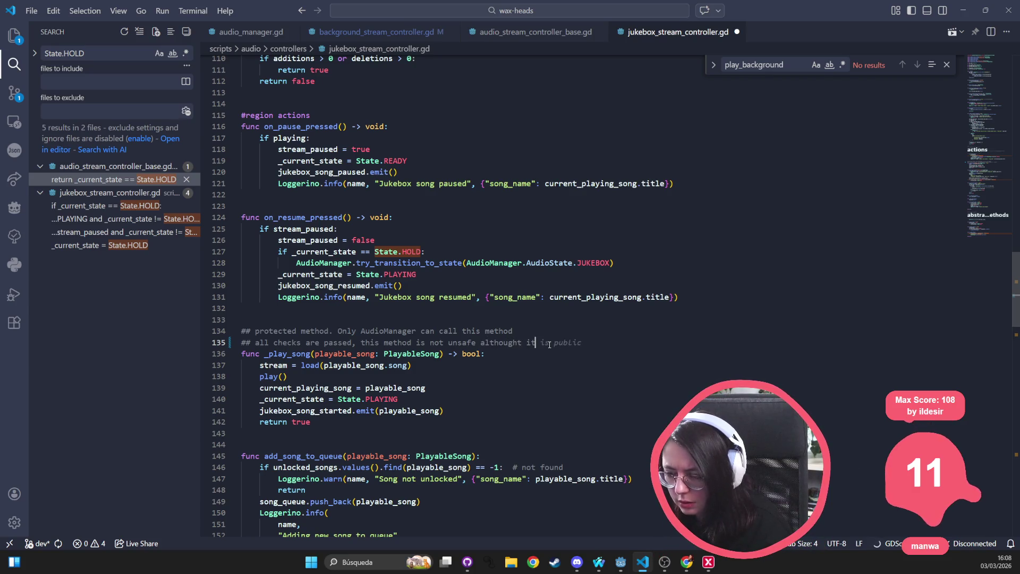
type(" doesn't ")
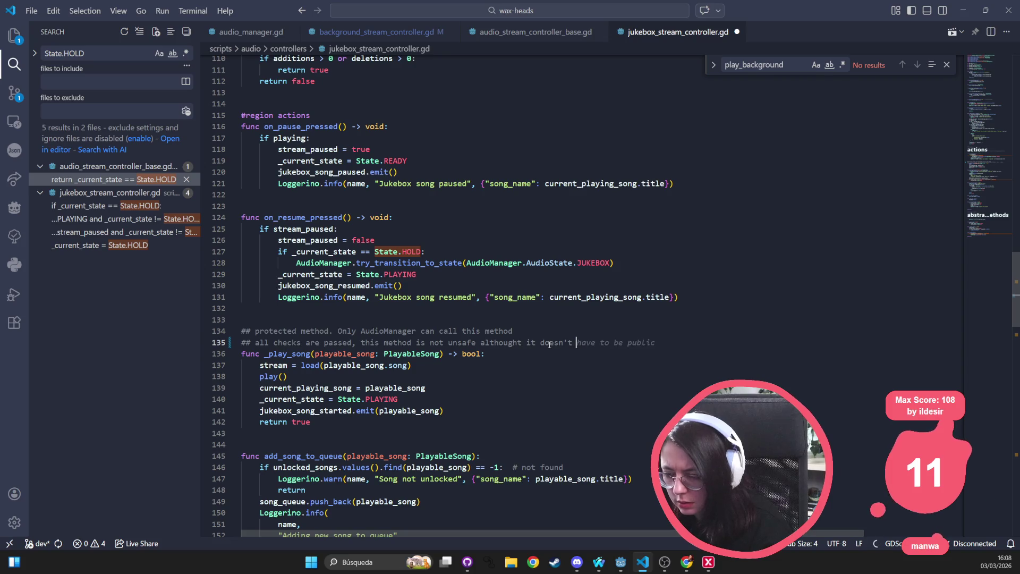
type("look like it")
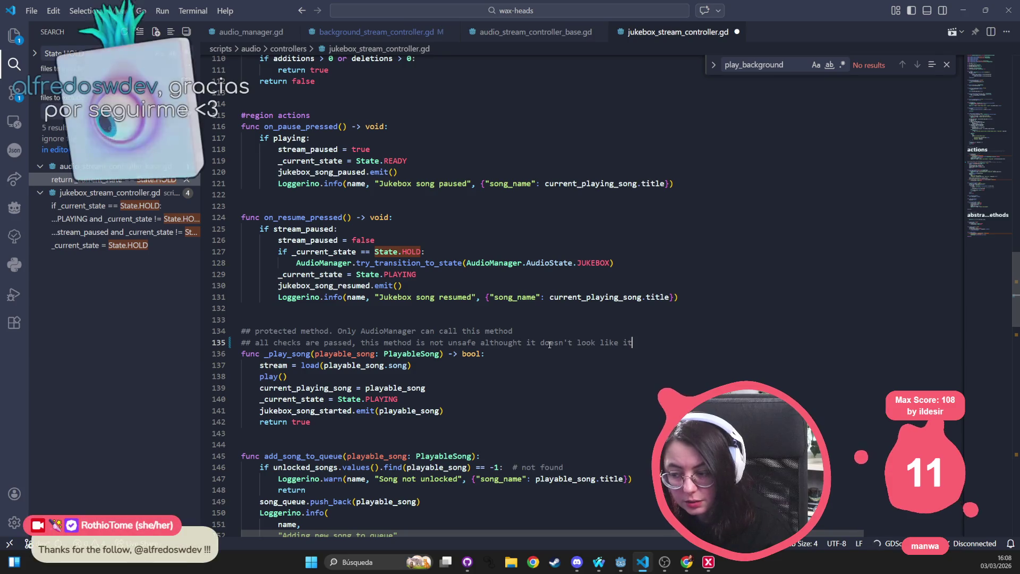
Step: Save jukebox_stream_controller.gd with the corrected _play_song comment
left_click(548, 336)
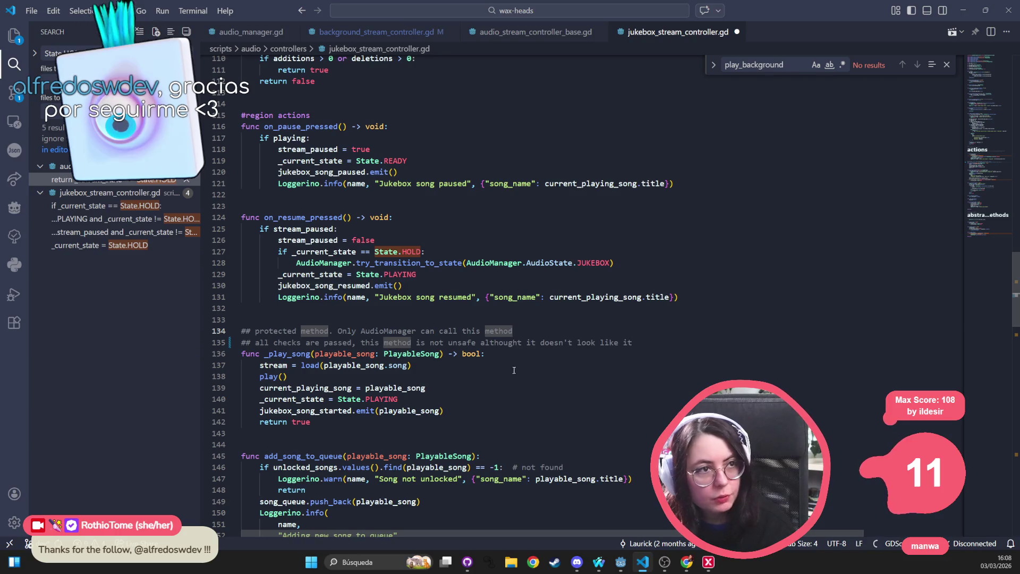
scroll(510, 372, "down", 2)
key("ctrl+s")
Step: Change 'qeue' to 'the queue' in the try_play_next_song comment and save again
scroll(461, 319, "down", 2)
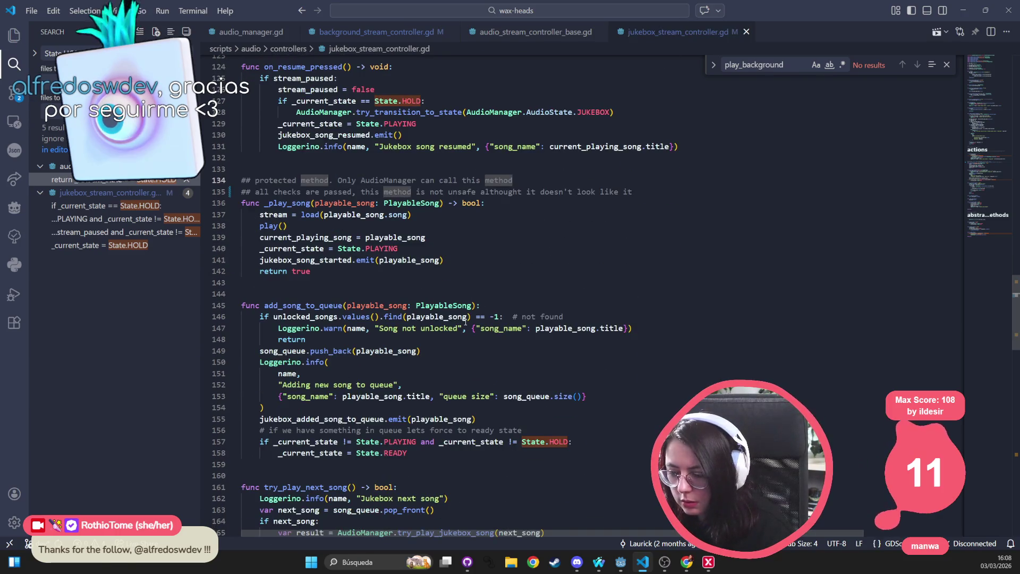
scroll(460, 319, "down", 3)
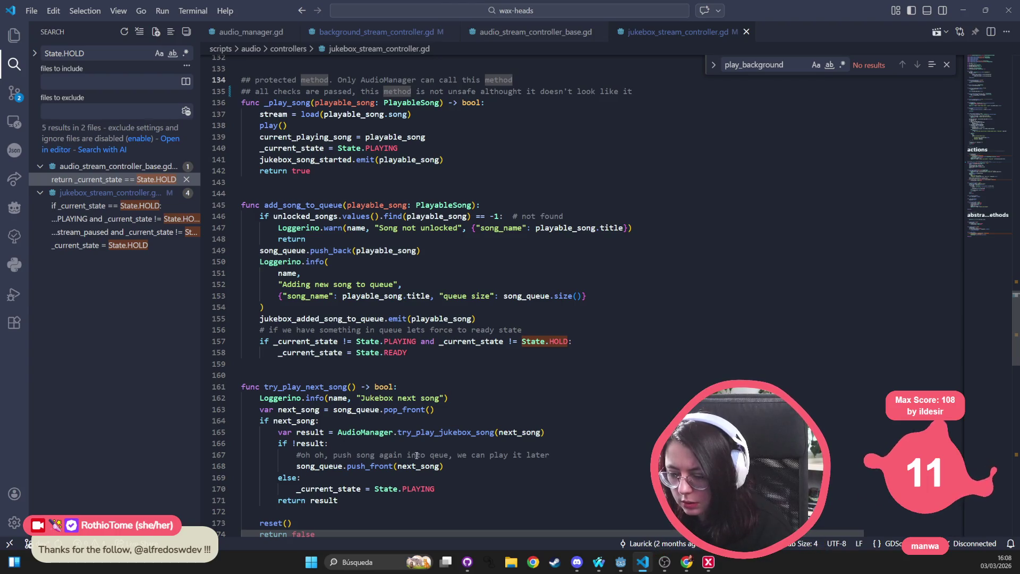
left_click(439, 455)
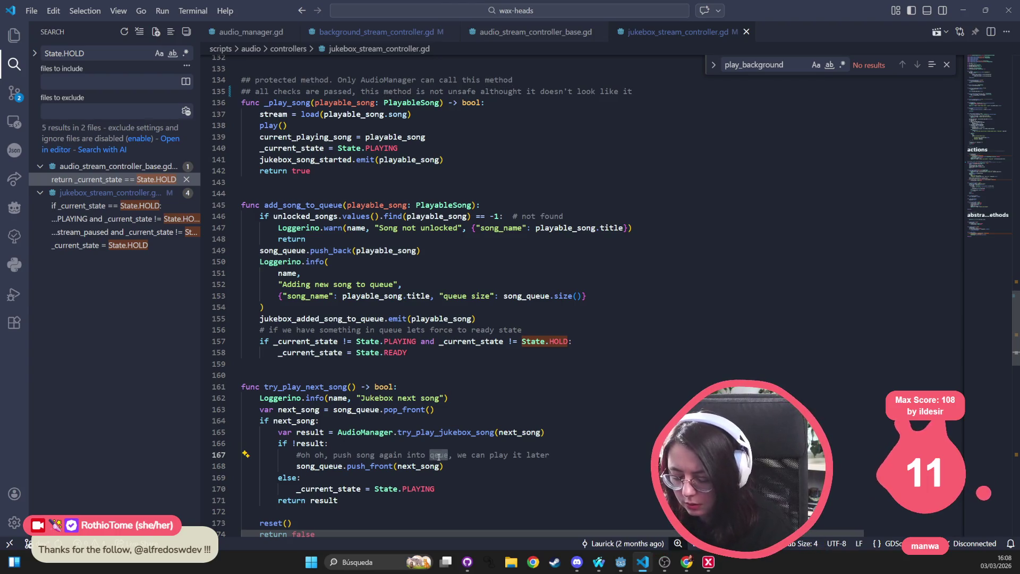
type("queue")
left_click(480, 386)
scroll(398, 372, "down", 3)
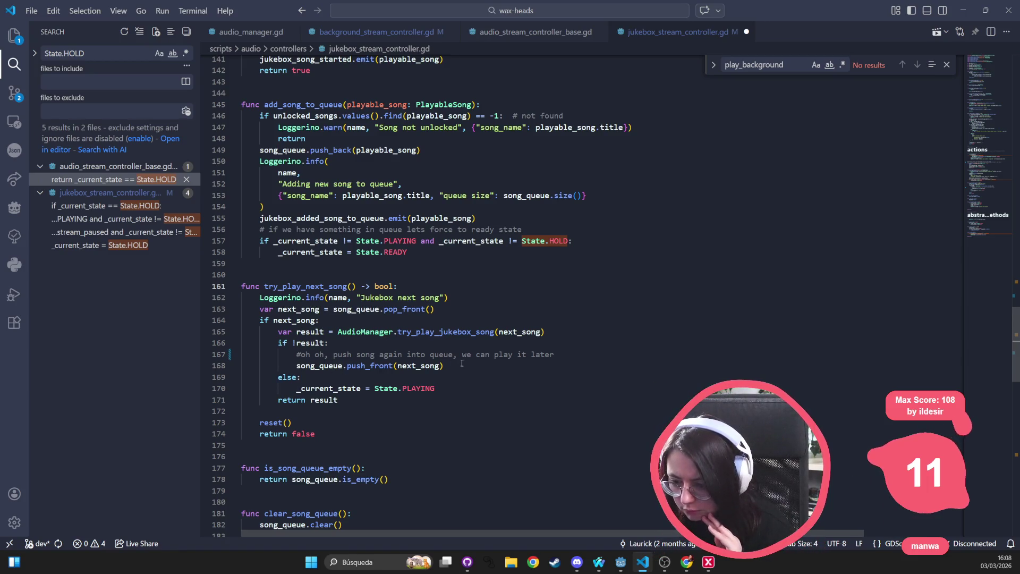
left_click(430, 355)
type("the")
left_click(483, 286)
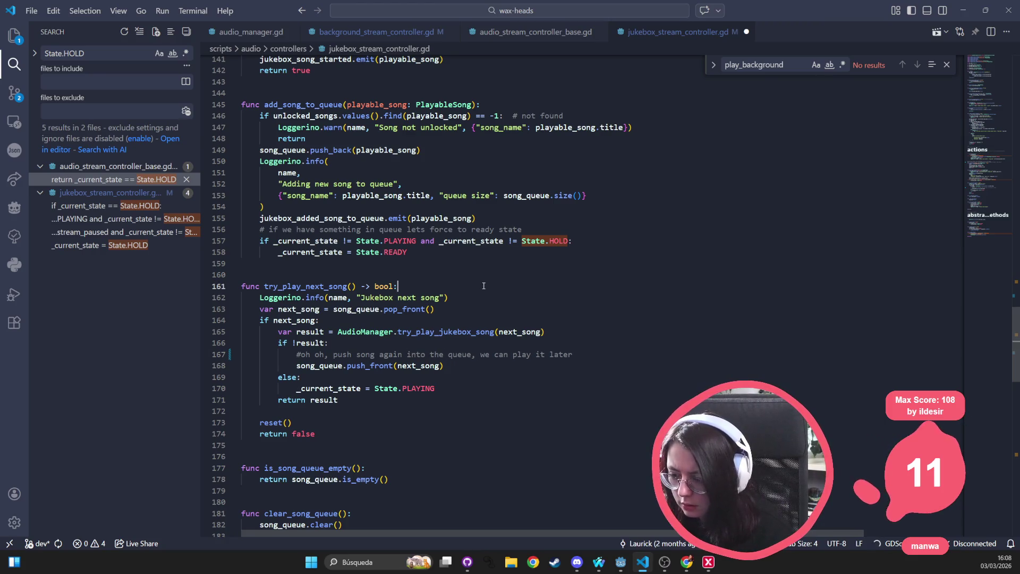
key("ctrl+s")
scroll(424, 358, "down", 15)
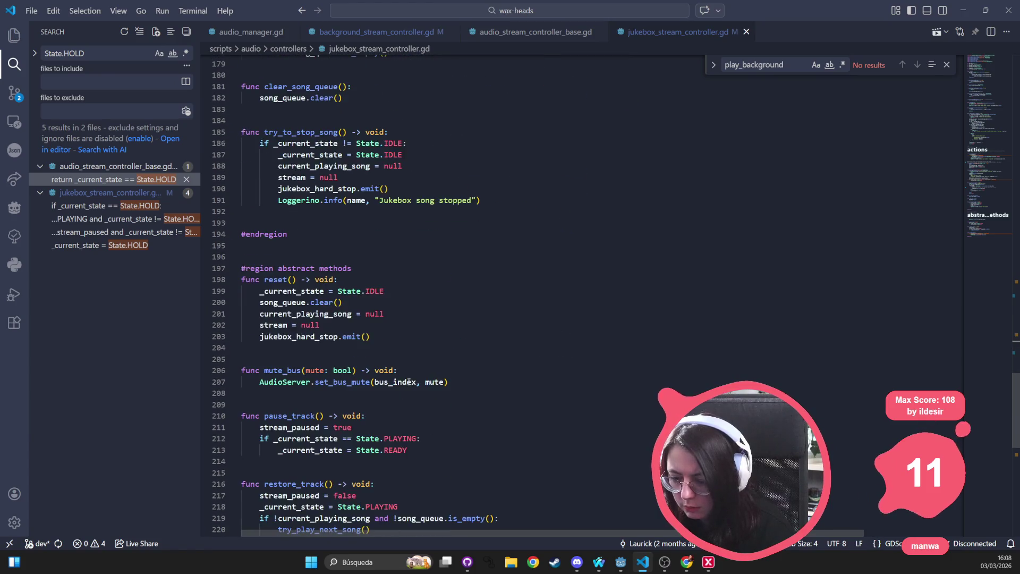
Step: Highlight _current_state in audio_stream_controller_base.gd, then return to the jukebox controller script
scroll(404, 387, "up", 20)
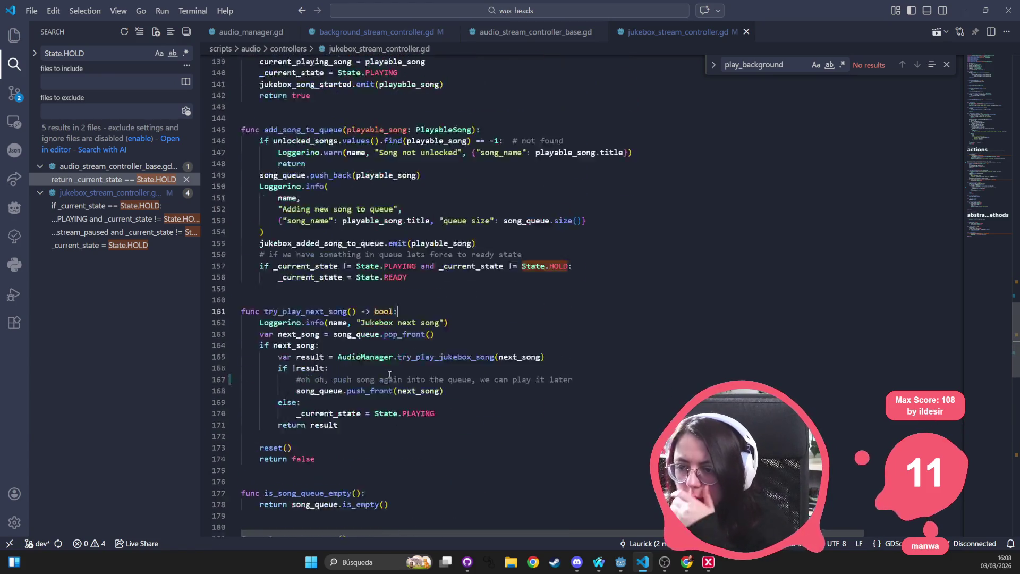
scroll(379, 373, "up", 15)
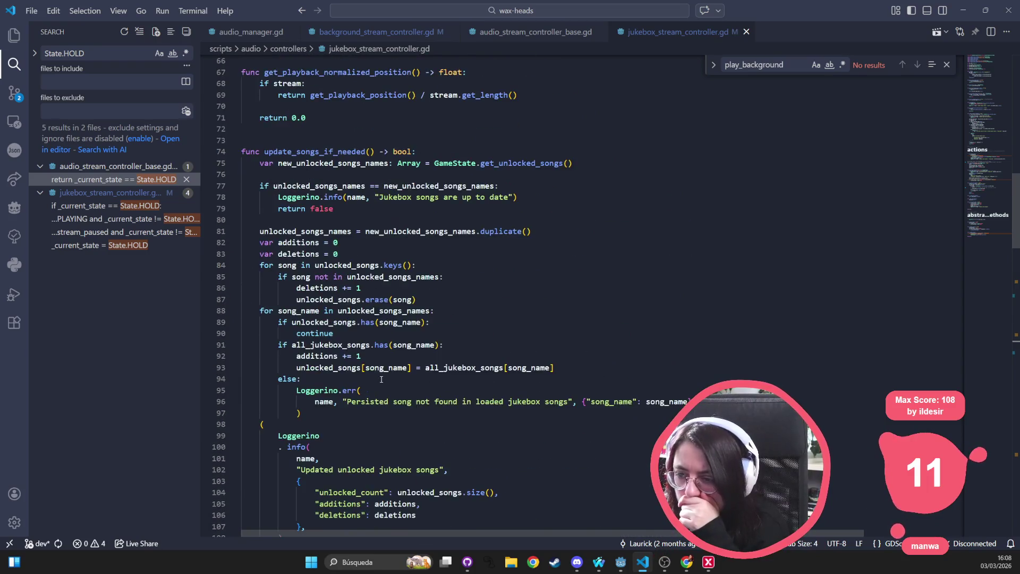
scroll(381, 379, "up", 4)
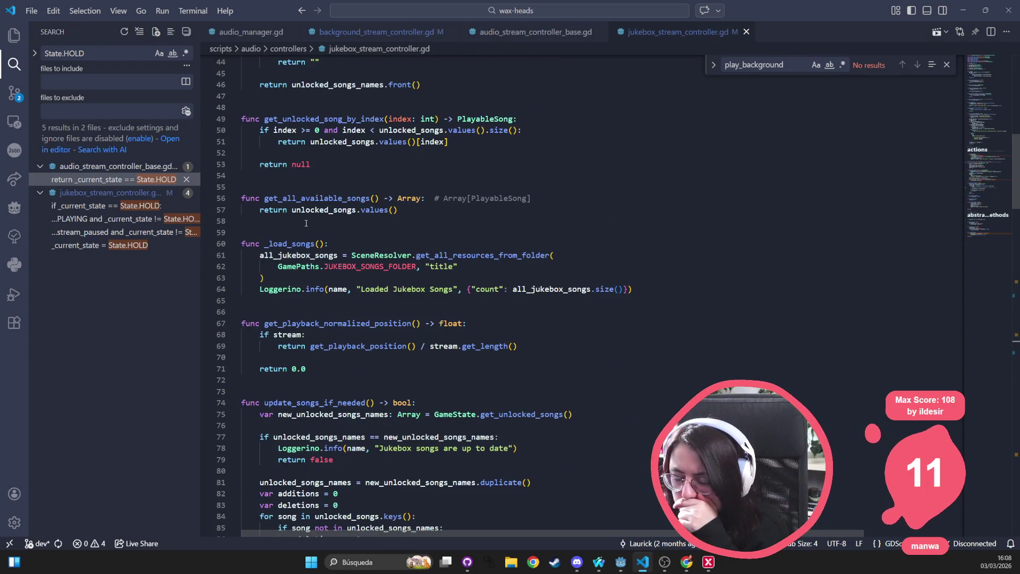
scroll(307, 222, "up", 14)
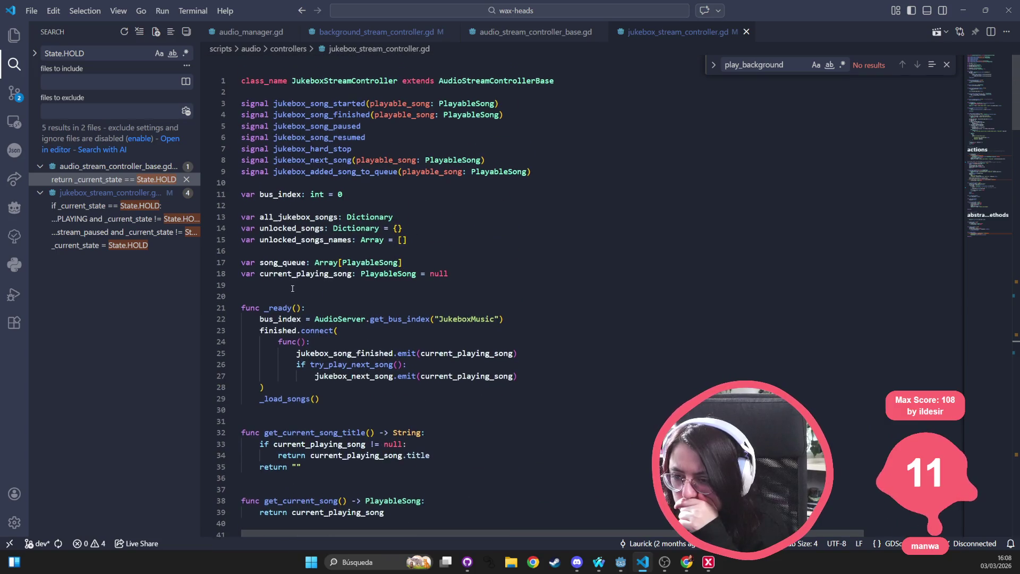
left_click(524, 34)
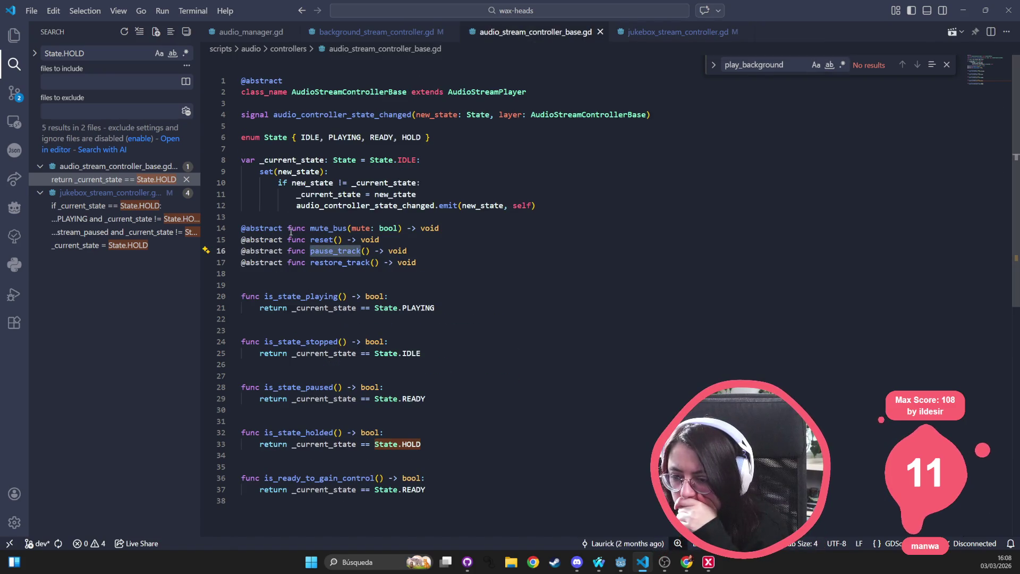
double_click(293, 160)
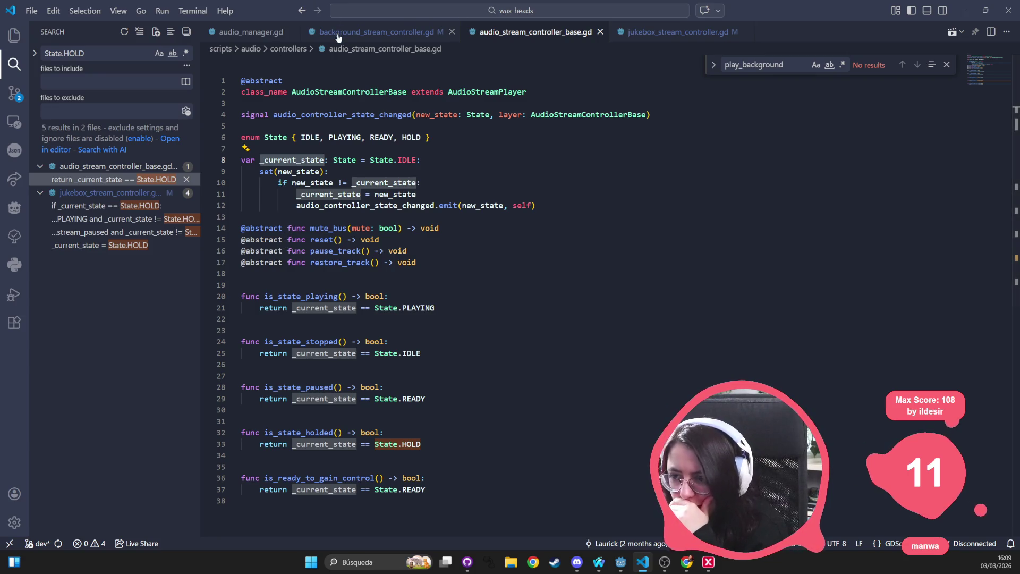
left_click(678, 32)
Step: Highlight every _current_state use in the jukebox script, including the HOLD check on line 127
left_click(418, 406)
scroll(418, 407, "down", 5)
scroll(418, 407, "down", 17)
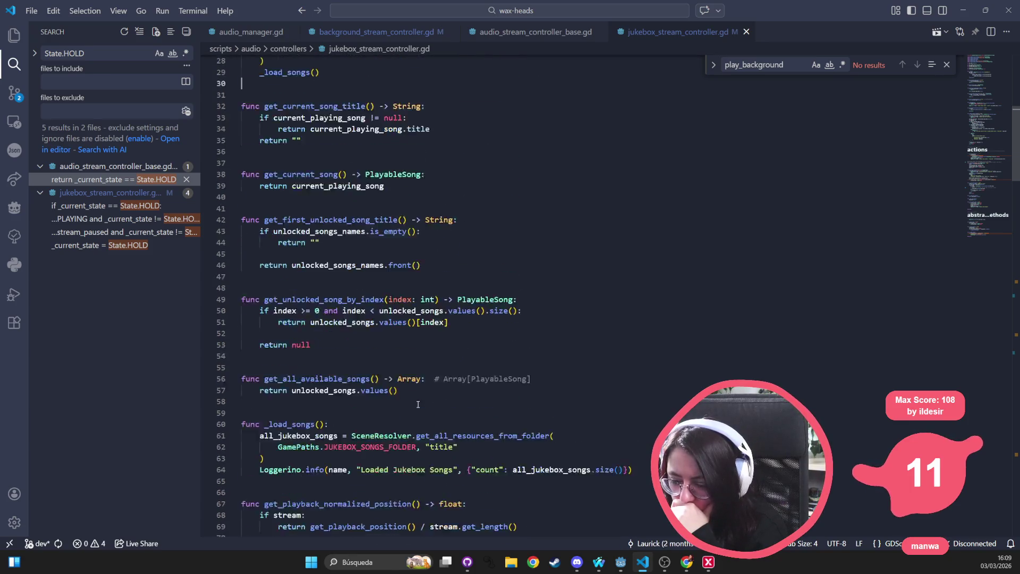
scroll(418, 407, "down", 10)
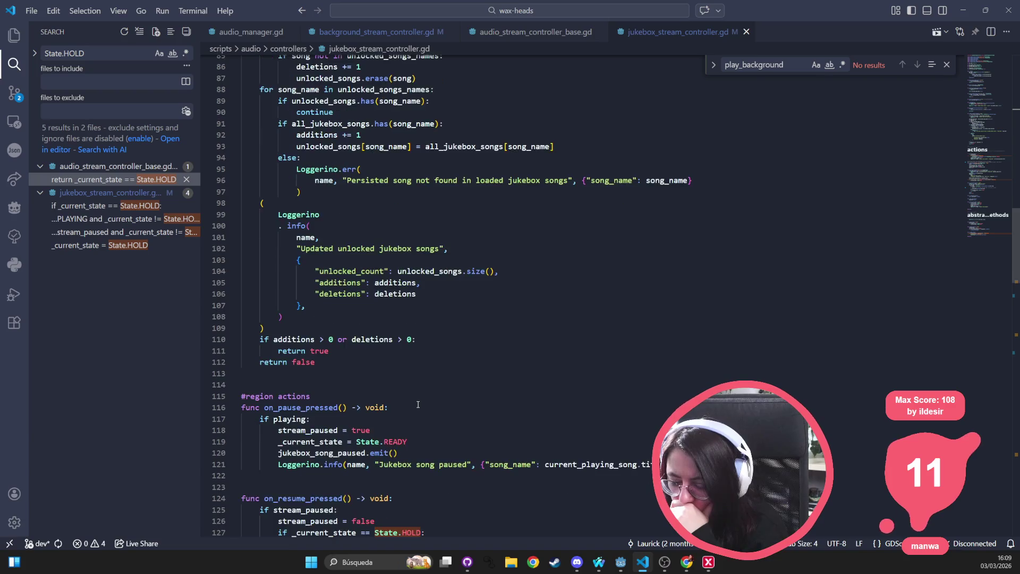
left_click(279, 407)
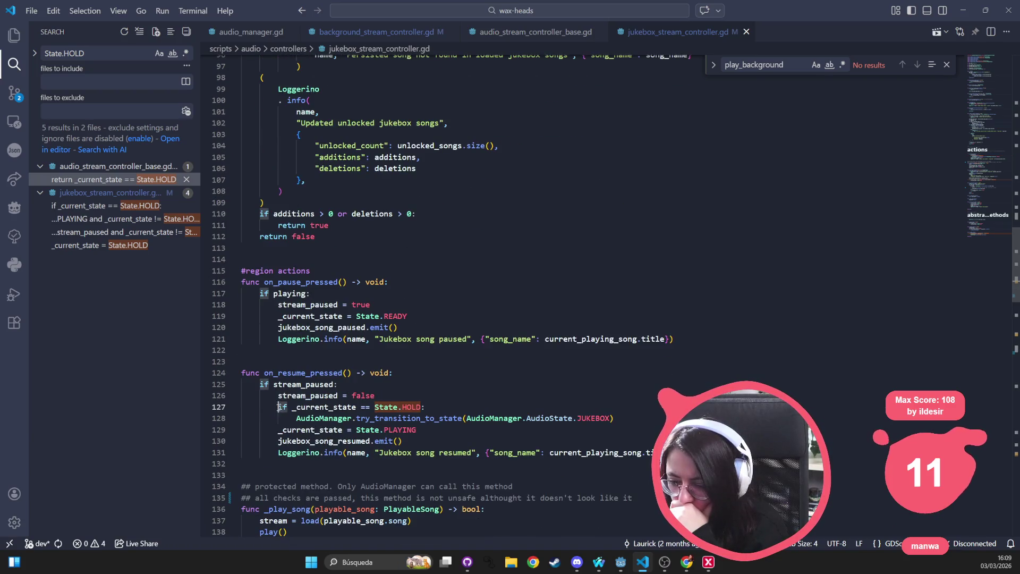
key("shift+End")
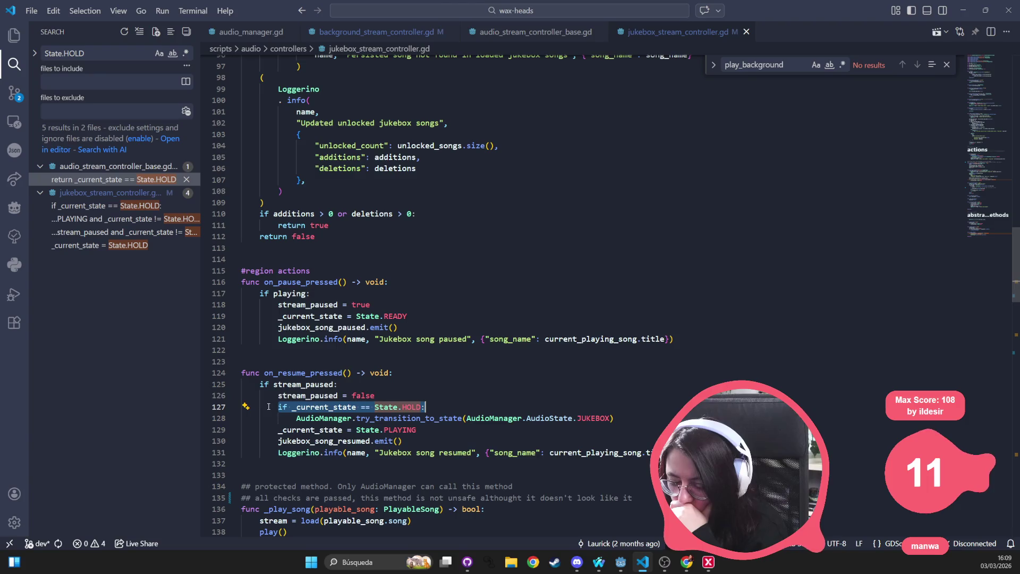
left_click(309, 410)
scroll(420, 430, "down", 13)
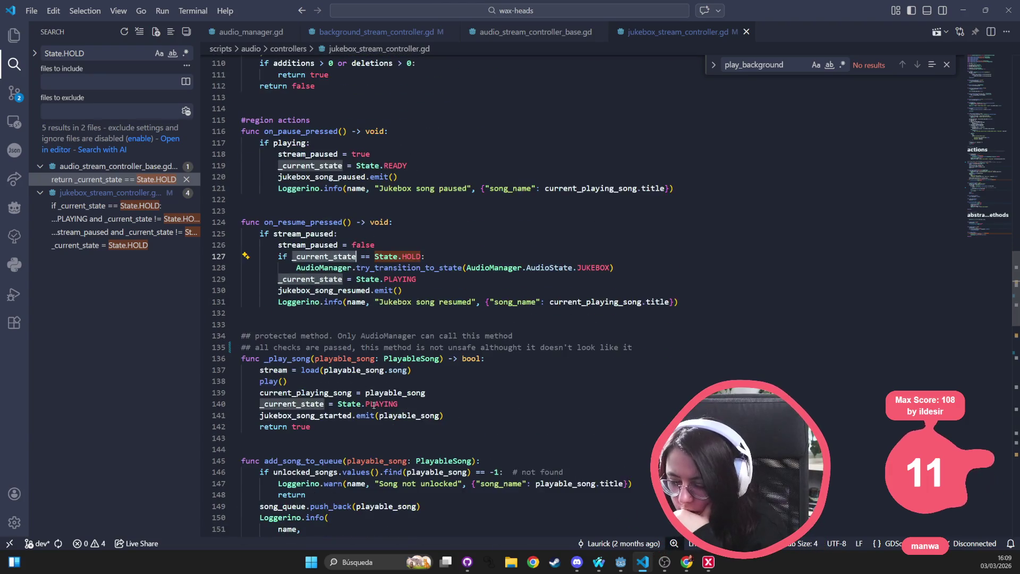
scroll(401, 330, "down", 20)
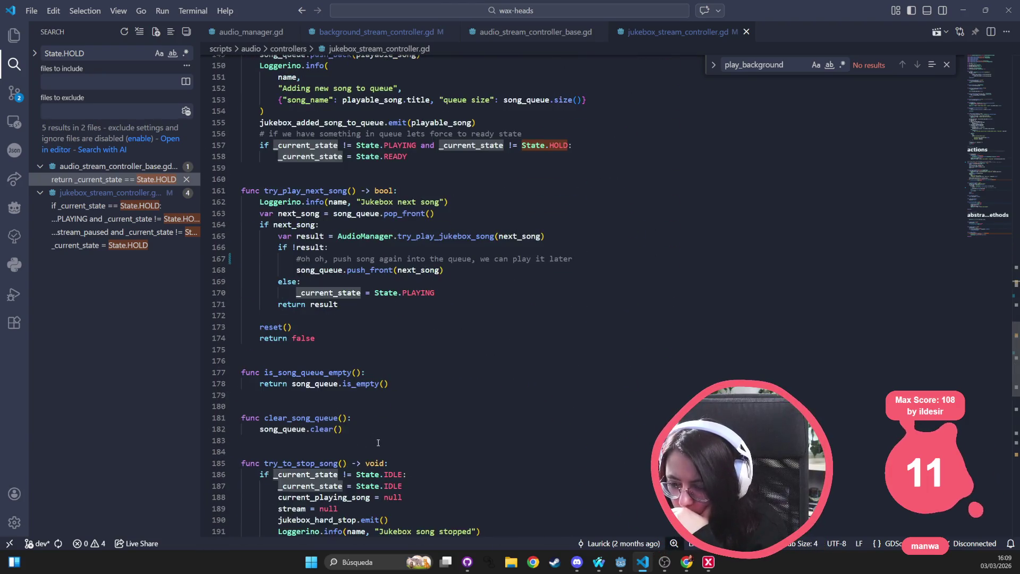
scroll(354, 438, "up", 20)
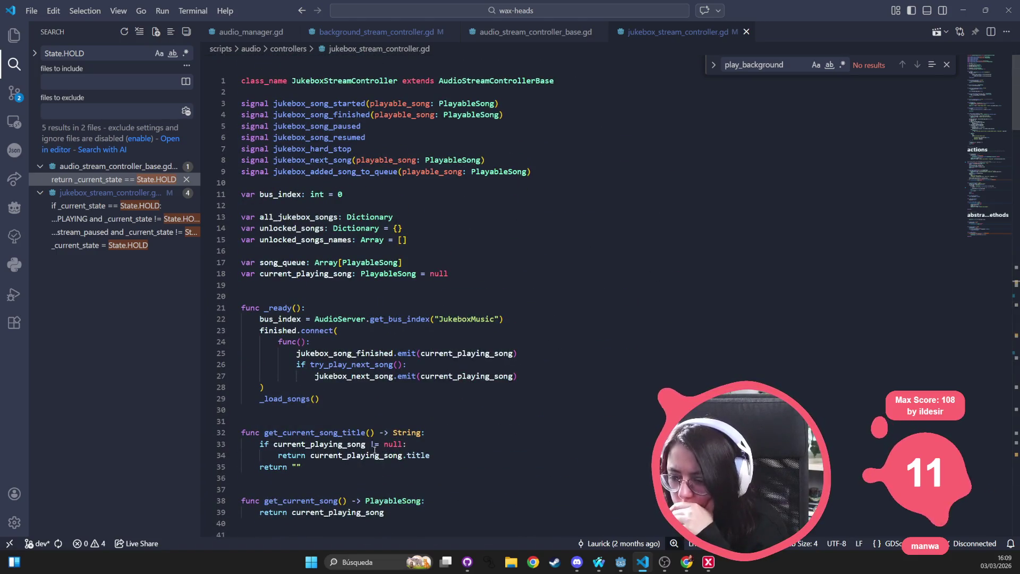
left_click(523, 32)
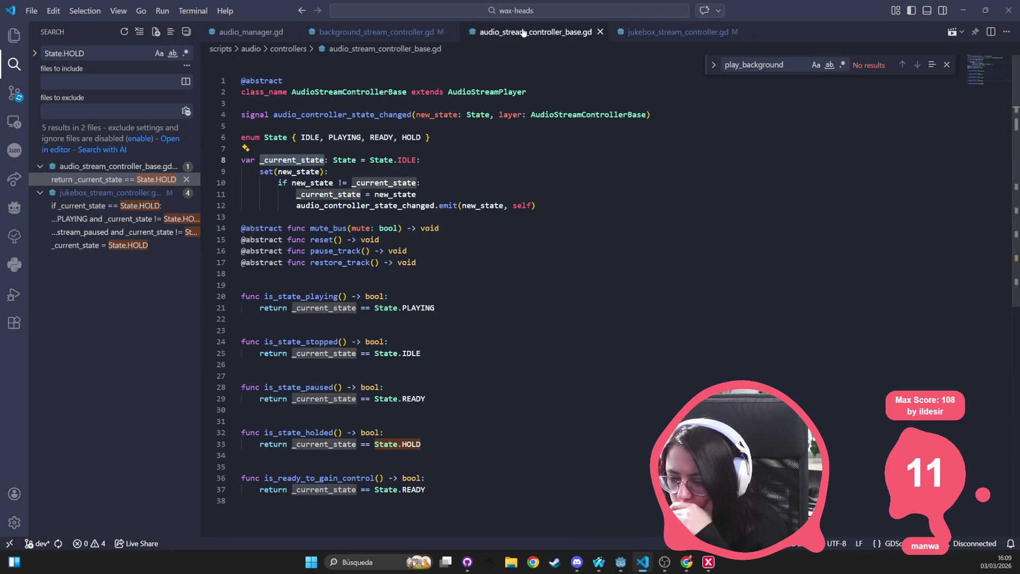
left_click(417, 34)
double_click(293, 365)
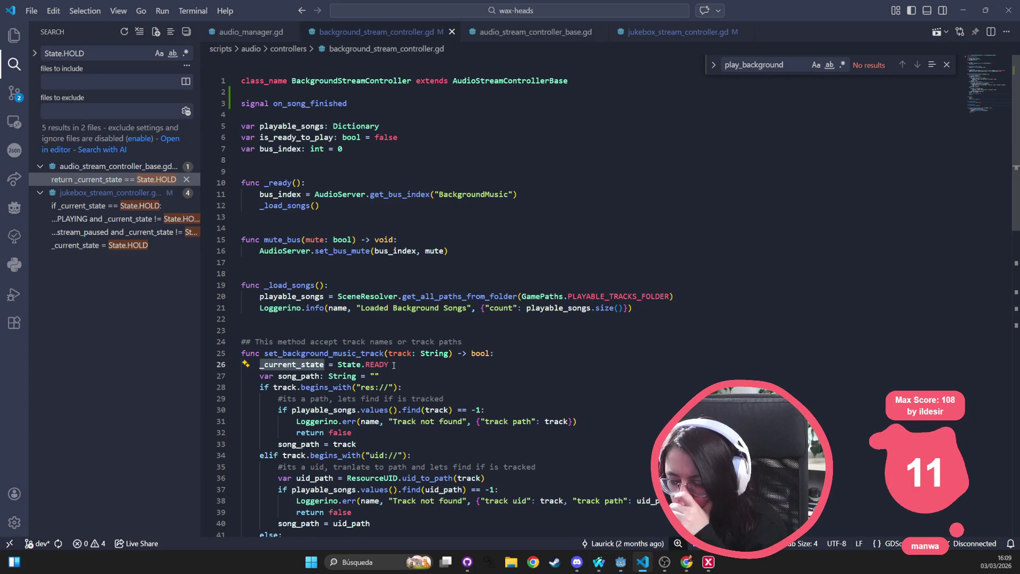
left_click_drag(394, 365, 337, 365)
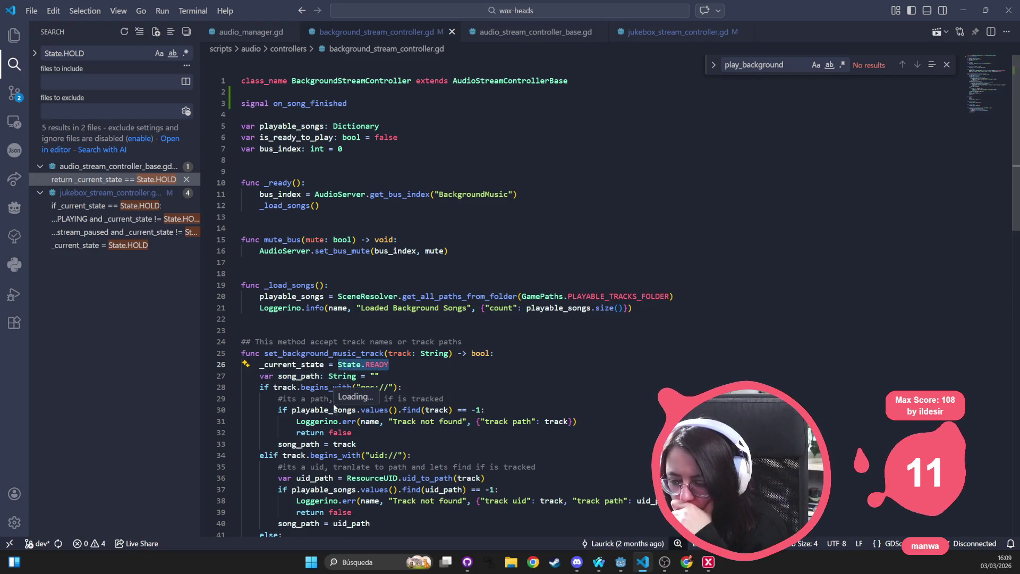
scroll(335, 408, "down", 5)
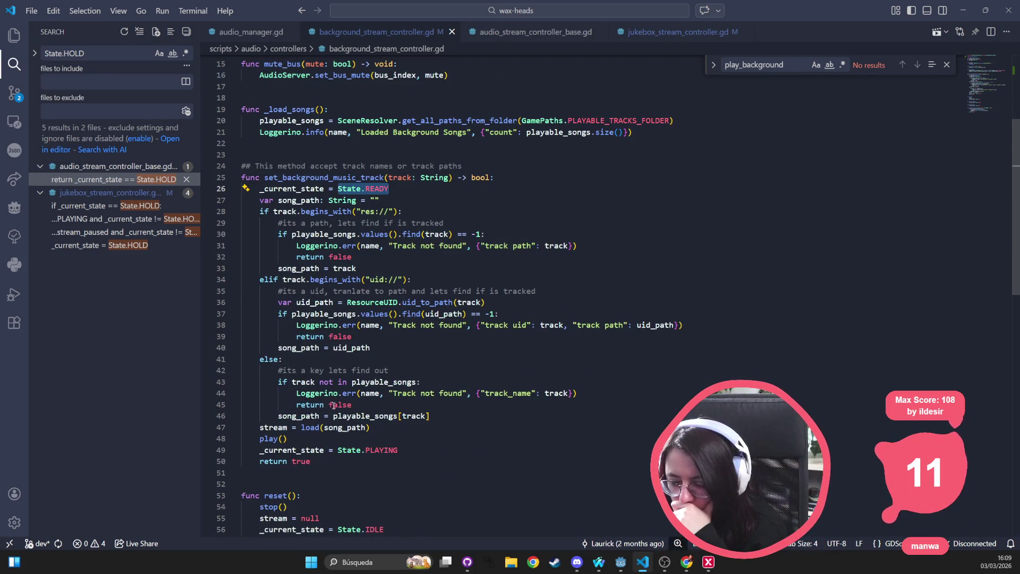
left_click(440, 451)
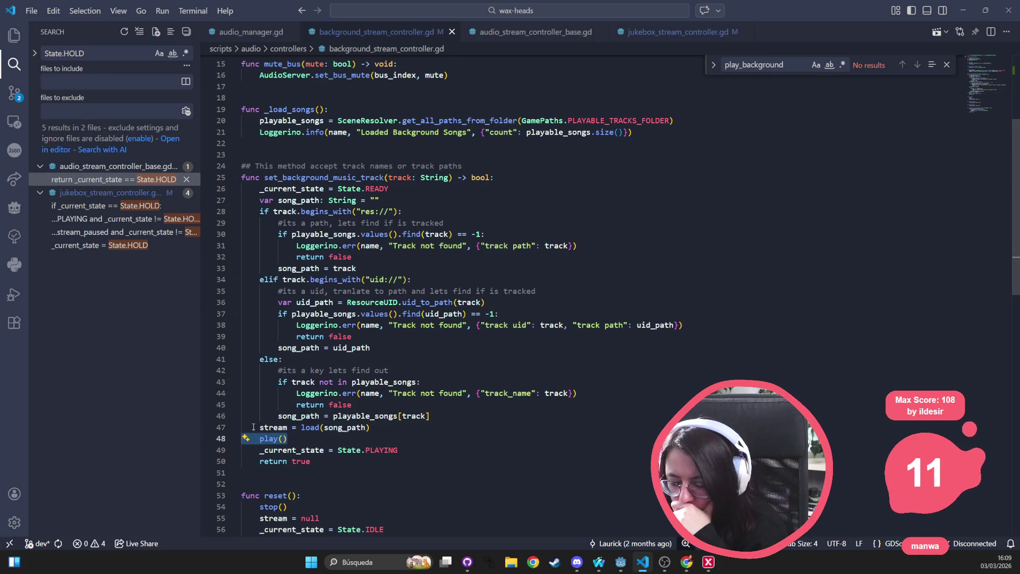
key("shift+Home")
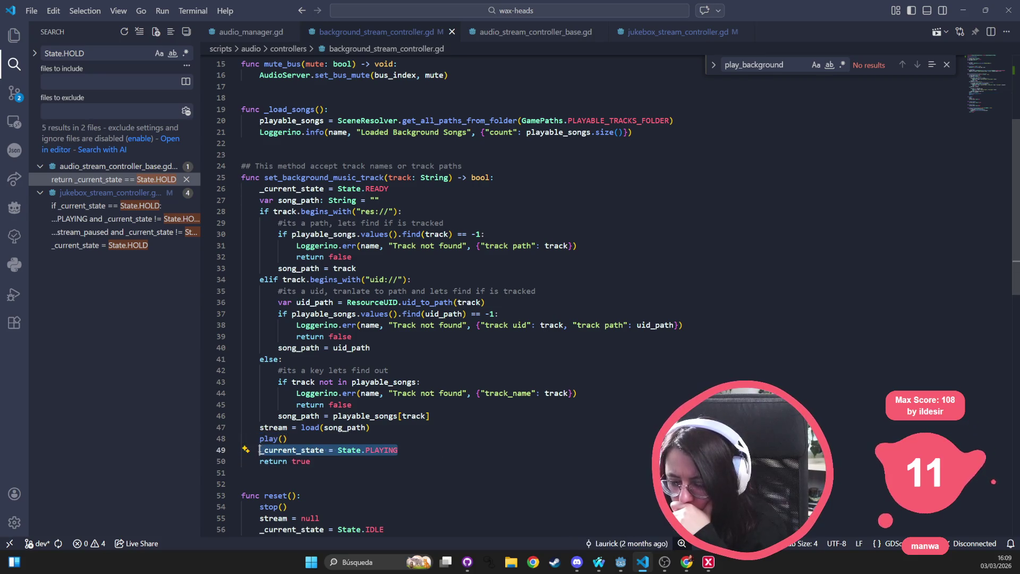
scroll(271, 454, "down", 2)
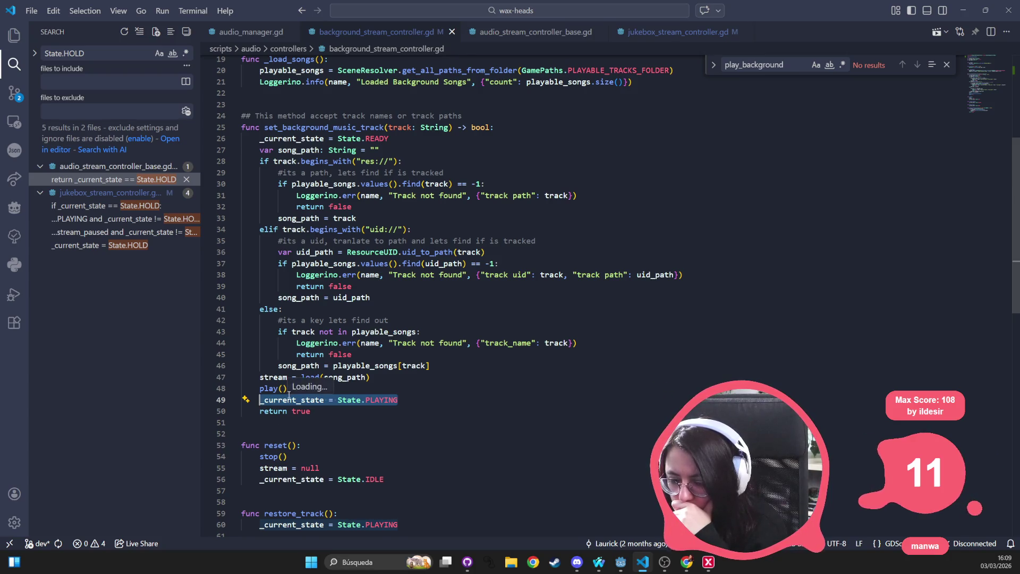
scroll(289, 396, "down", 2)
left_click(283, 396)
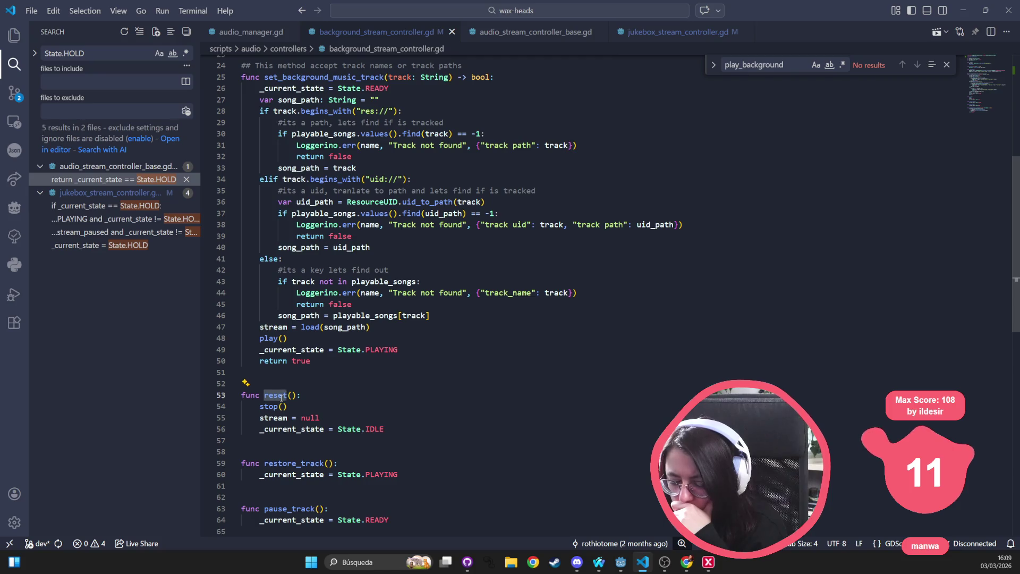
double_click(281, 429)
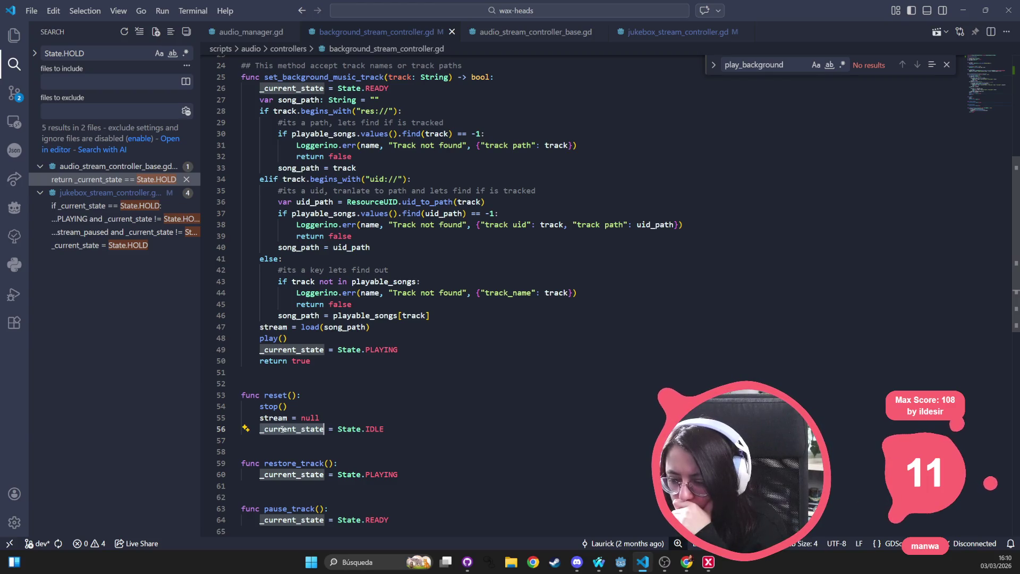
scroll(281, 430, "down", 2)
double_click(291, 414)
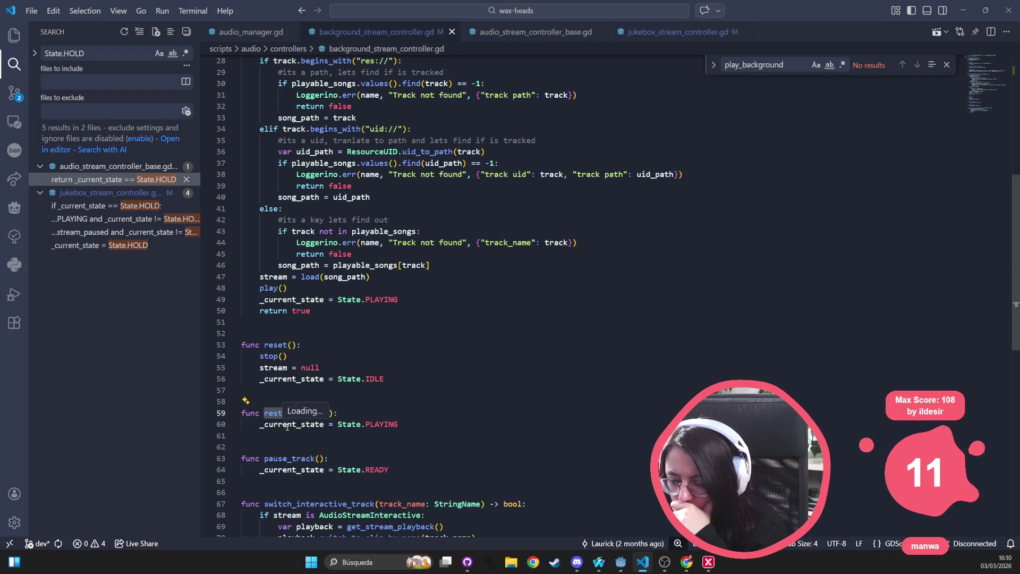
double_click(282, 459)
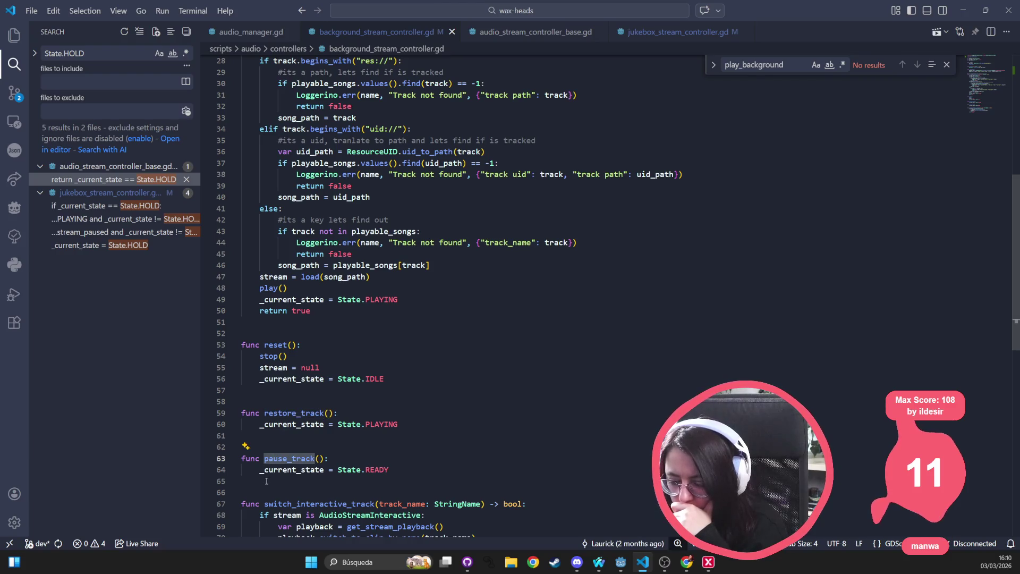
scroll(267, 481, "down", 3)
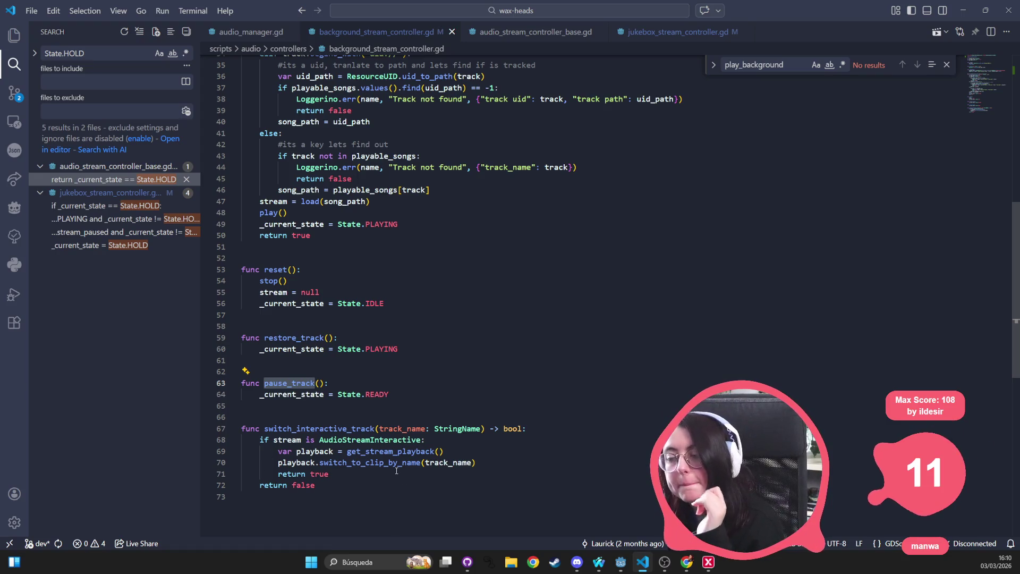
scroll(396, 469, "up", 3)
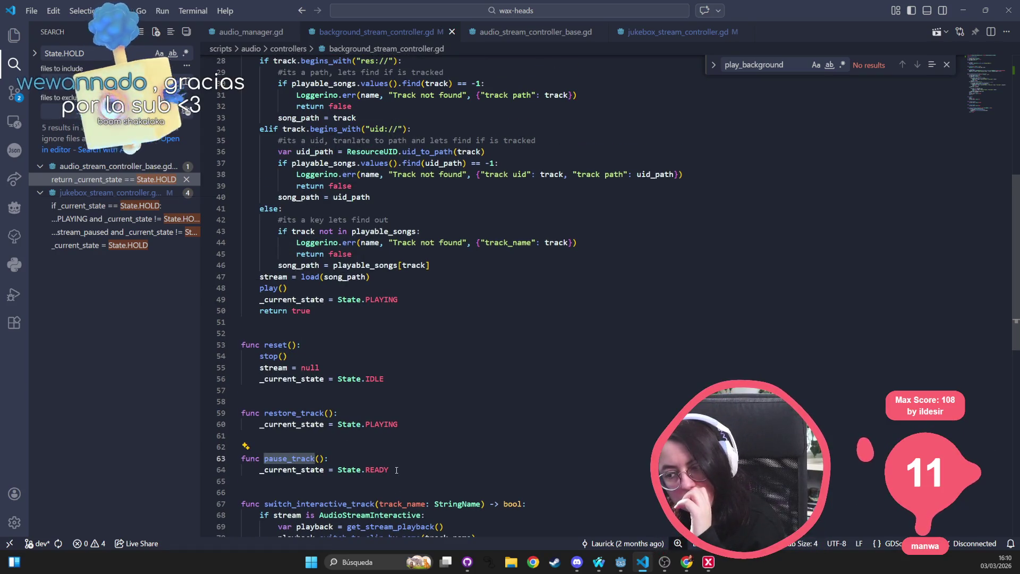
scroll(396, 470, "up", 3)
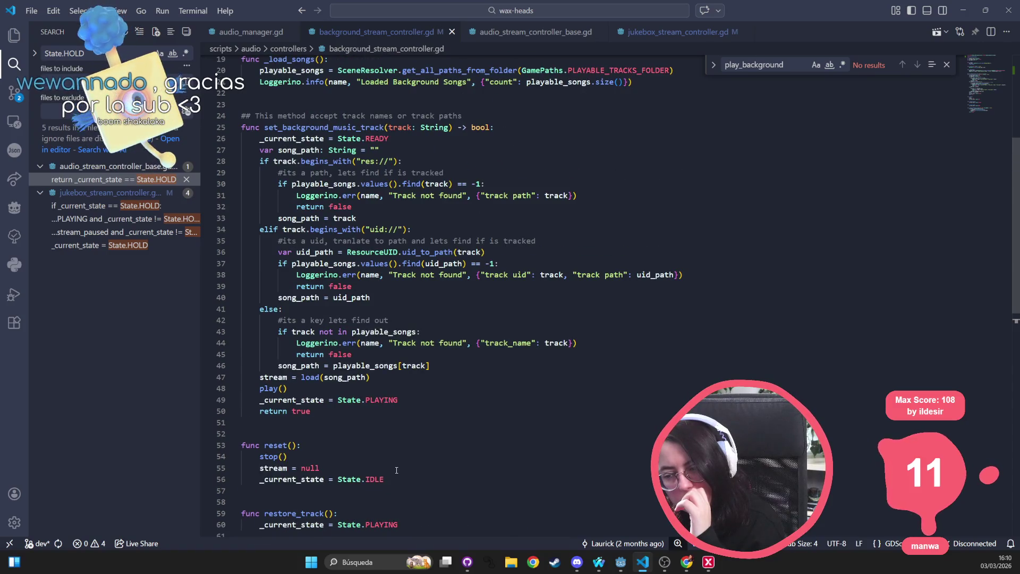
scroll(397, 469, "up", 6)
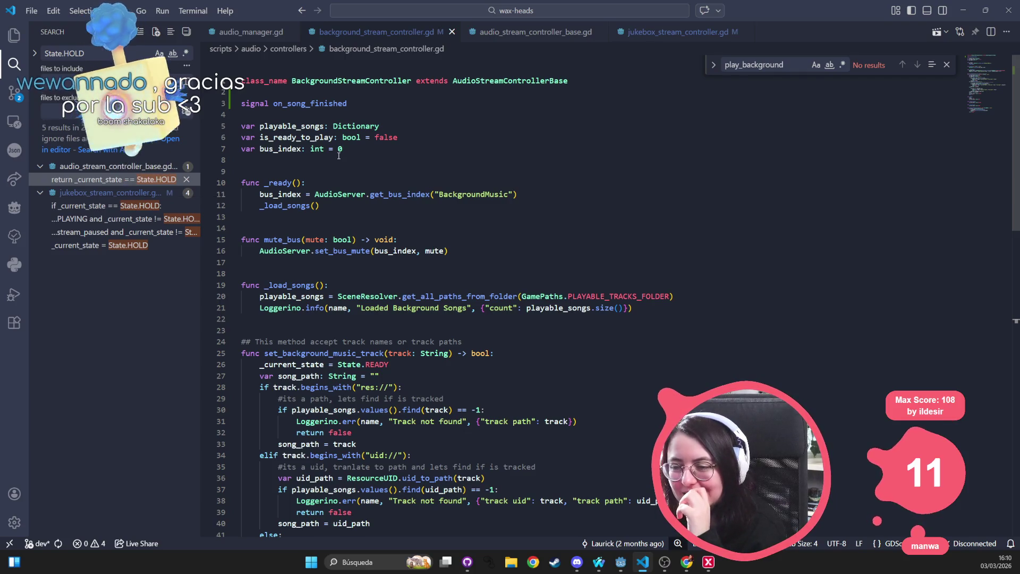
double_click(302, 104)
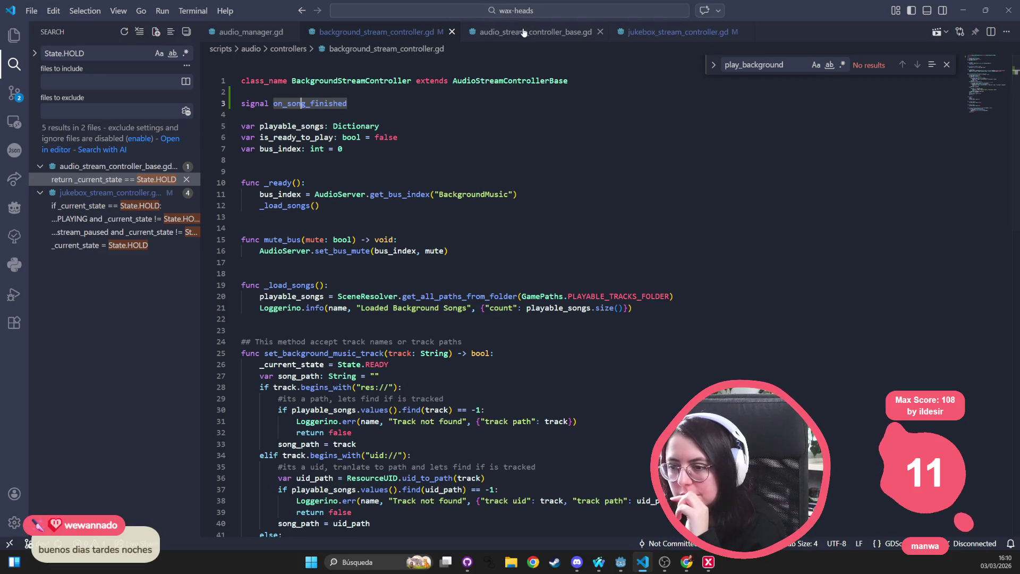
left_click(505, 127)
Step: Compare background_stream_controller.gd and jukebox_stream_controller.gd with their last commits in Source Control
left_click(14, 93)
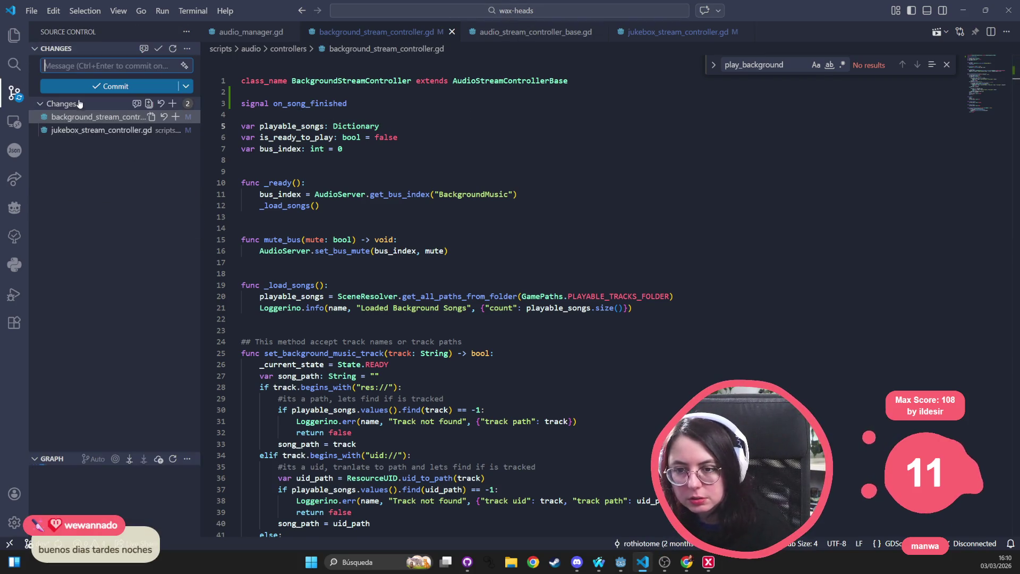
left_click(88, 118)
left_click(86, 131)
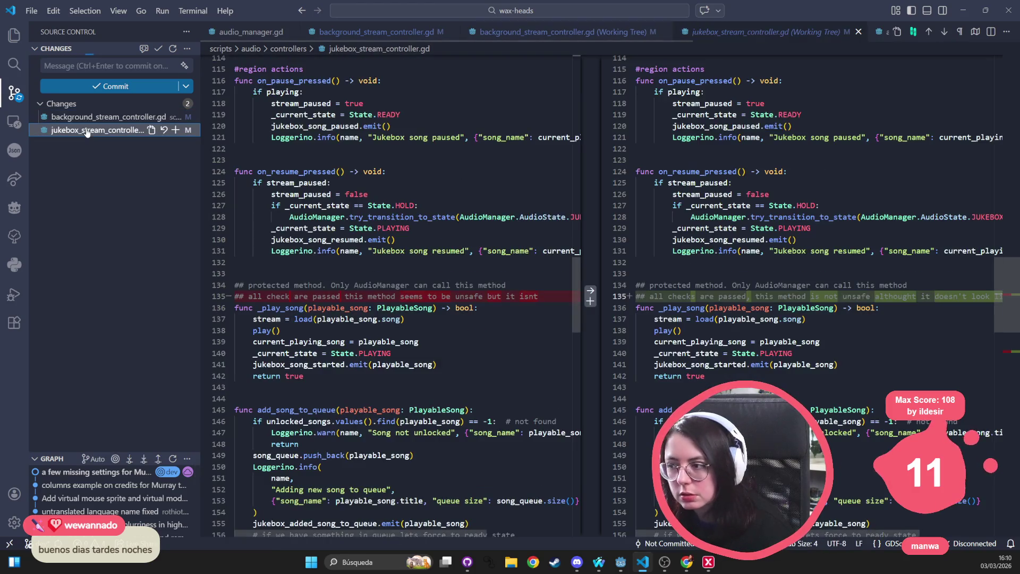
left_click(87, 117)
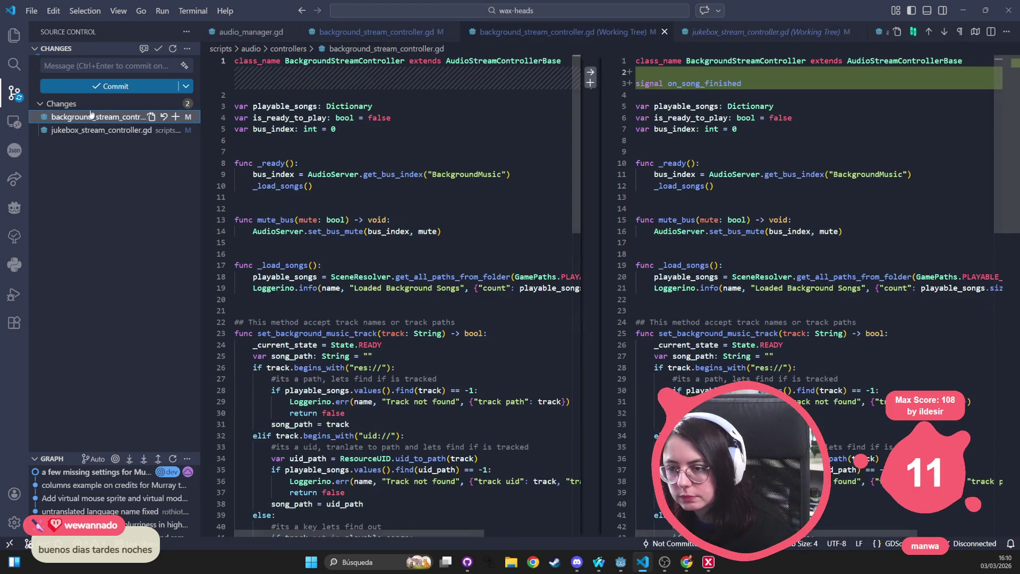
left_click(14, 93)
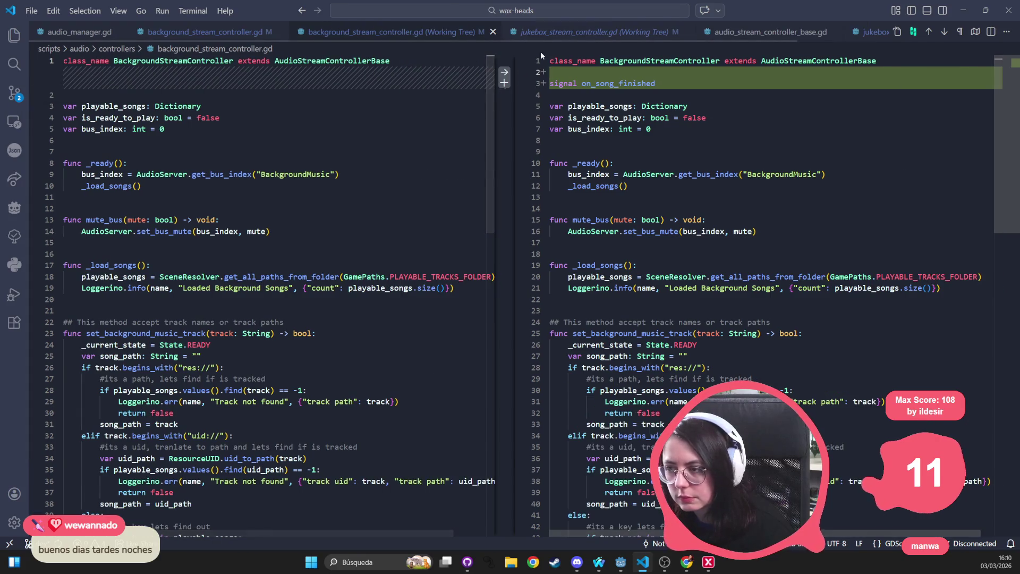
Step: Close both diff tabs plus audio_stream_controller_base.gd and jukebox_stream_controller.gd
key("ctrl+w")
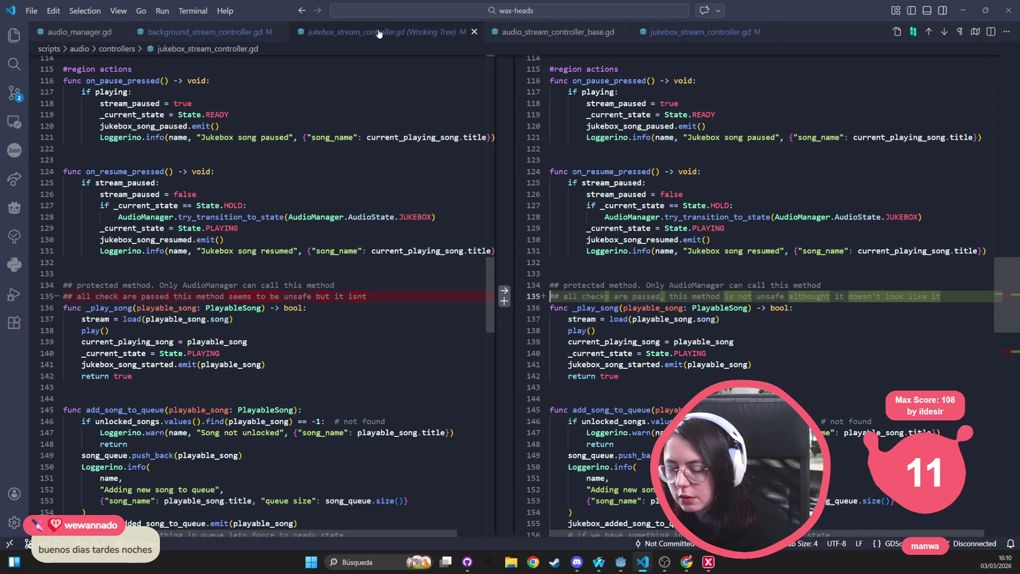
key("ctrl+w")
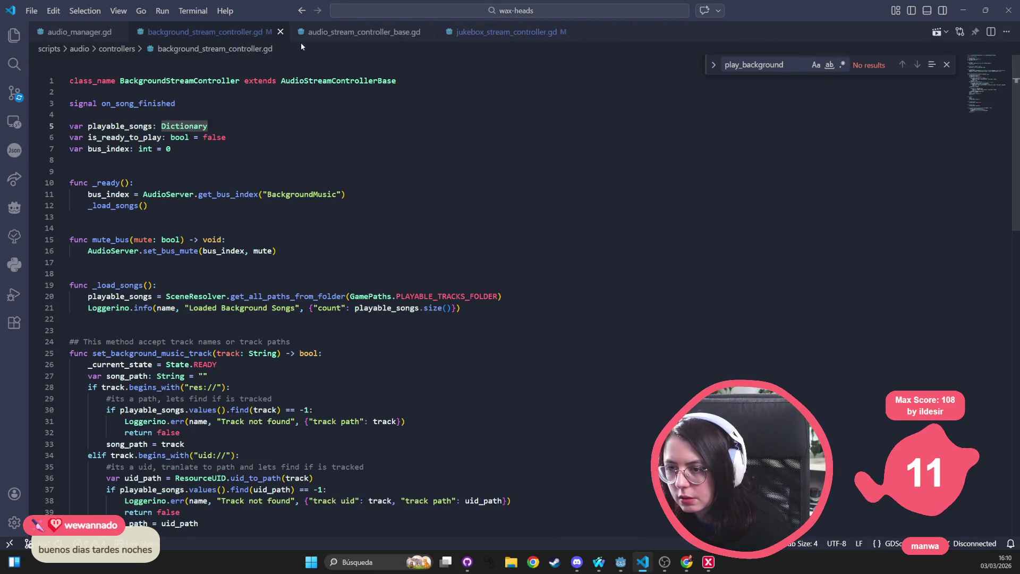
left_click(379, 33)
left_click(429, 31)
left_click(414, 32)
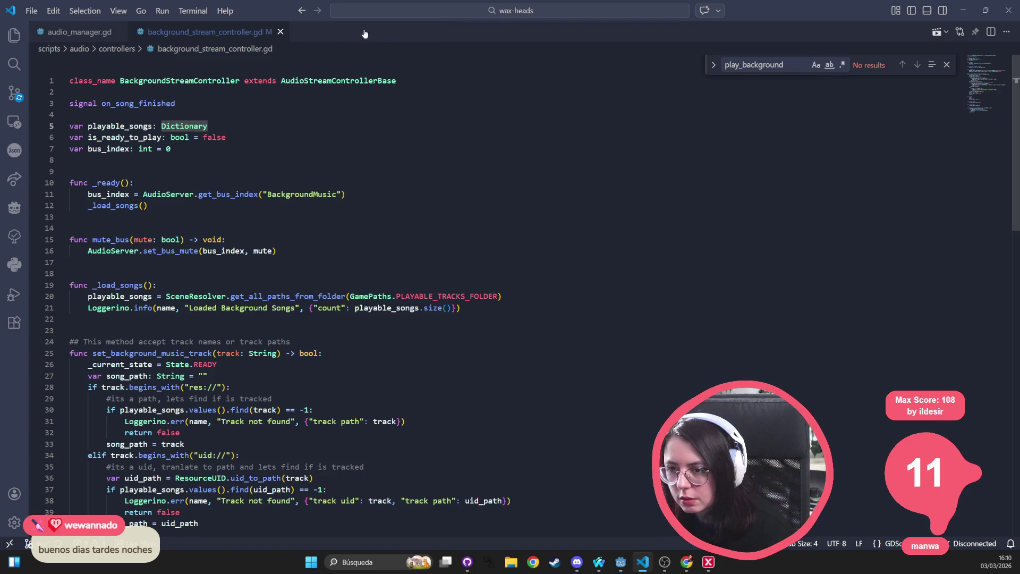
Step: Close background_stream_controller.gd and inspect audio_manager.gd's audio state variables and signal connections
key("ctrl+w")
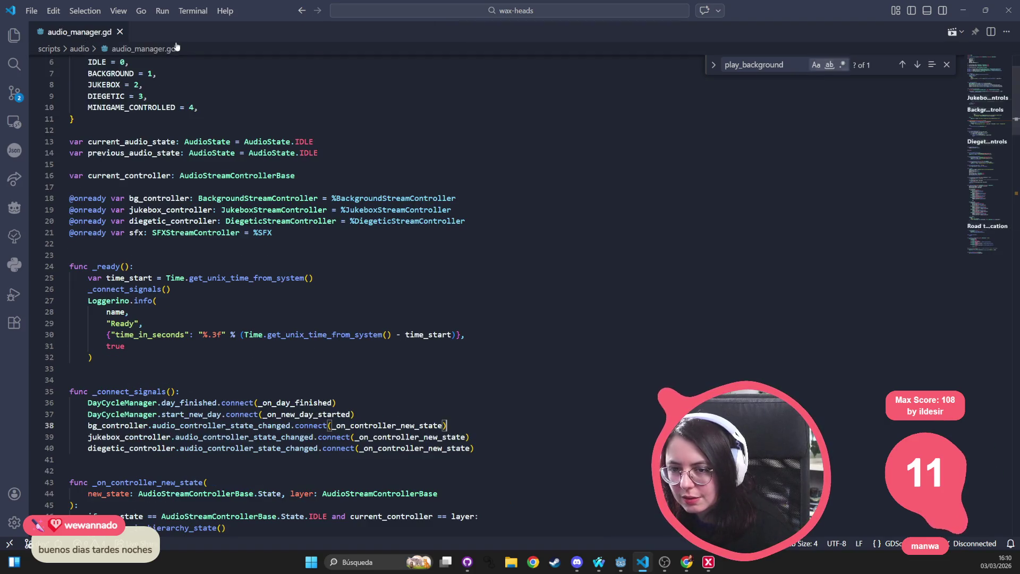
left_click(279, 346)
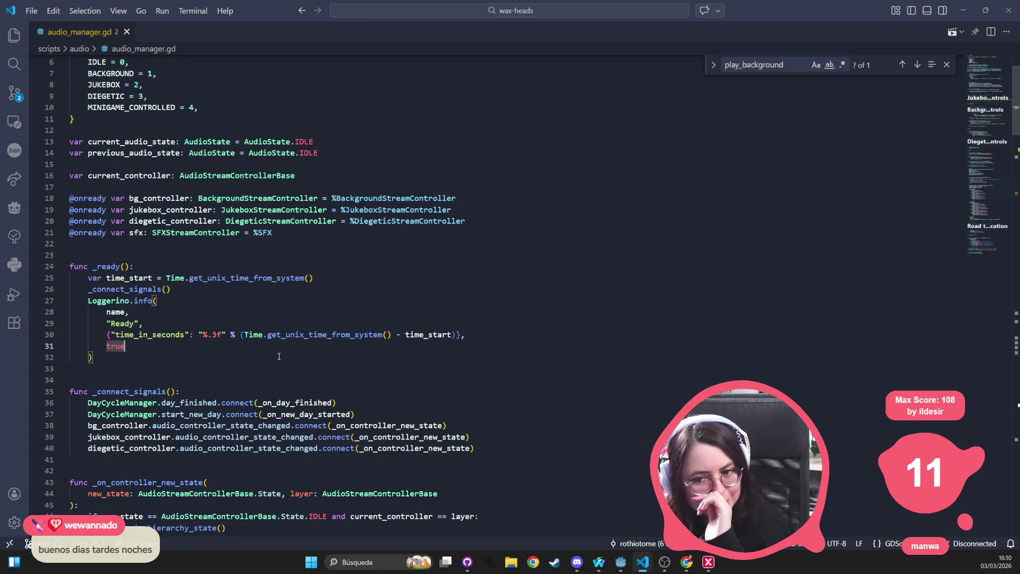
left_click(152, 142)
double_click(137, 154)
scroll(122, 217, "up", 3)
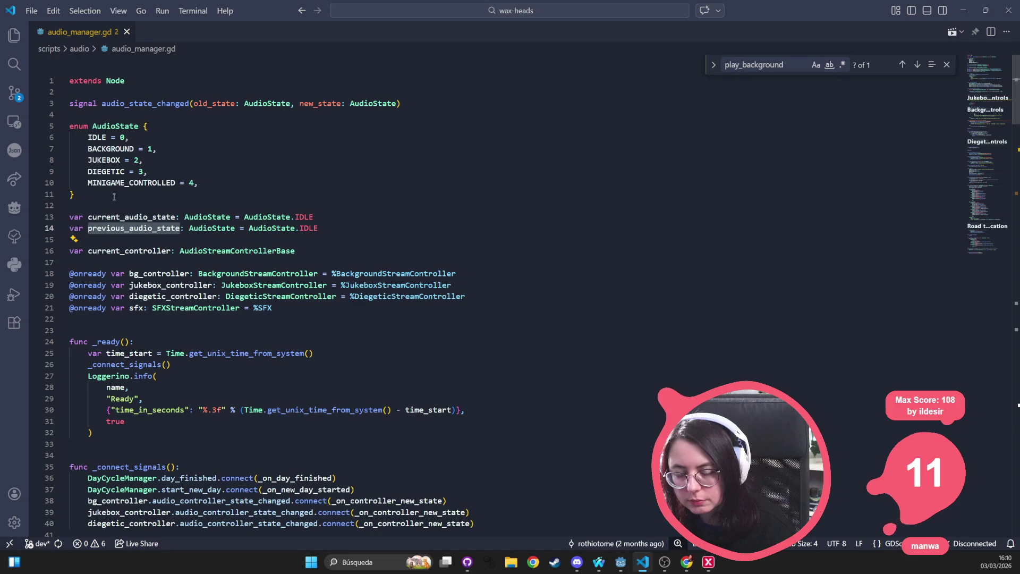
scroll(377, 331, "down", 4)
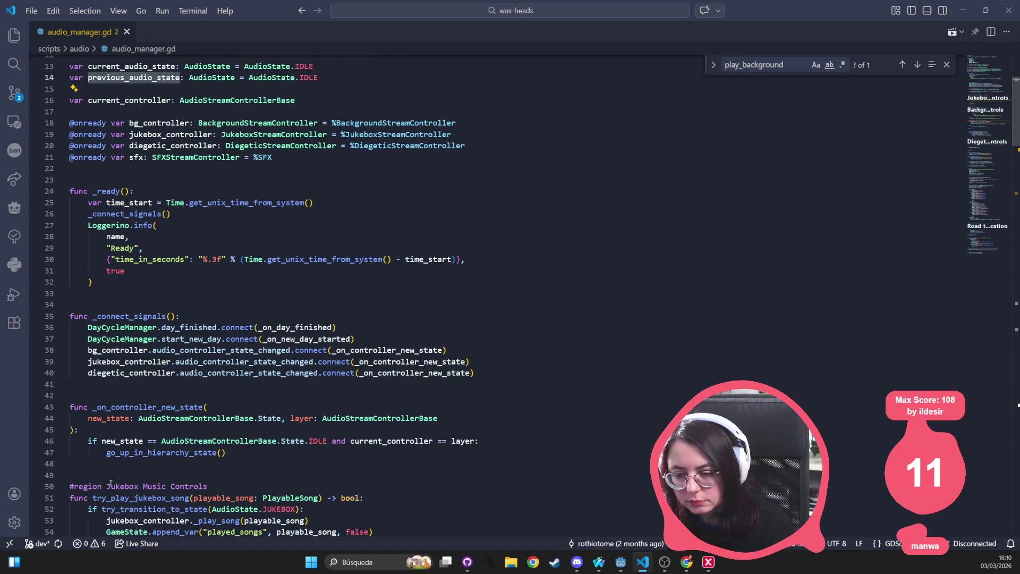
left_click(290, 350)
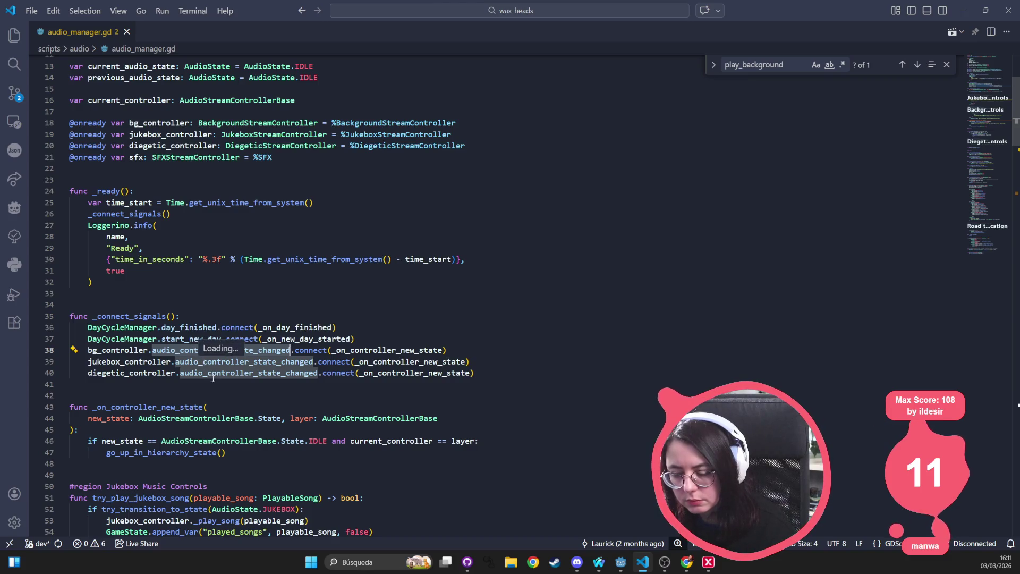
key("ctrl+Right")
key("ctrl+Right")
key("ctrl+Right")
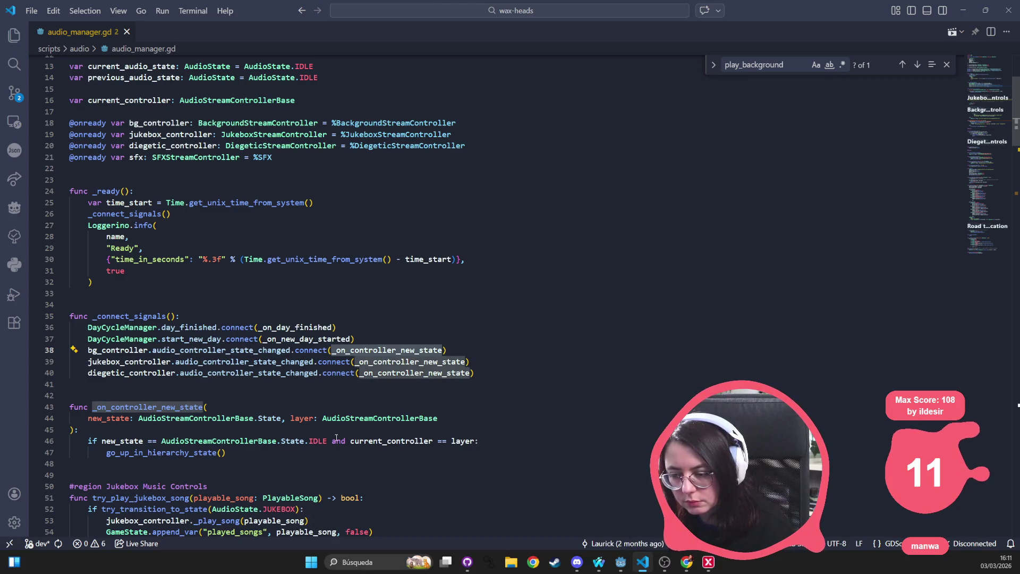
Step: Search audio_manager.gd for _on_controller_new_state (4 matches), then switch back to Godot
key("ctrl+f")
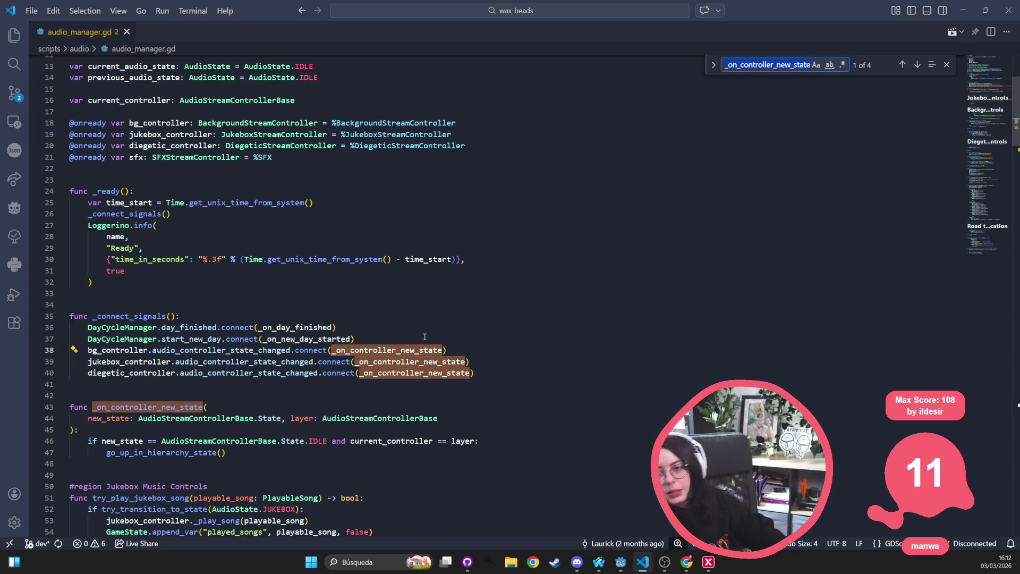
key("alt+Tab")
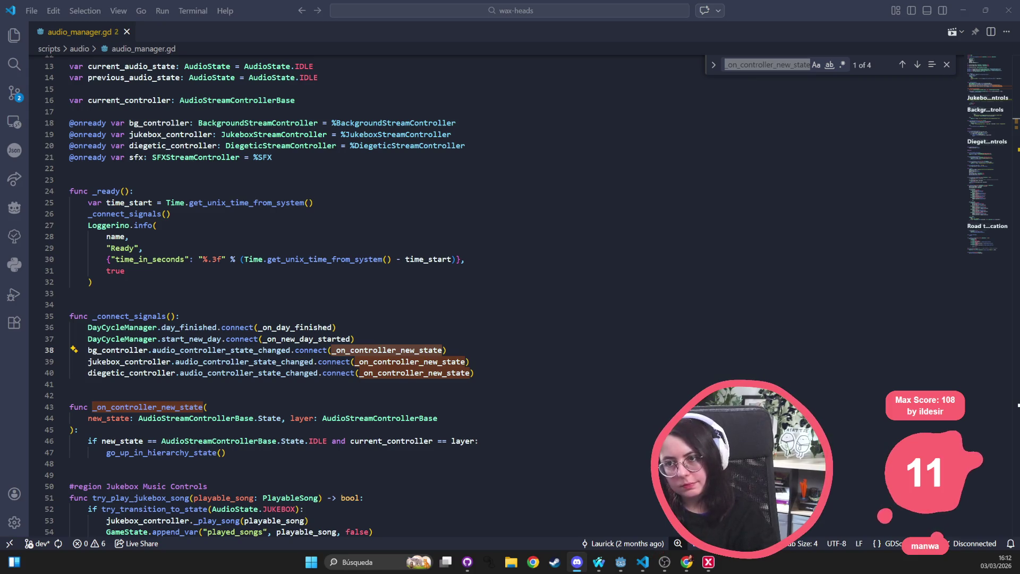
key("alt+Tab")
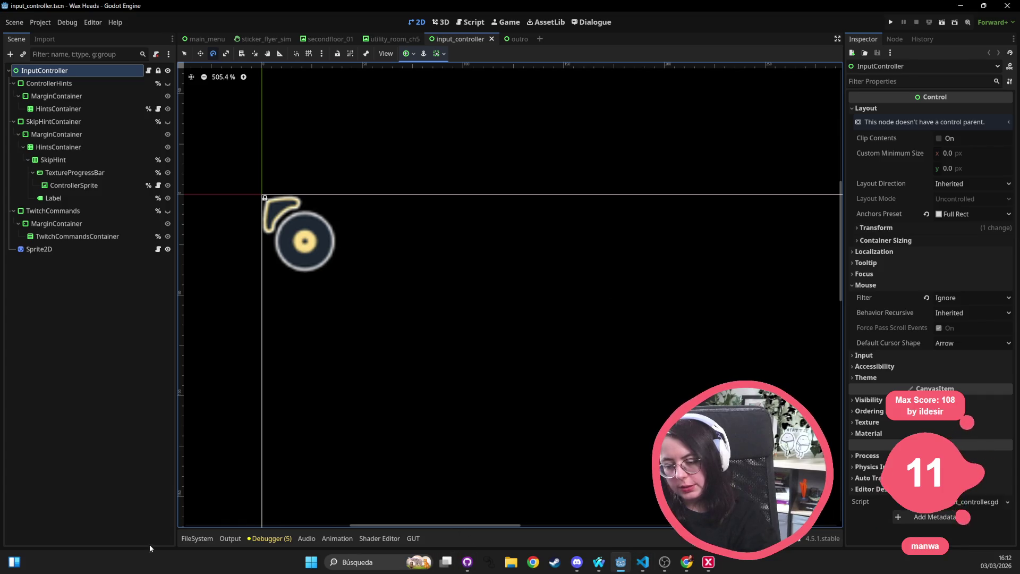
Step: Filter the enlarged FileSystem dock by 'tense' to list the tense music tracks
left_click(187, 539)
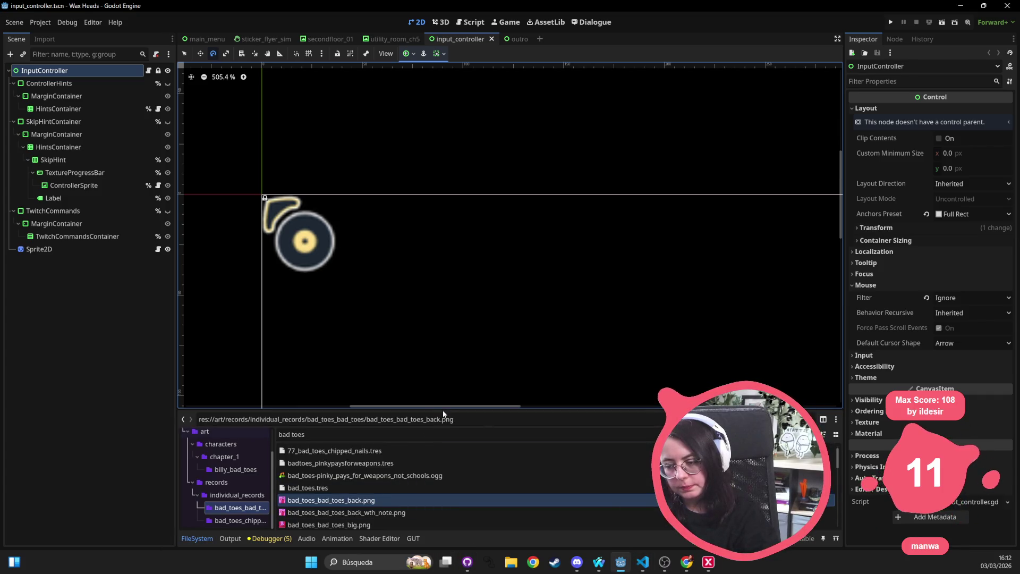
mouse_move(445, 408)
left_mouse_down()
mouse_move(423, 241)
mouse_move(412, 250)
left_mouse_up()
key("ctrl+f")
type("tense")
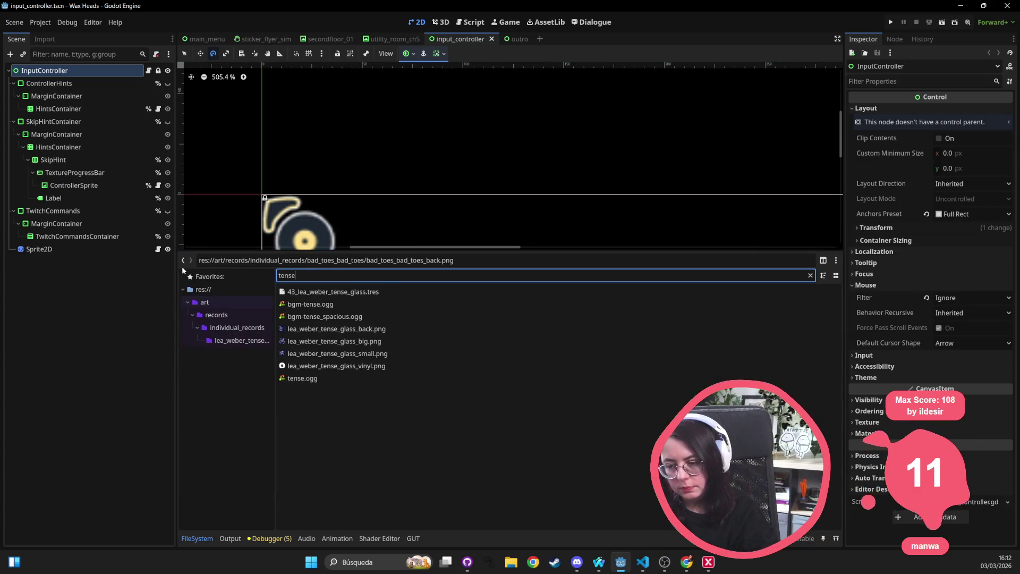
Step: Inspect import settings of bgm-tense.ogg, bgm-tense_spacious.ogg and tense.ogg, then run the project in debug
double_click(349, 304)
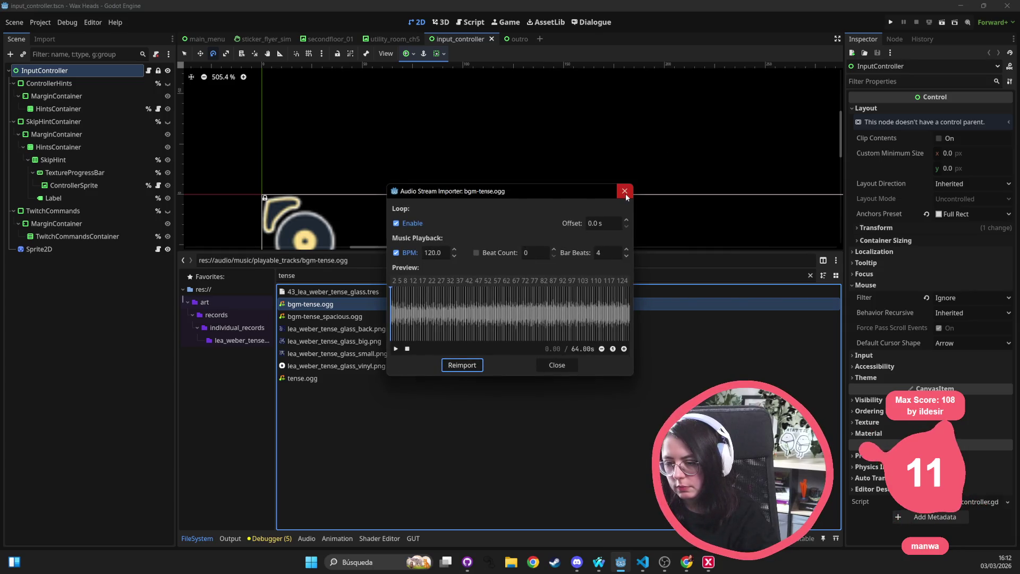
left_click(625, 192)
double_click(368, 316)
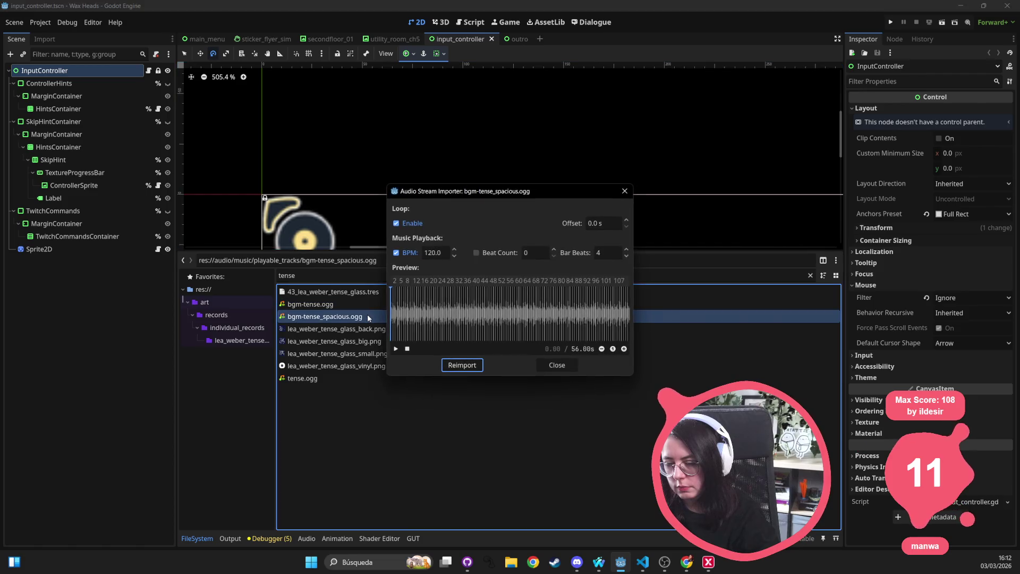
left_click(625, 191)
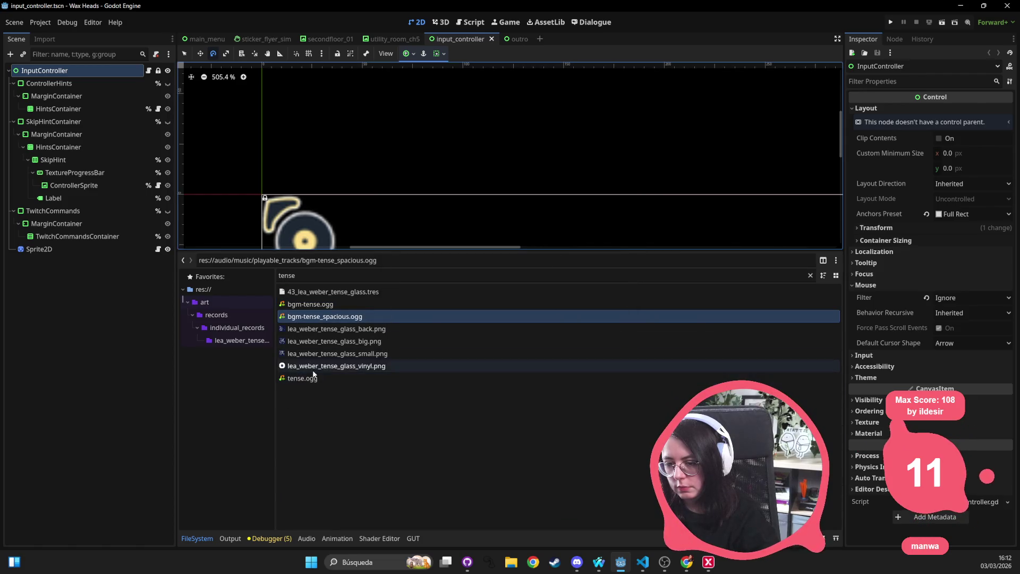
left_click(313, 379)
double_click(313, 379)
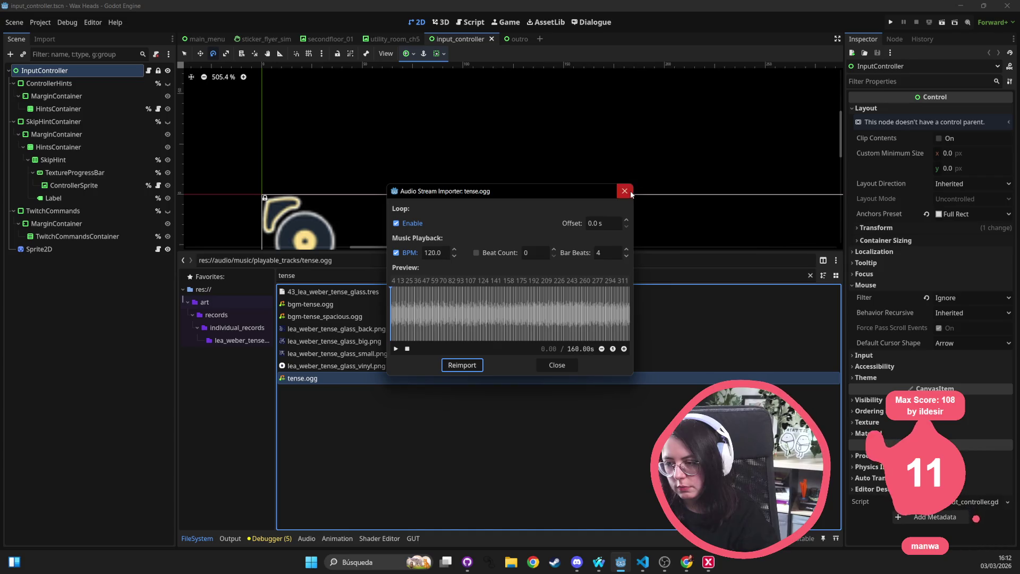
left_click(629, 190)
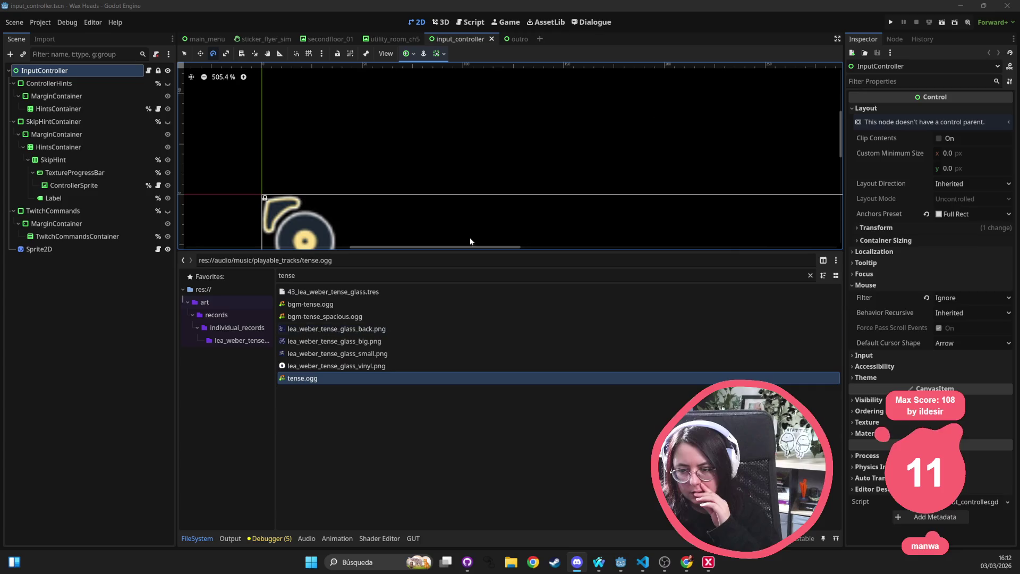
left_click(891, 22)
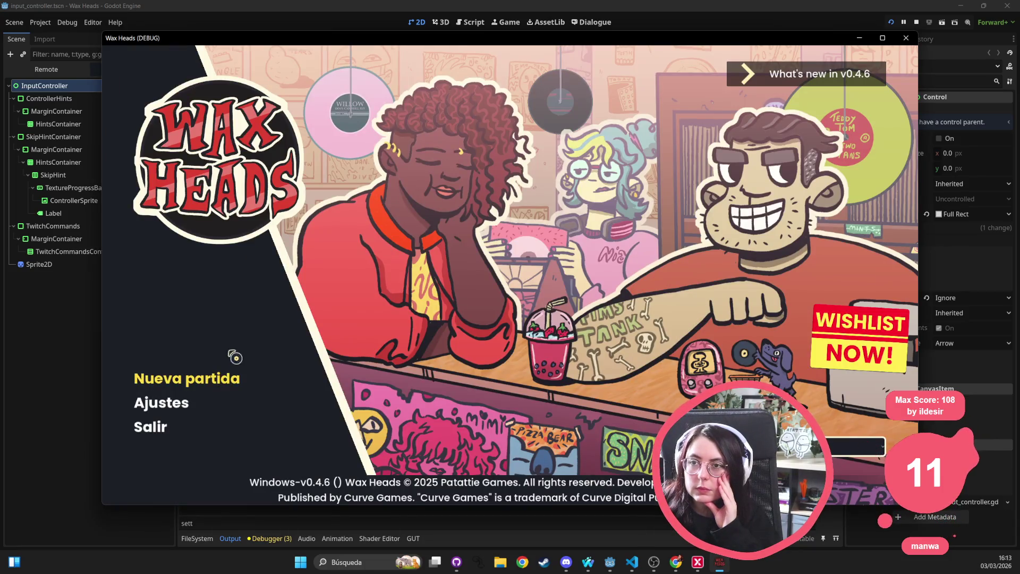
Step: Jump the game to Track 06 using the developer console's go_to_day command
key("grave")
type("got")
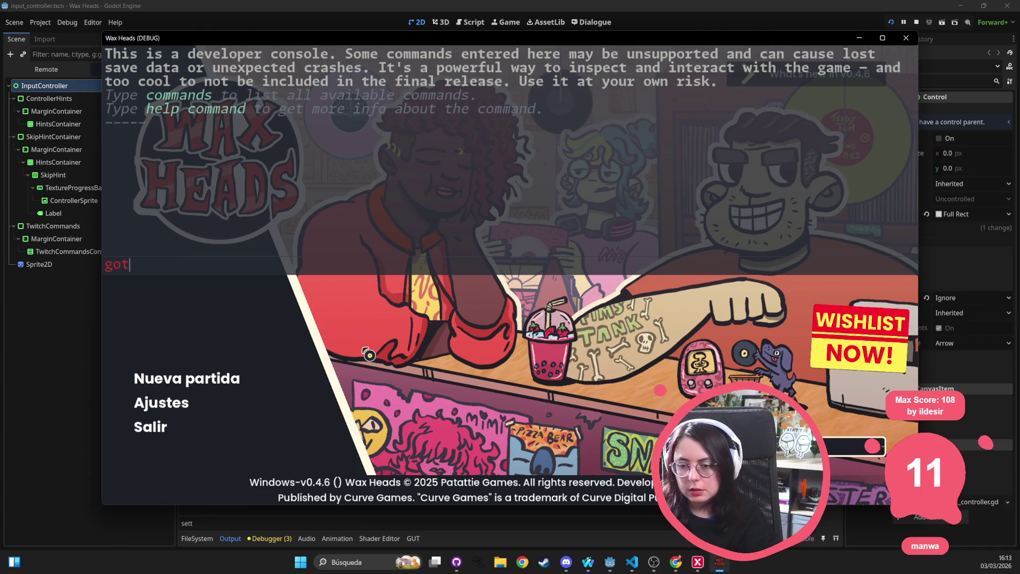
type("go_to_day Track 06")
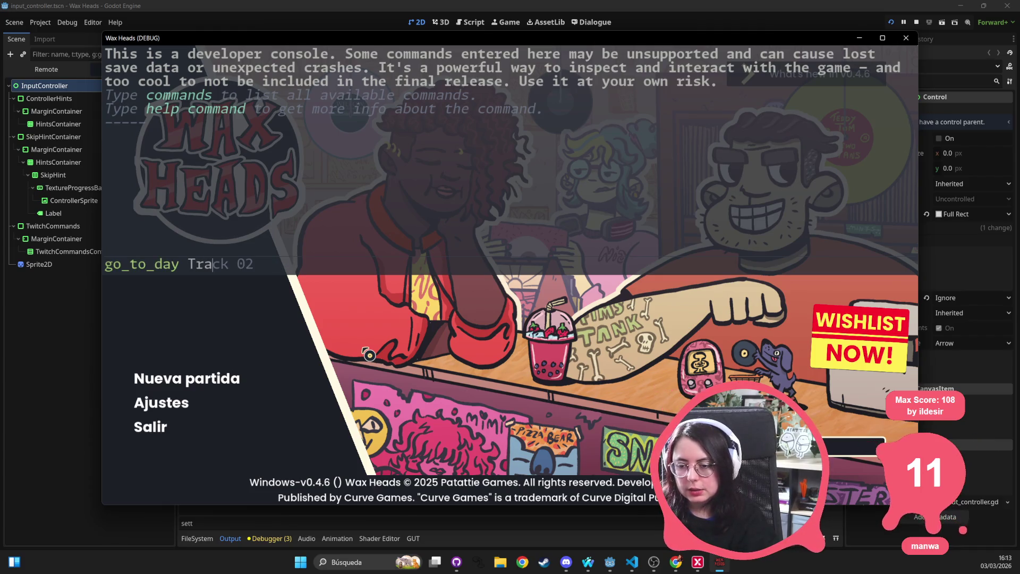
key("Return")
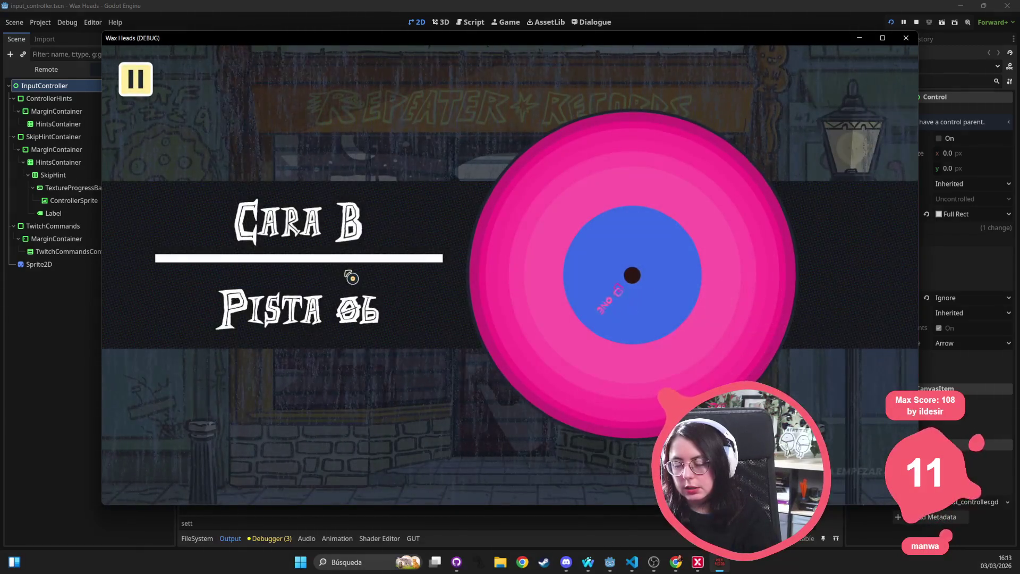
Step: Raise Volumen: fondo to about two-thirds in Audio settings, then enter Repeater Records
left_click(153, 79)
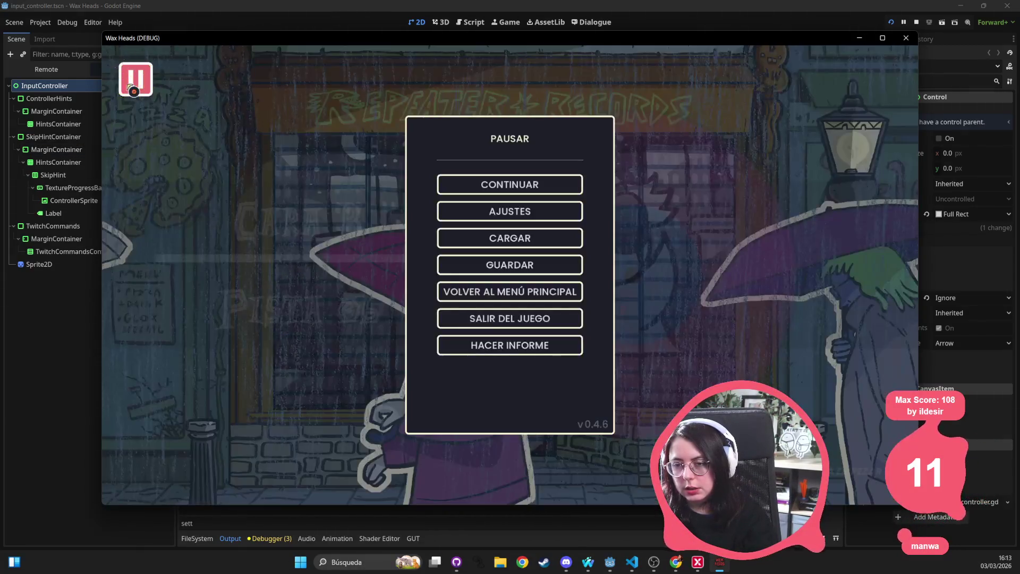
left_click(485, 218)
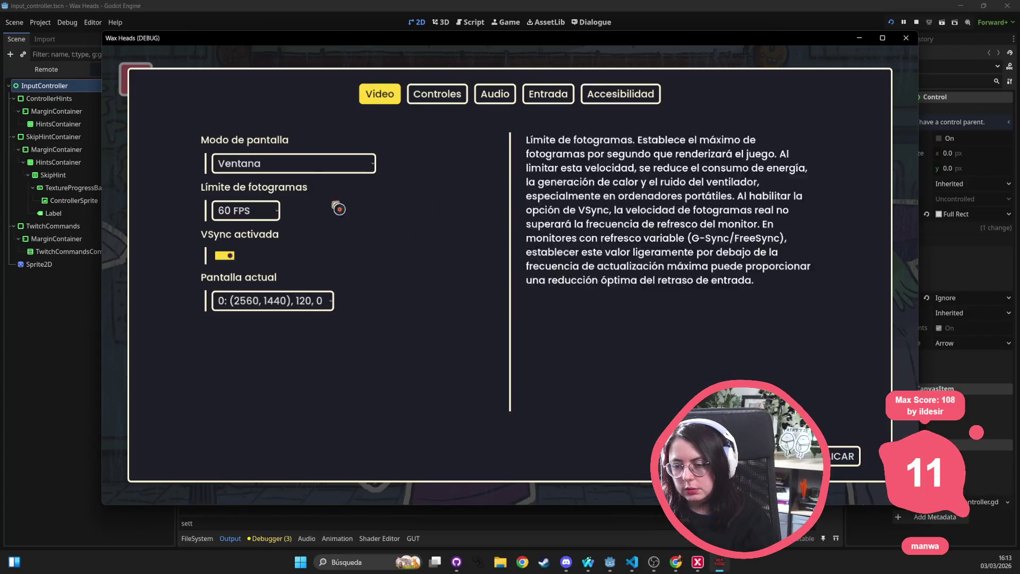
left_click(605, 97)
left_click(440, 96)
left_click(500, 98)
left_click_drag(255, 210, 394, 209)
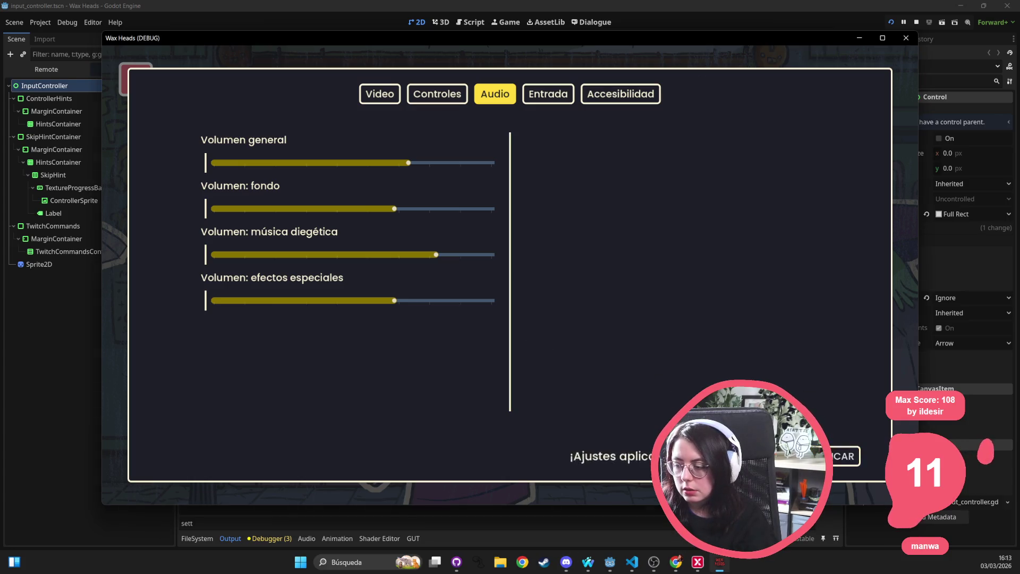
key("Escape")
key("Escape")
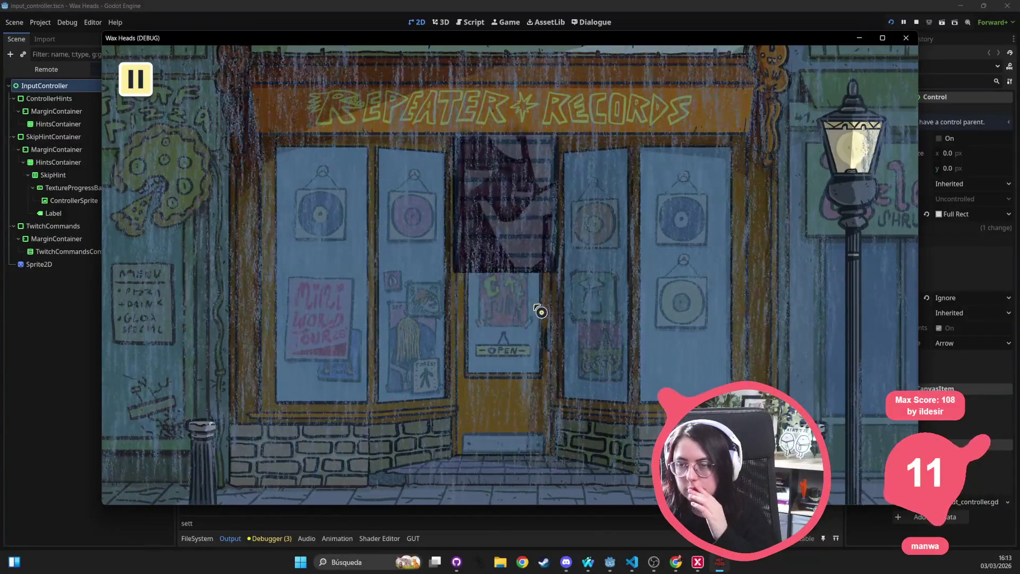
left_click(526, 369)
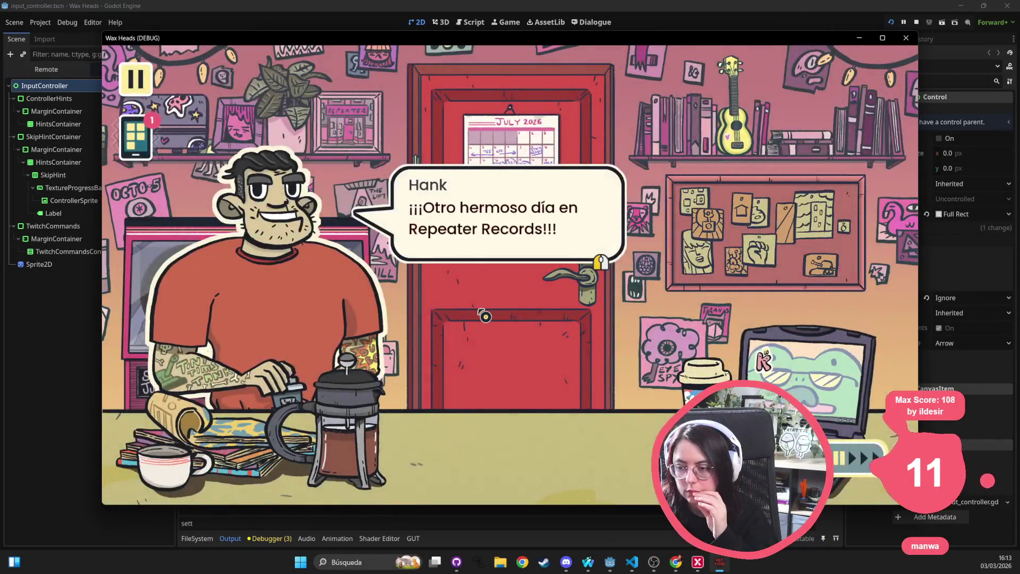
Step: Click through Hank and Abi's opening conversation, picking a reply when offered
left_click(485, 314)
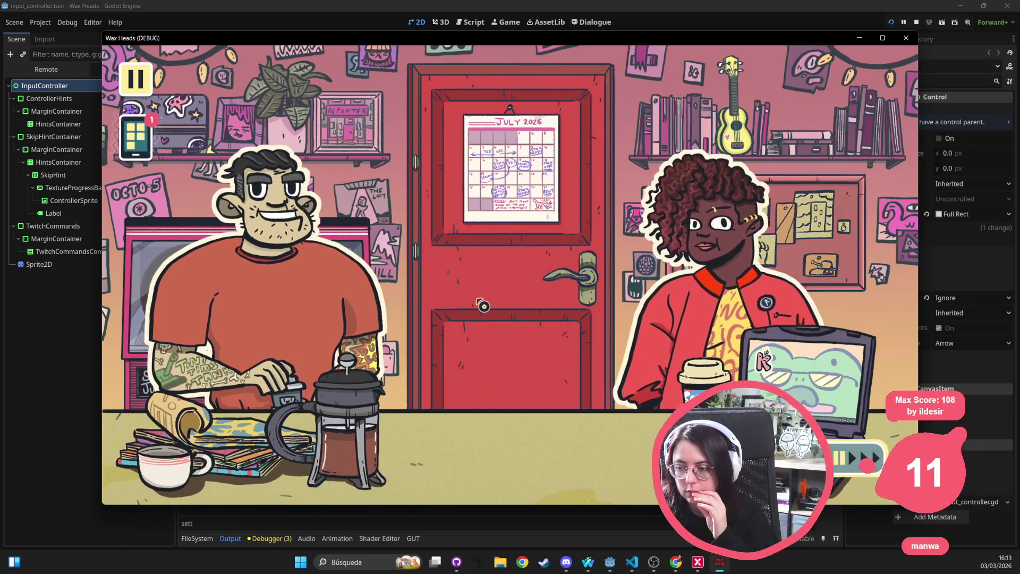
left_click(483, 304)
left_click(479, 214)
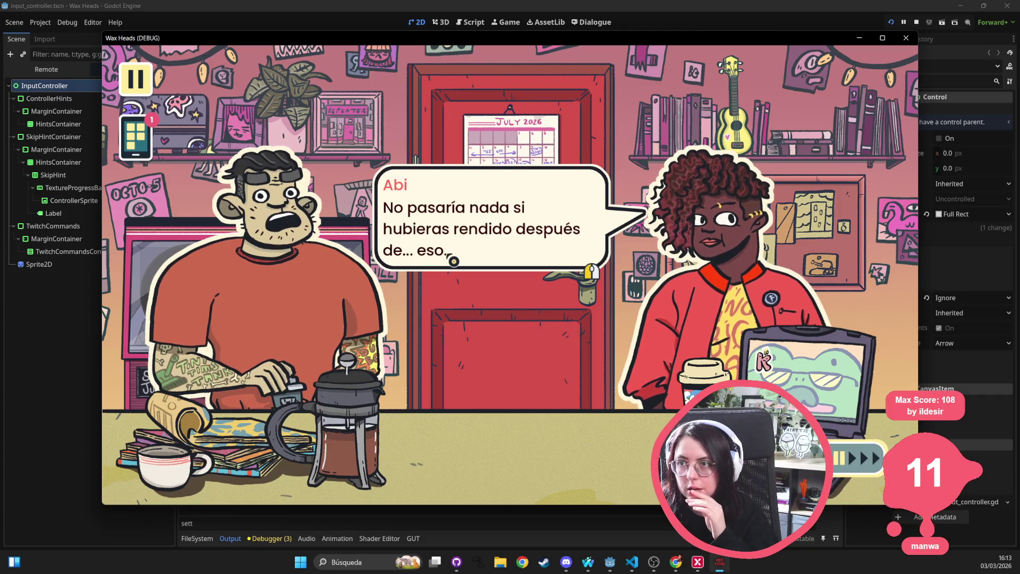
left_click(454, 261)
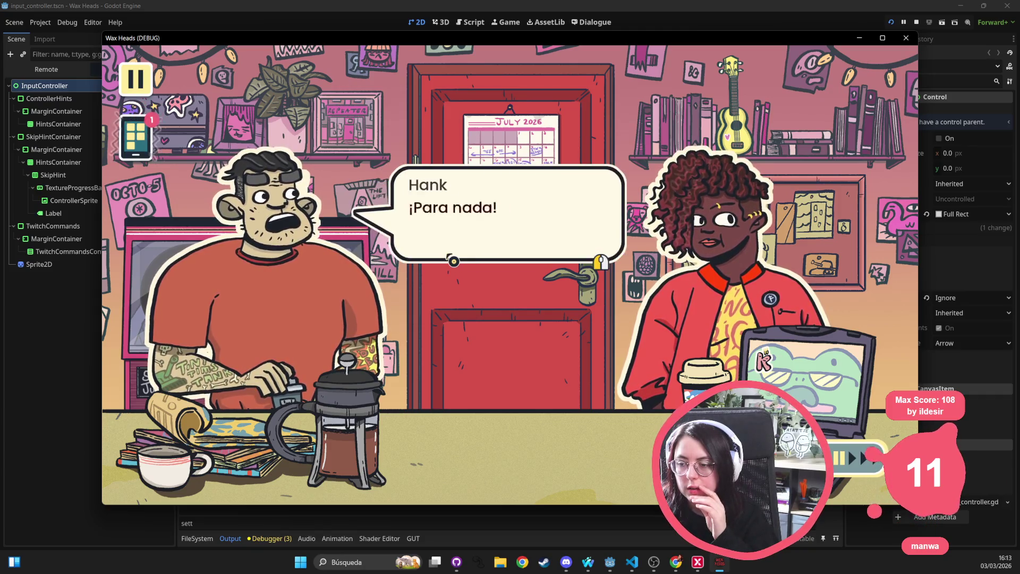
left_click(478, 233)
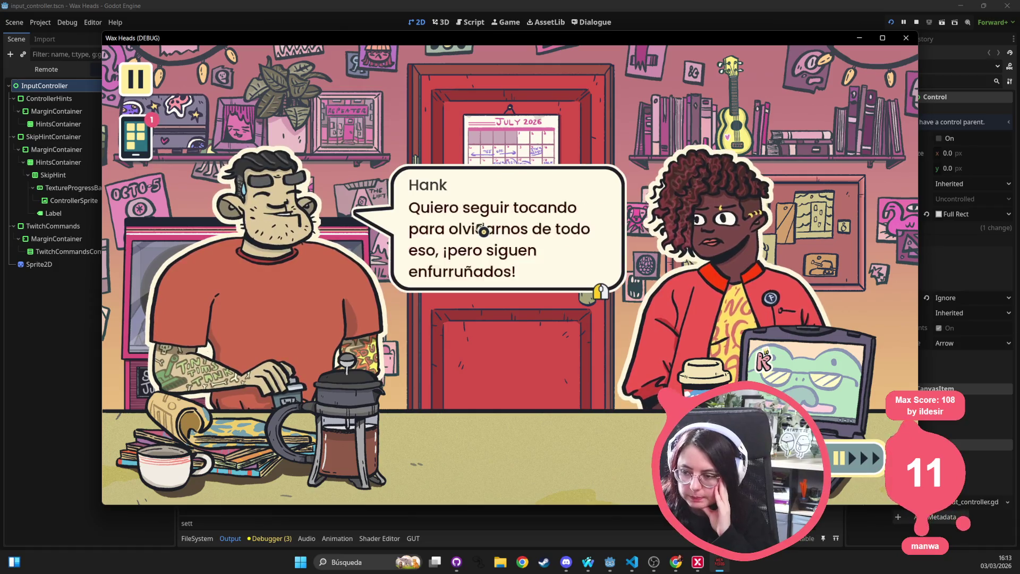
left_click(483, 232)
left_click(485, 228)
left_click(489, 278)
left_click(487, 275)
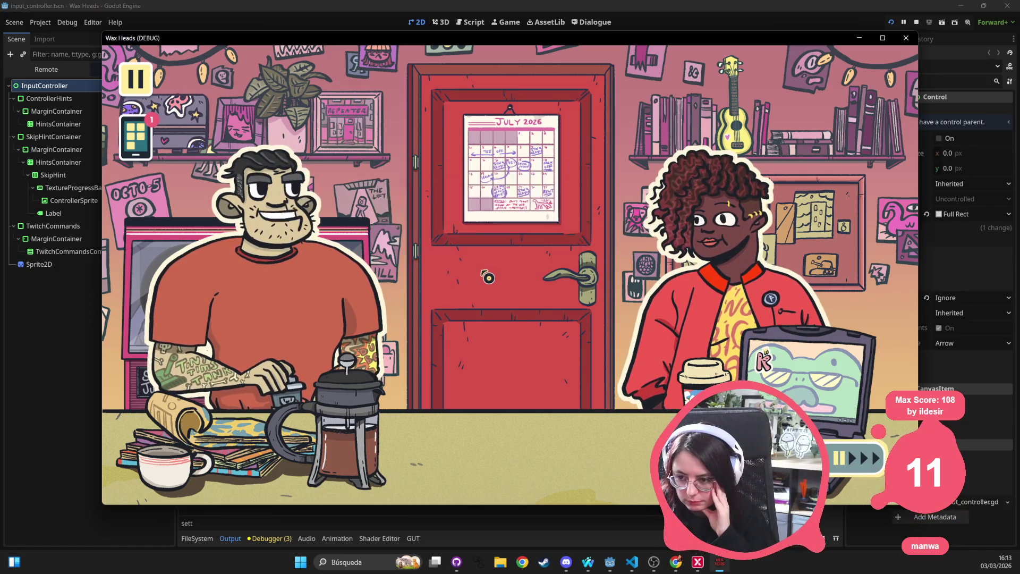
left_click(487, 256)
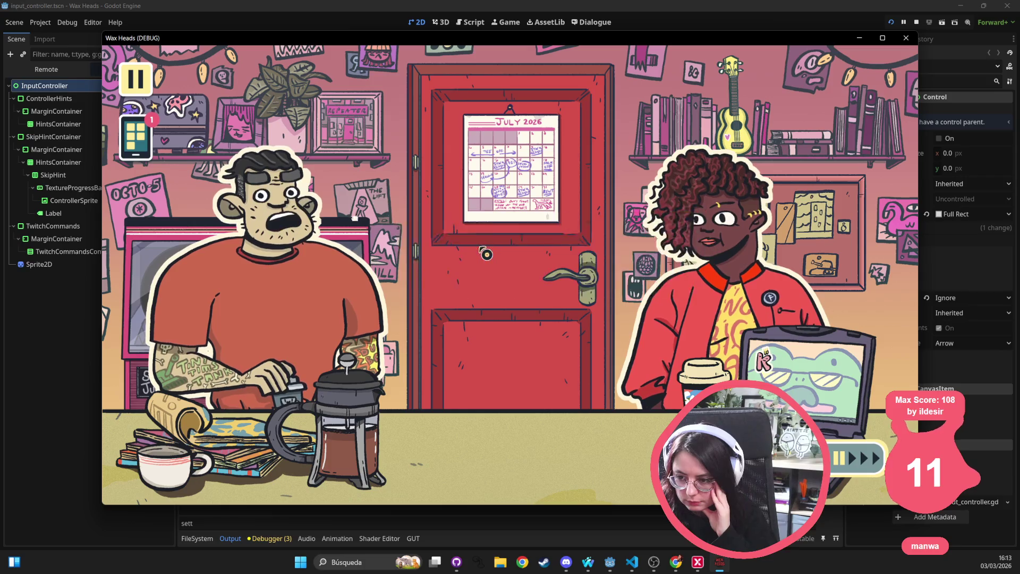
Step: Ask Hank how he ended up working there and continue until Abi and Hank leave
left_click(485, 257)
left_click(486, 258)
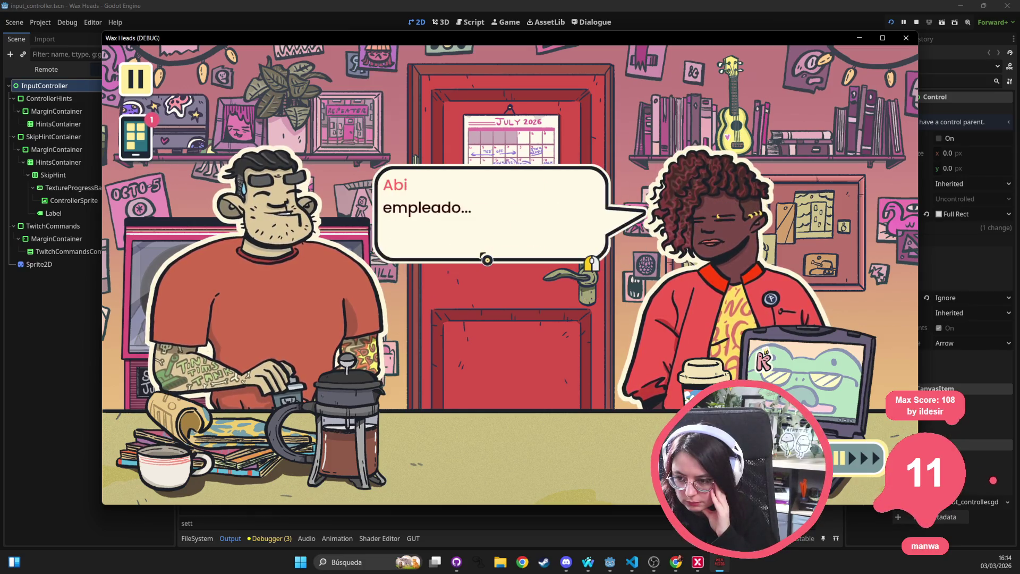
left_click(487, 258)
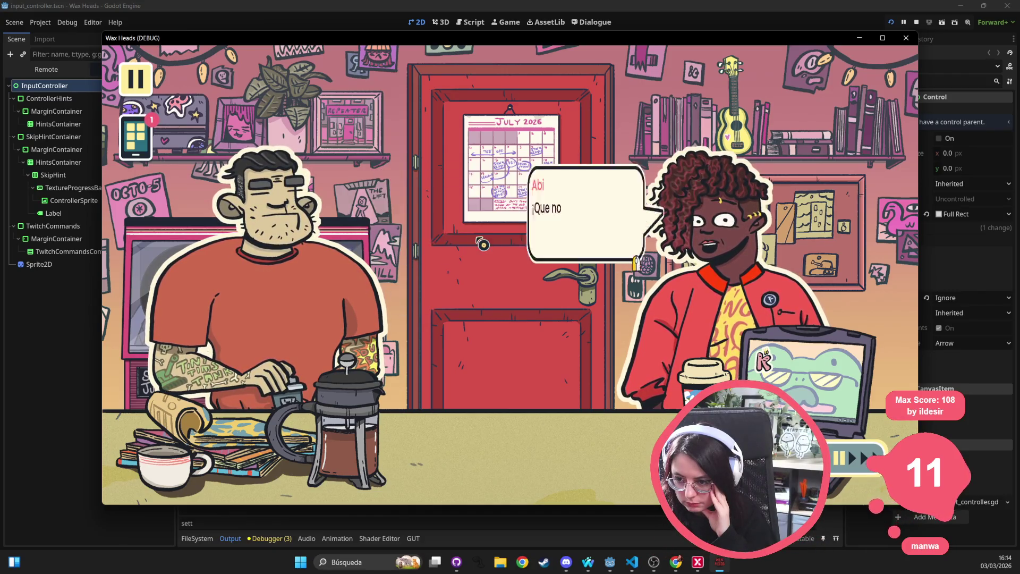
left_click(484, 245)
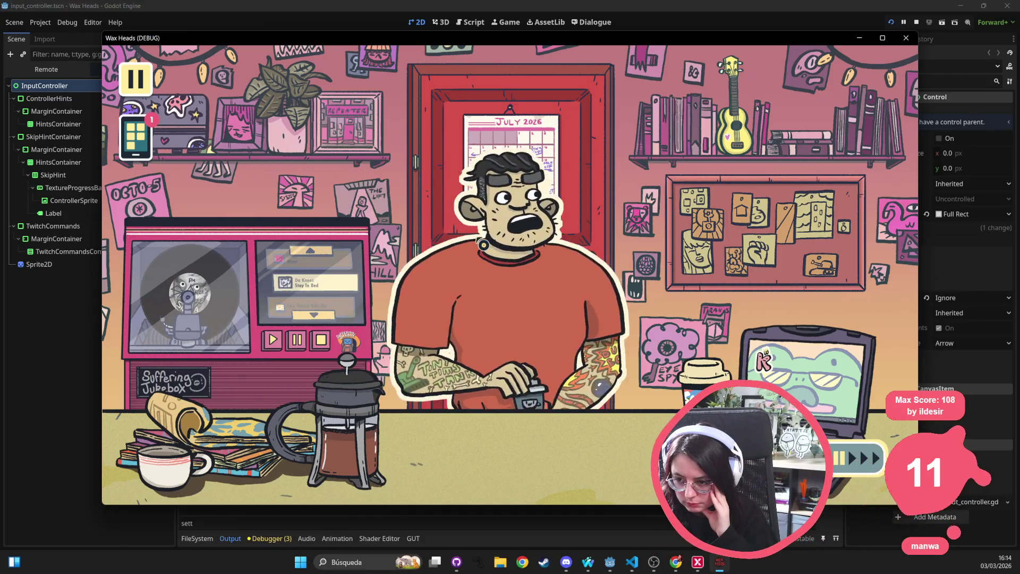
left_click(508, 234)
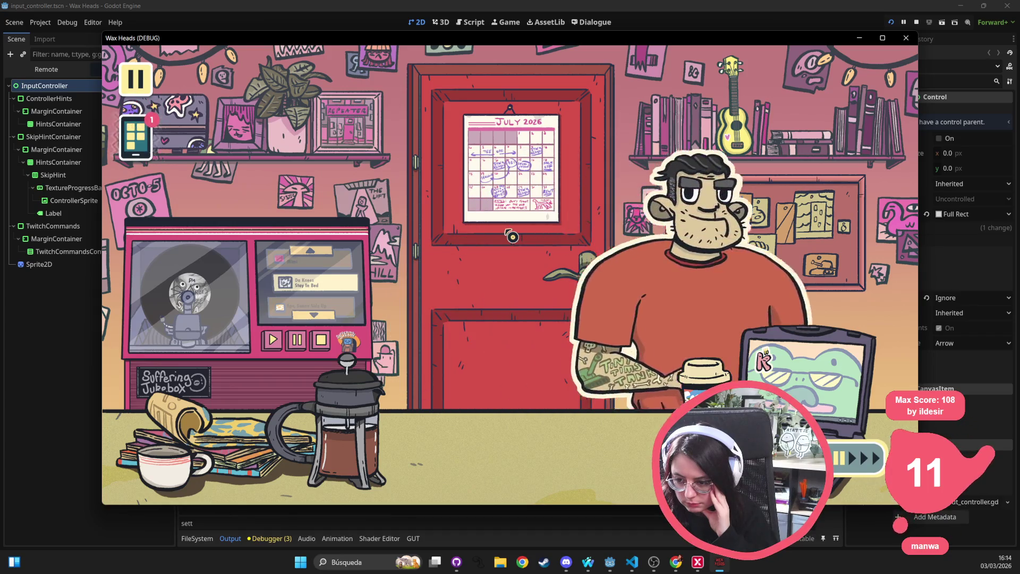
left_click(512, 237)
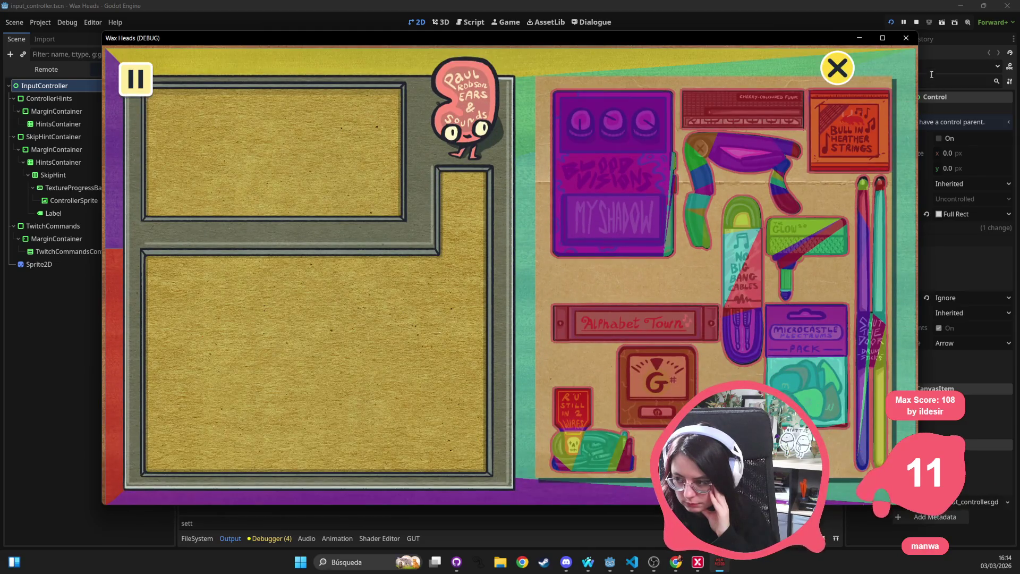
Step: Close the pinboard and confirm leaving the staff room
left_click(839, 69)
left_click(434, 310)
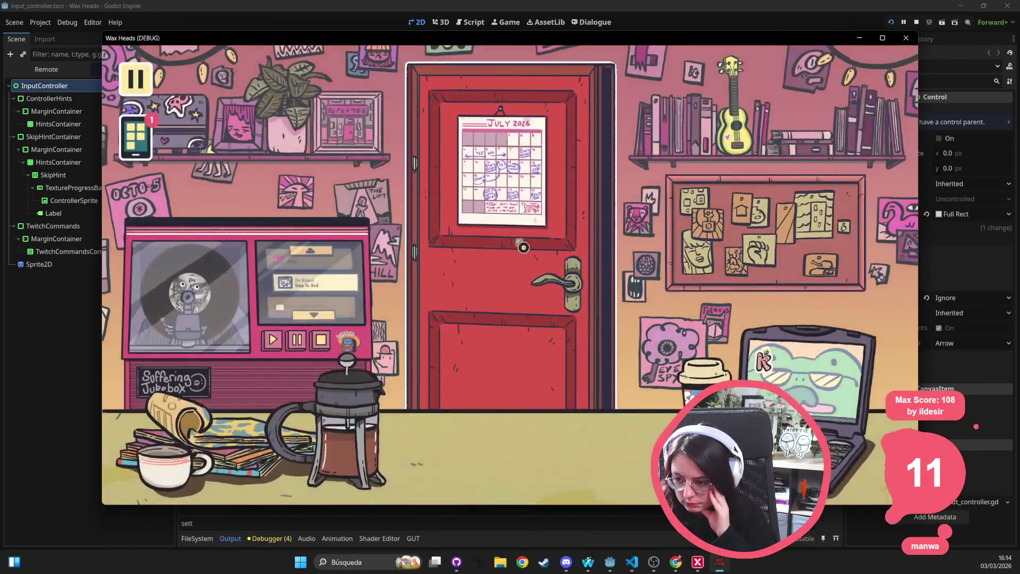
left_click(441, 306)
left_click(446, 303)
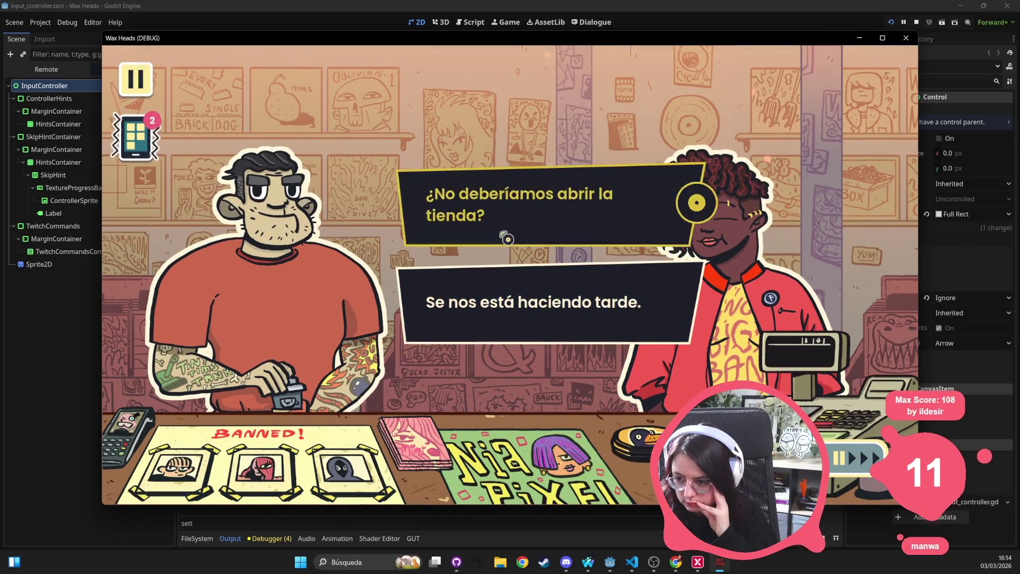
Step: Reply '¿No deberíamos abrir la tienda?' and check the phone's Phonogram app before Summer speaks
left_click(510, 230)
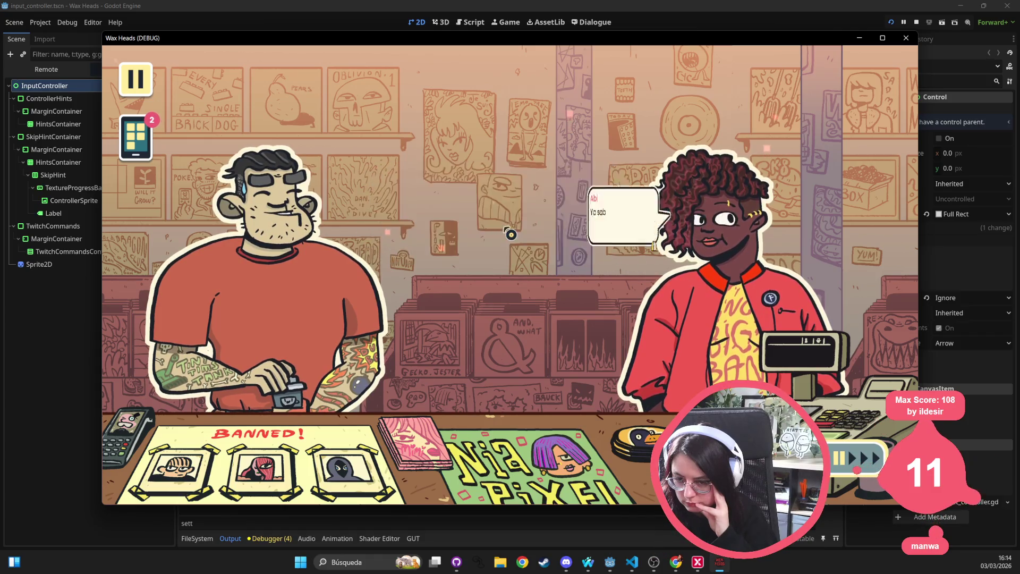
left_click(136, 137)
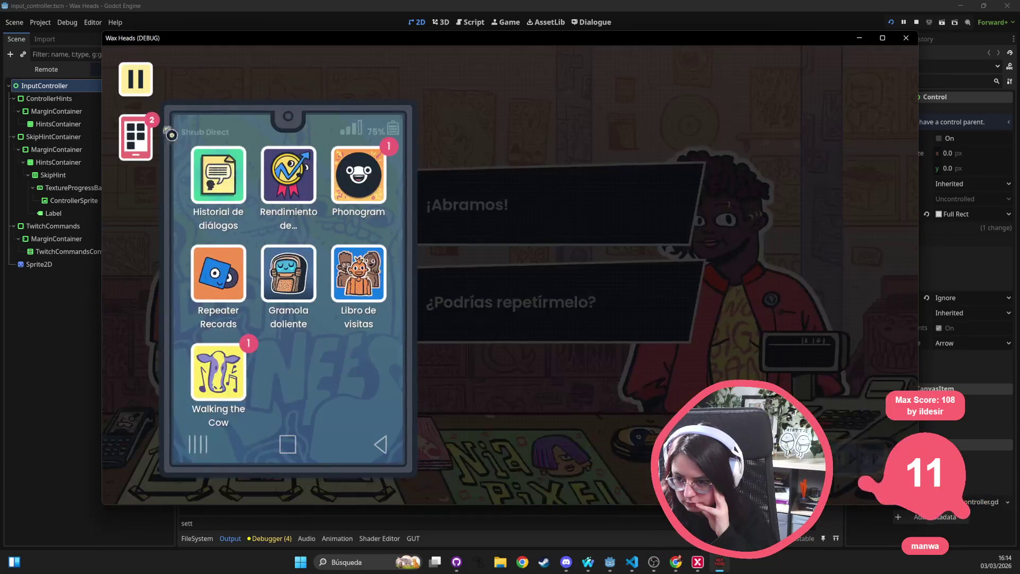
left_click(359, 175)
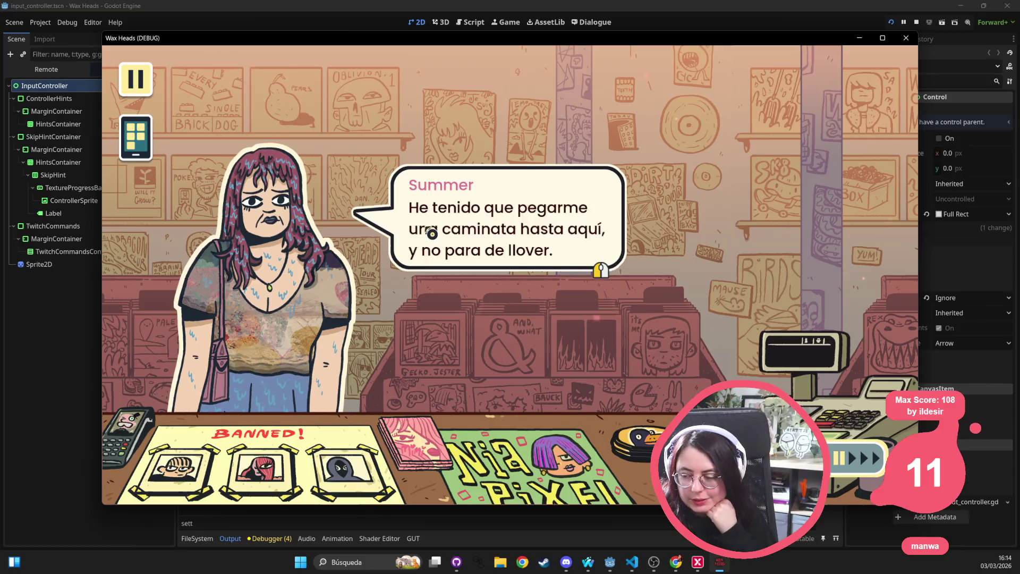
left_click(461, 211)
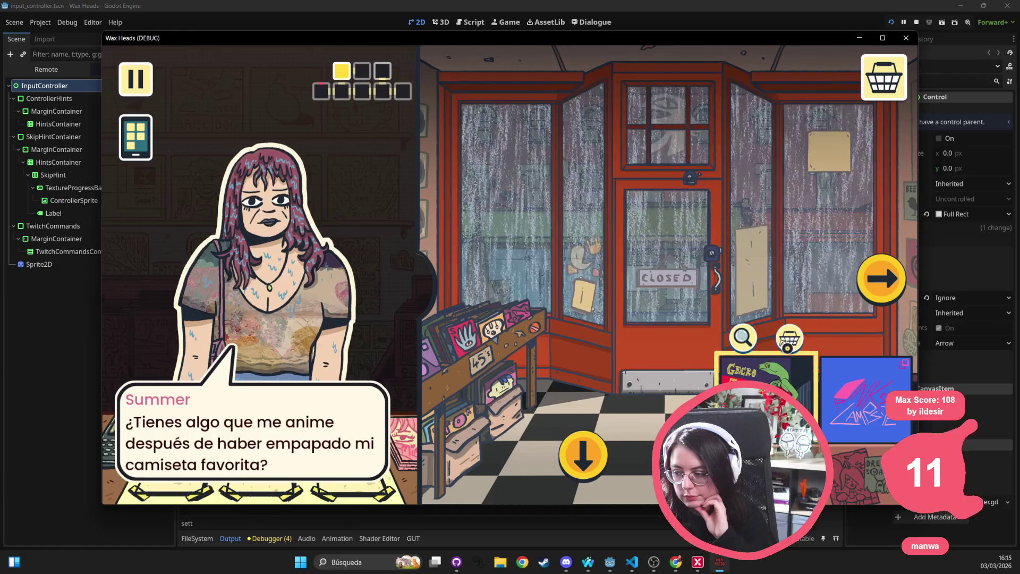
Step: Recommend the Gecko Jester album to Summer at the register and dismiss her final lines
left_click(883, 77)
left_click(558, 318)
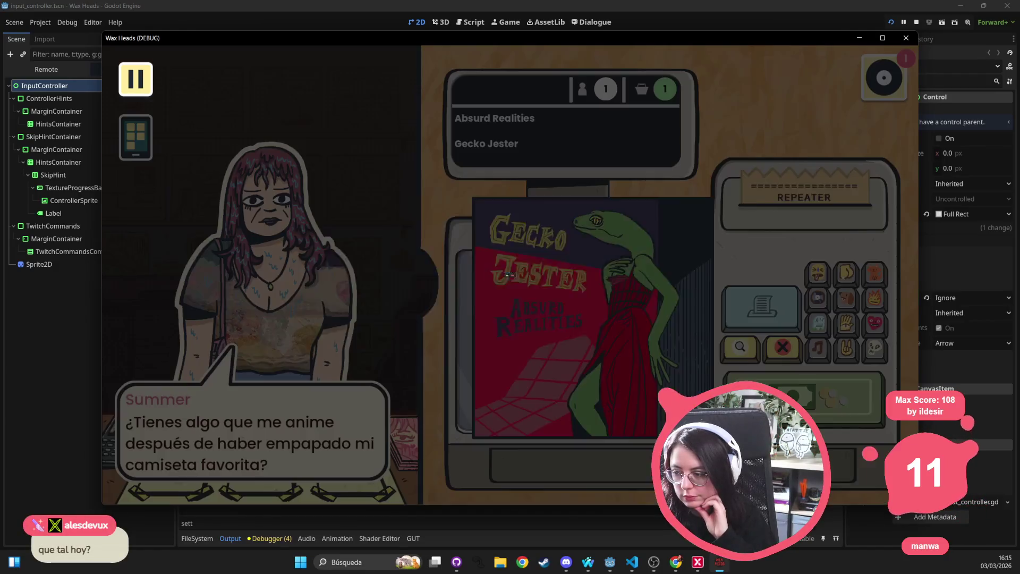
left_click(454, 290)
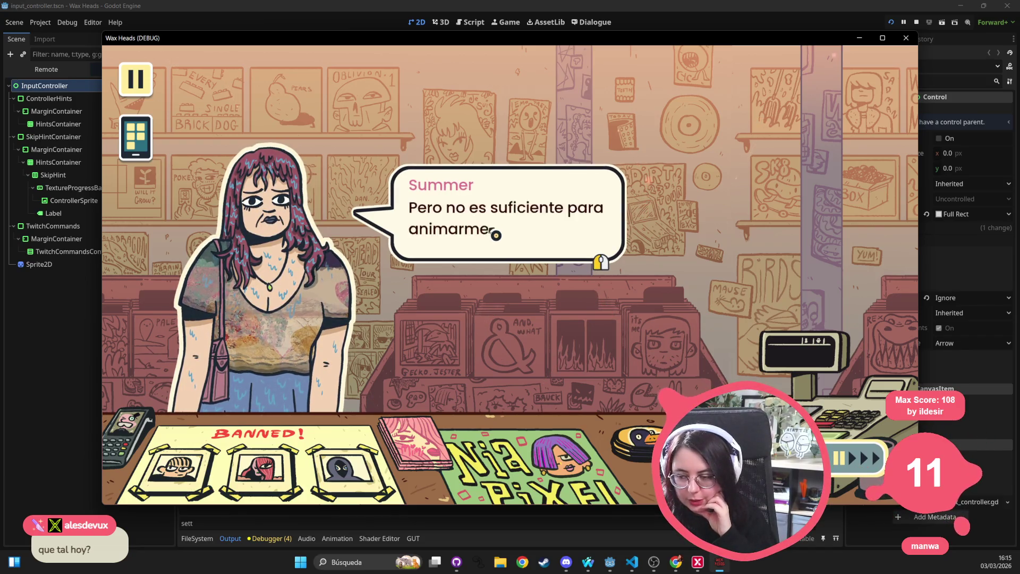
left_click(496, 234)
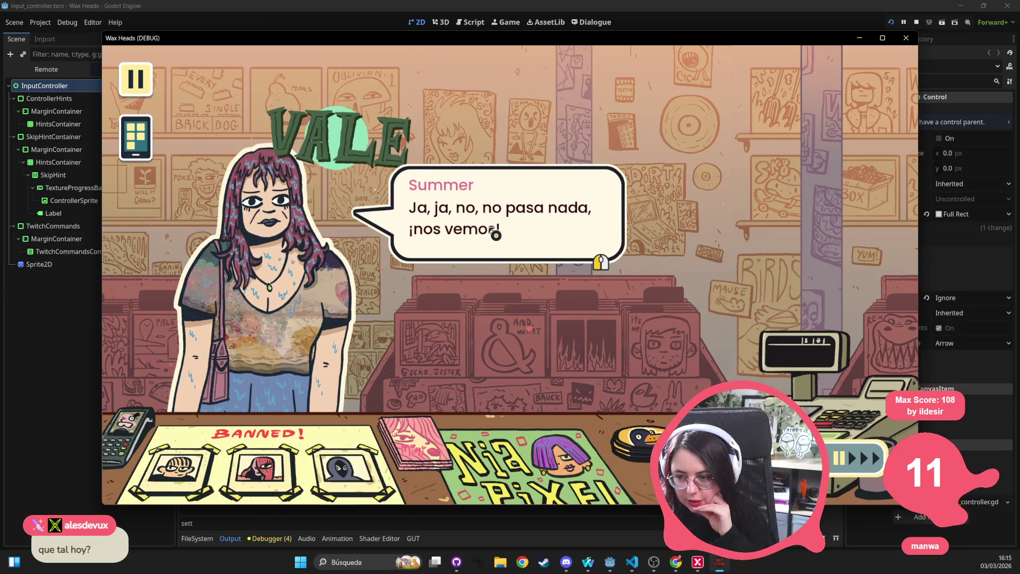
left_click(412, 212)
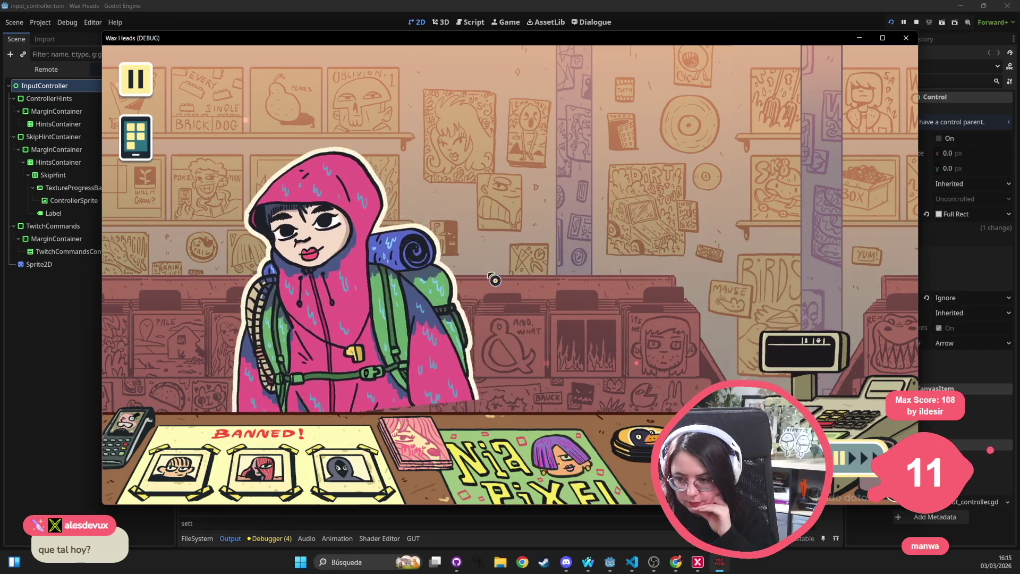
Step: Start Mei's conversation, click through her dialogue and choose Buscar álbum
left_click(491, 276)
left_click(463, 296)
left_click(462, 296)
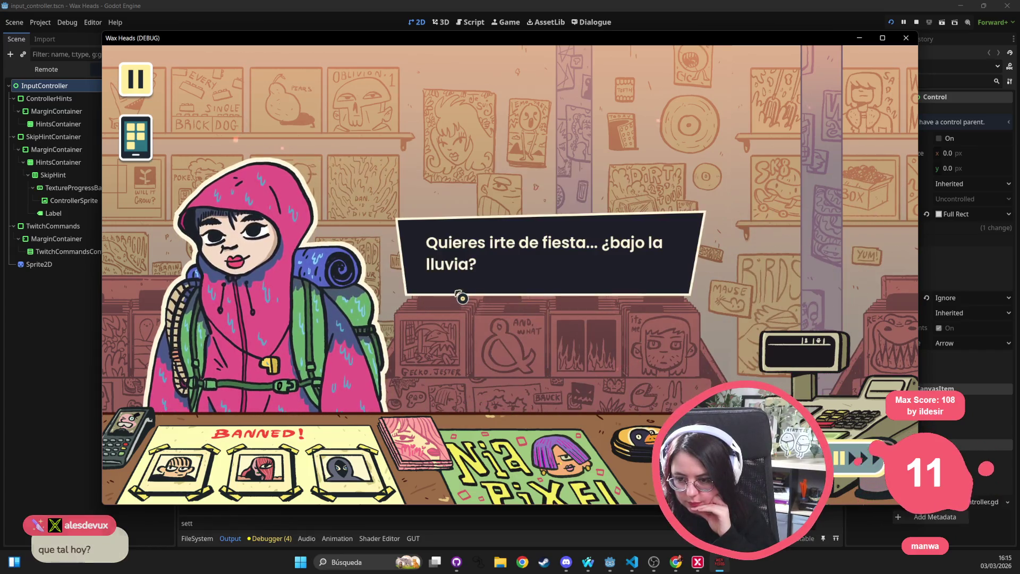
left_click(462, 294)
left_click(455, 313)
left_click(454, 313)
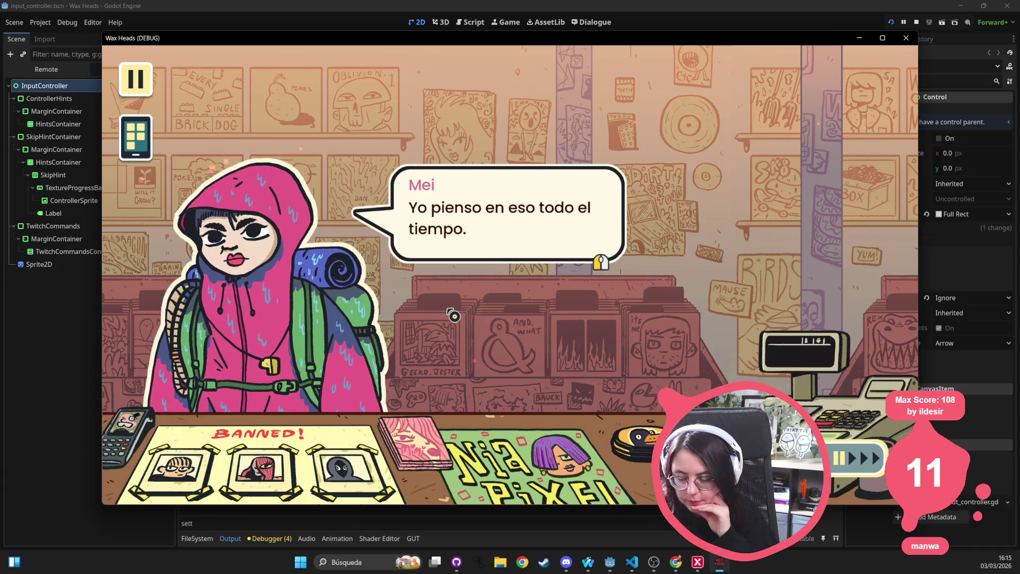
left_click(455, 313)
left_click(458, 221)
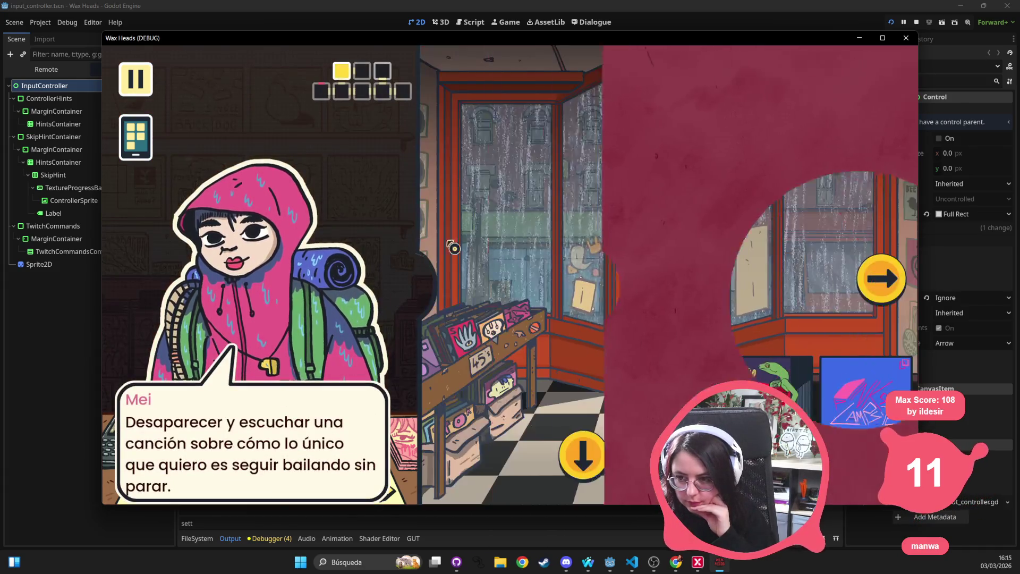
Step: Basket and recommend Gecko Jester to Mei, confirm Sí, and let her leave
left_click(790, 338)
left_click(884, 77)
left_click(762, 305)
left_click(425, 293)
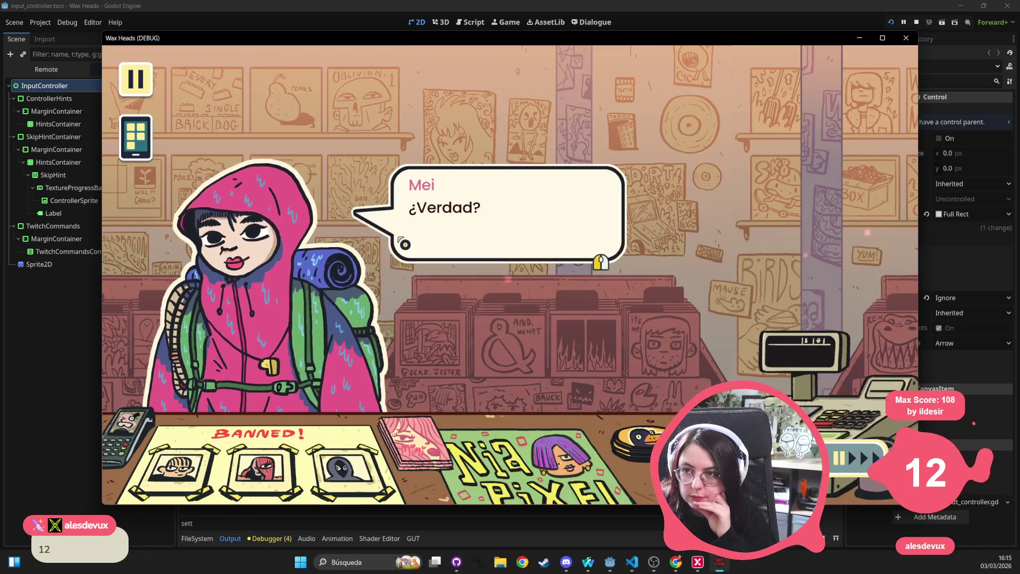
key("space")
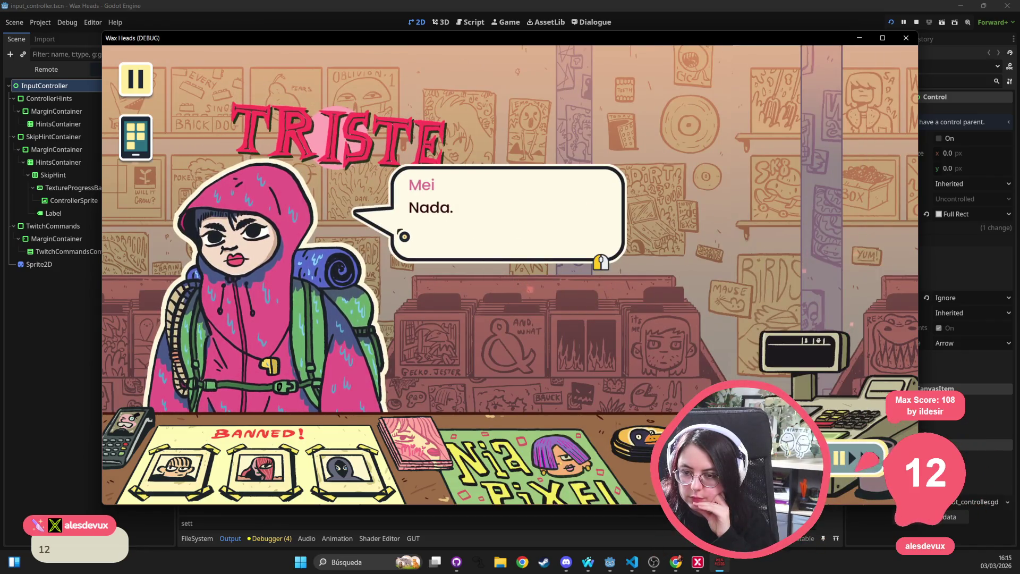
left_click(404, 236)
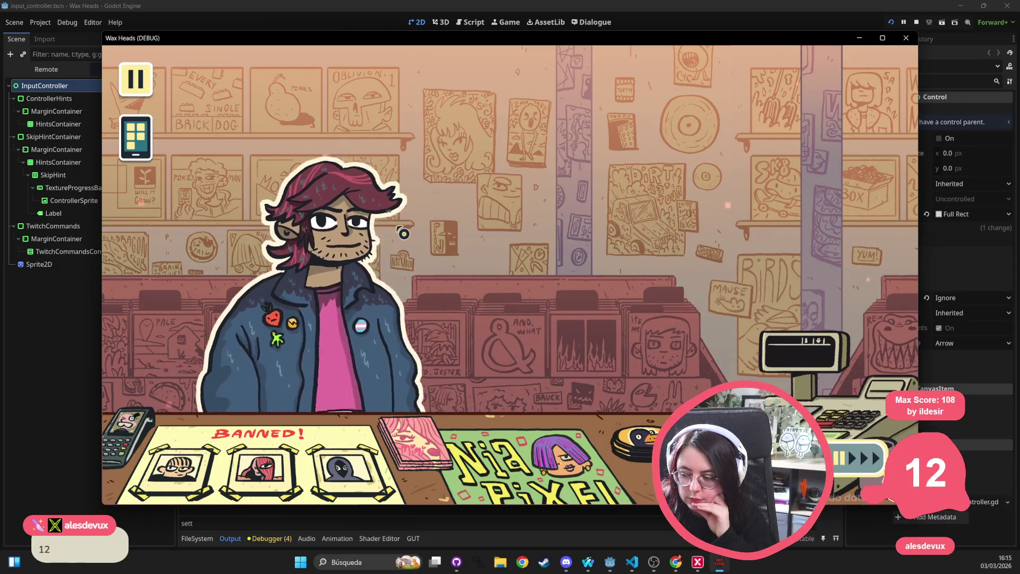
Step: Click through Billy's dialogue and choose Buscar álbum
left_click(403, 233)
left_click(402, 229)
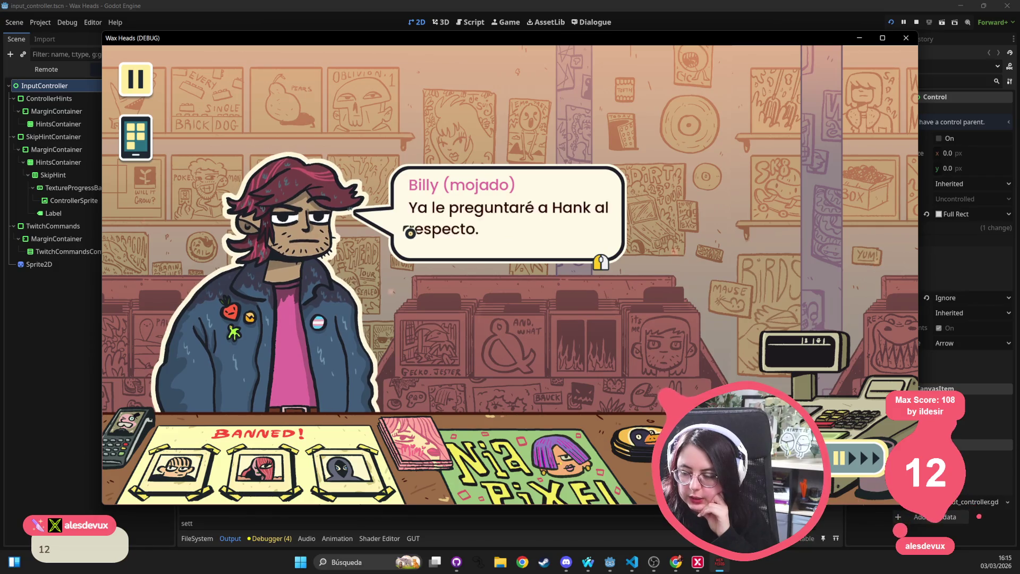
left_click(408, 233)
left_click(413, 237)
left_click(415, 231)
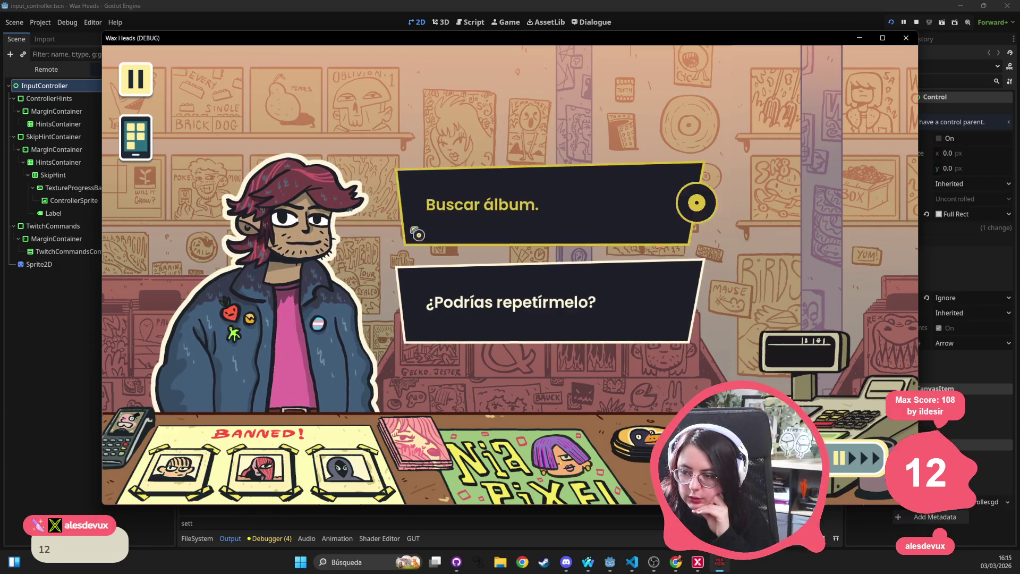
left_click(694, 198)
Step: Sell Gecko Jester to Billy for £20.99 and click through until he leaves
left_click(786, 338)
left_click(642, 397)
left_click(477, 282)
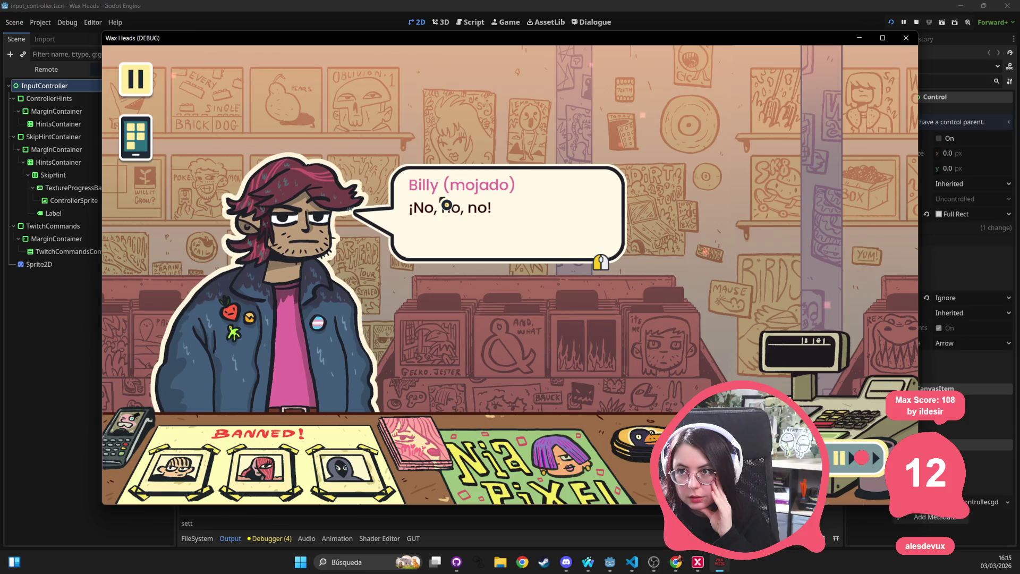
left_click(446, 205)
left_click(446, 204)
left_click(446, 205)
left_click(446, 205)
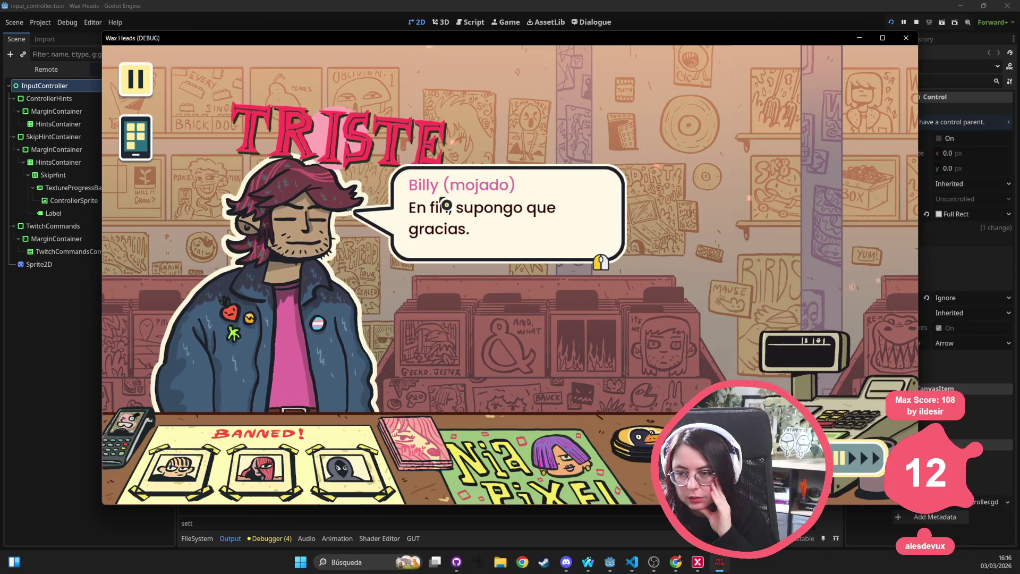
left_click(447, 205)
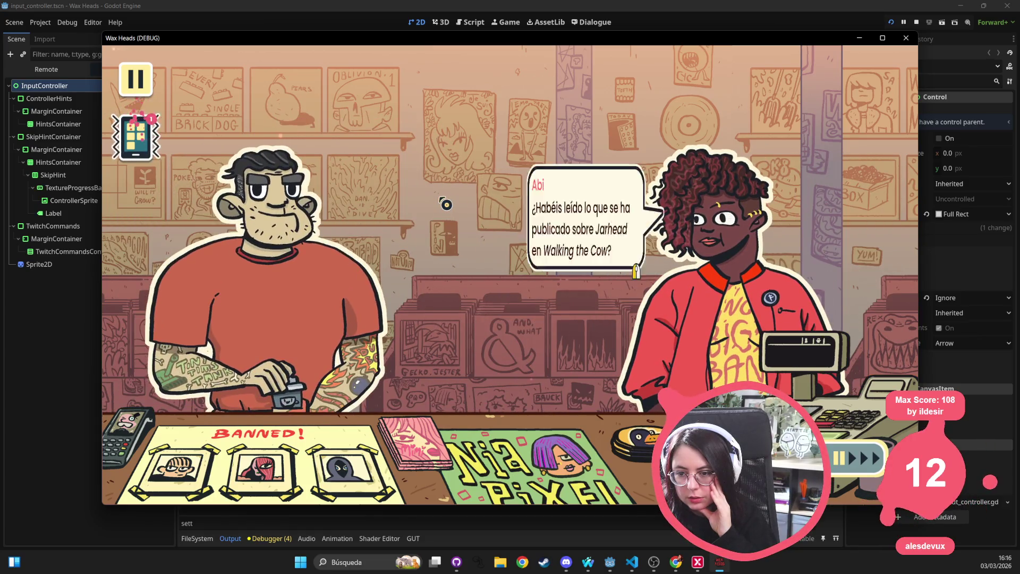
Step: Finish Hank's line, briefly open the Gramola doliente app, then close the phone
left_click(136, 137)
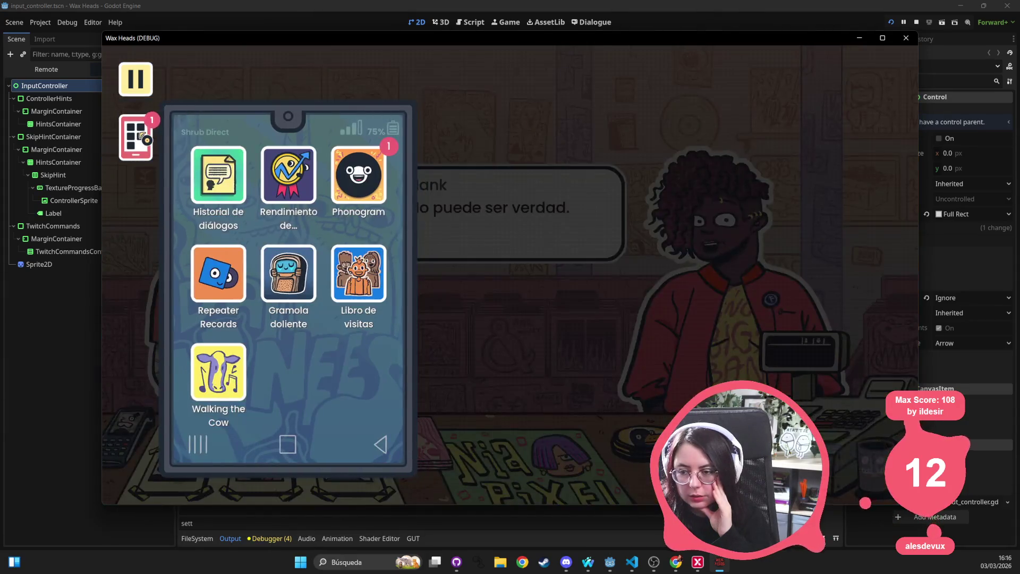
left_click(139, 97)
left_click(137, 97)
left_click(135, 137)
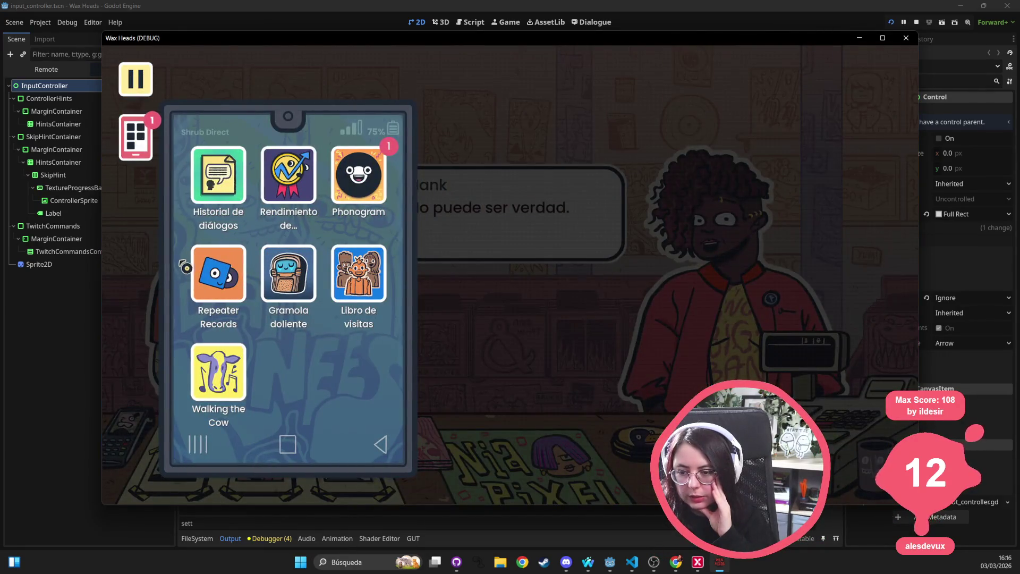
left_click(289, 273)
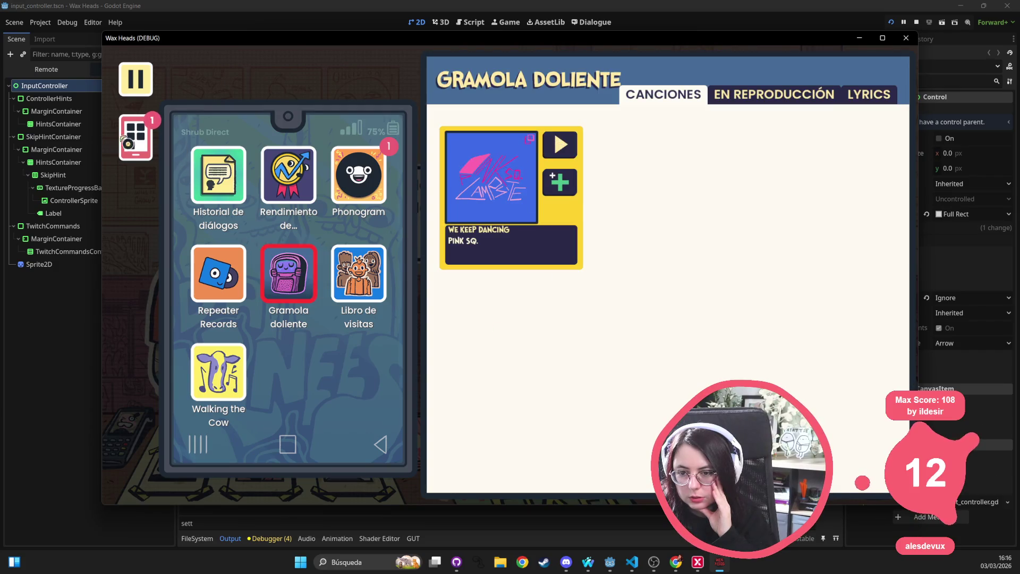
left_click(148, 141)
Step: Click through the Hank and Abi dialogue, answer her Jarhead question, until Dan Luffy appears
left_click(540, 246)
left_click(540, 246)
left_click(540, 246)
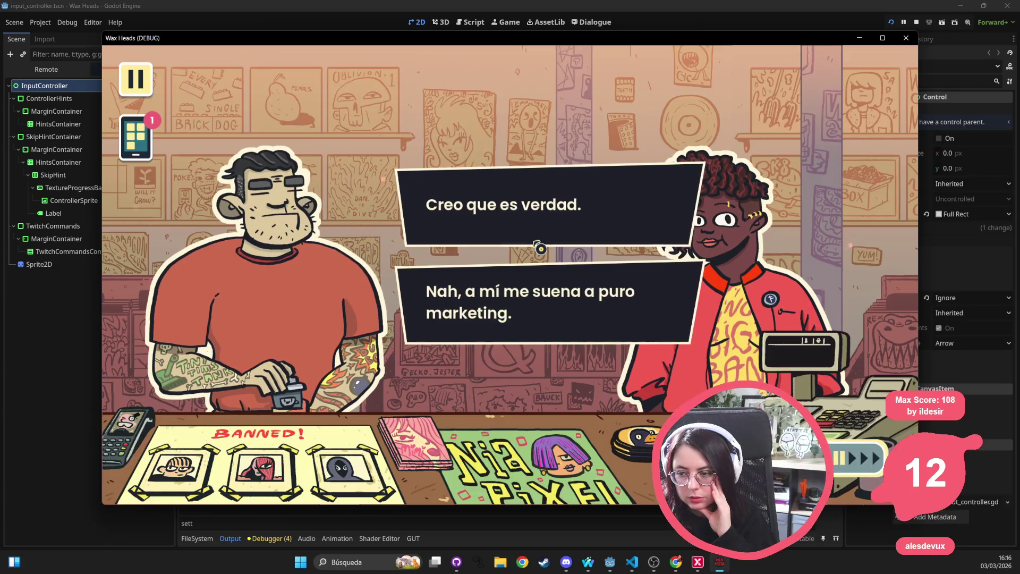
left_click(541, 244)
left_click(539, 244)
left_click(540, 243)
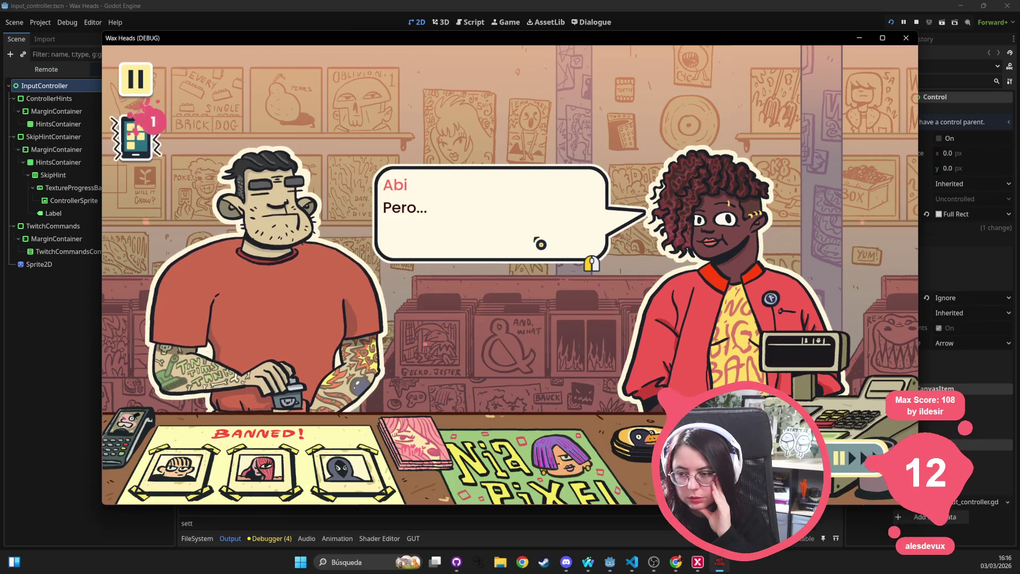
left_click(540, 244)
left_click(539, 244)
left_click(540, 244)
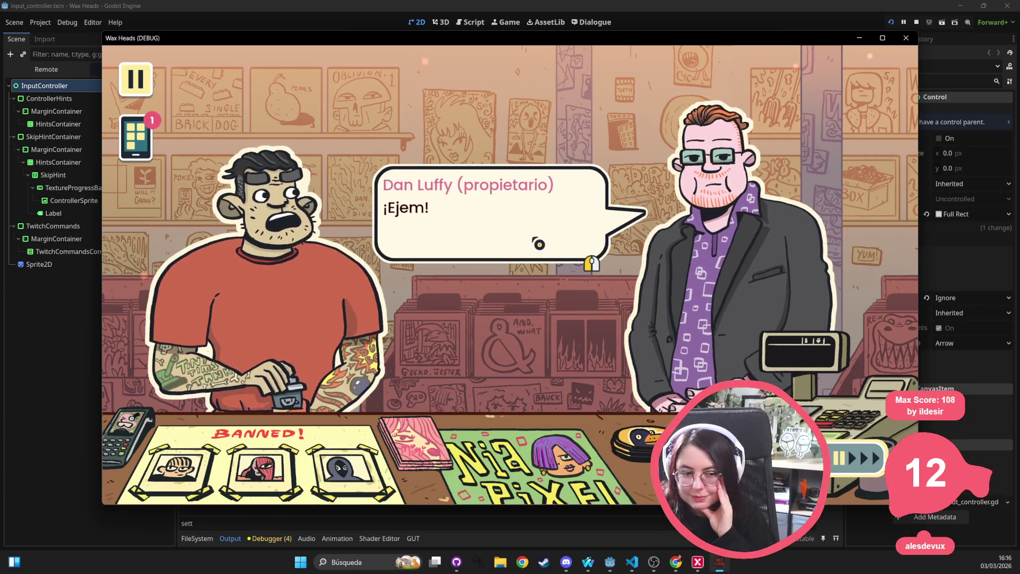
Step: Show and scroll the lyrics of Pink Sq.'s 'We Keep Dancing' in Gramola doliente
left_click(135, 137)
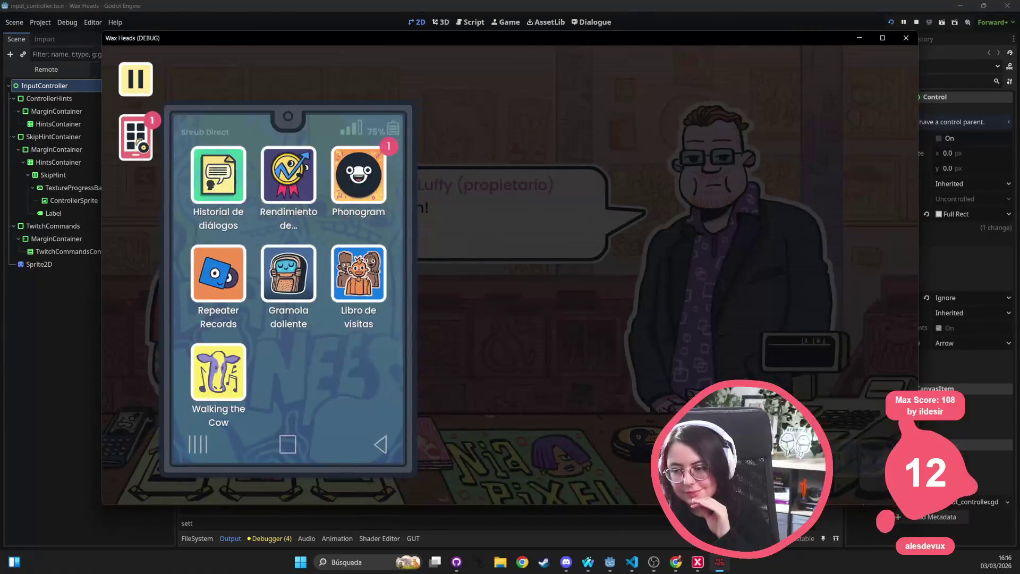
left_click(301, 283)
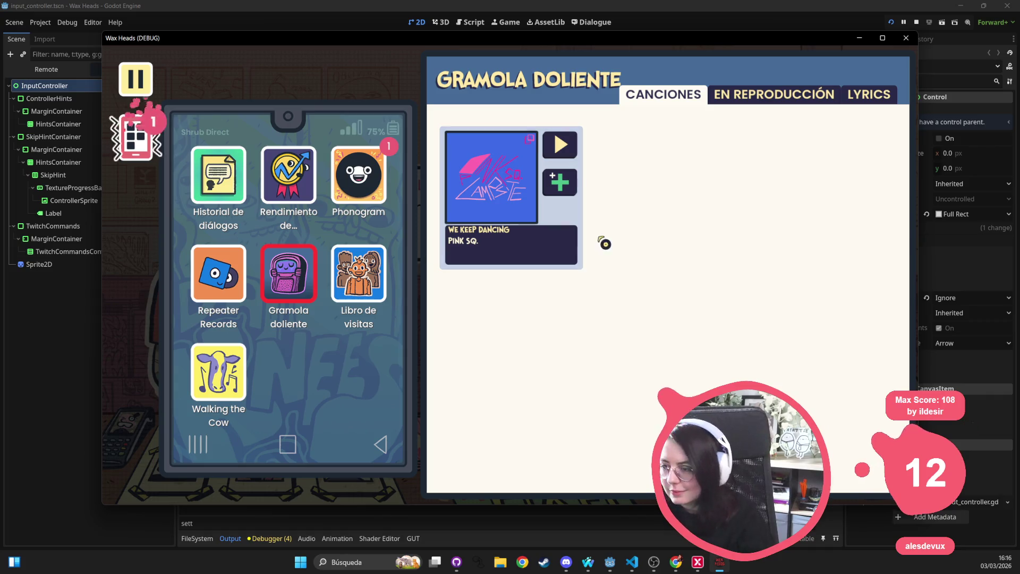
left_click(860, 98)
mouse_move(889, 282)
left_mouse_down()
mouse_move(888, 420)
mouse_move(894, 301)
mouse_move(894, 316)
left_mouse_up()
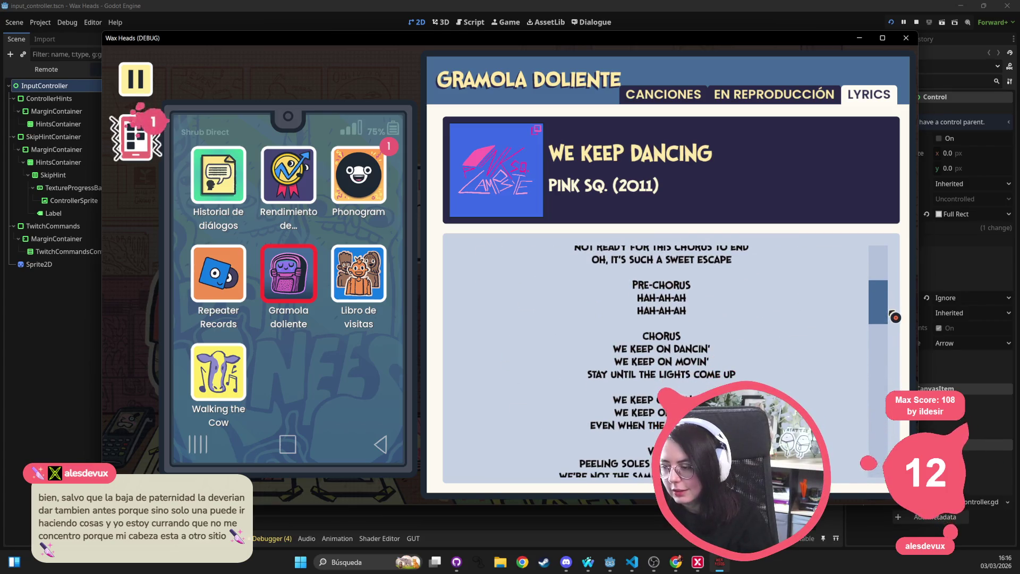
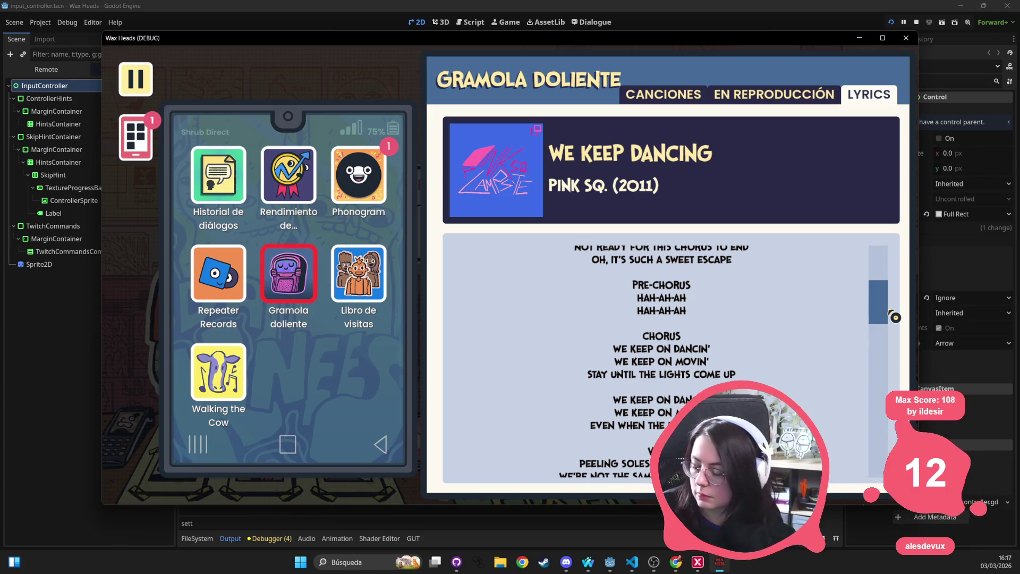
Step: Stop the running game and switch to the outro scene with a taller scene view
scroll(895, 317, "up", 1)
scroll(895, 318, "down", 3)
scroll(838, 317, "down", 3)
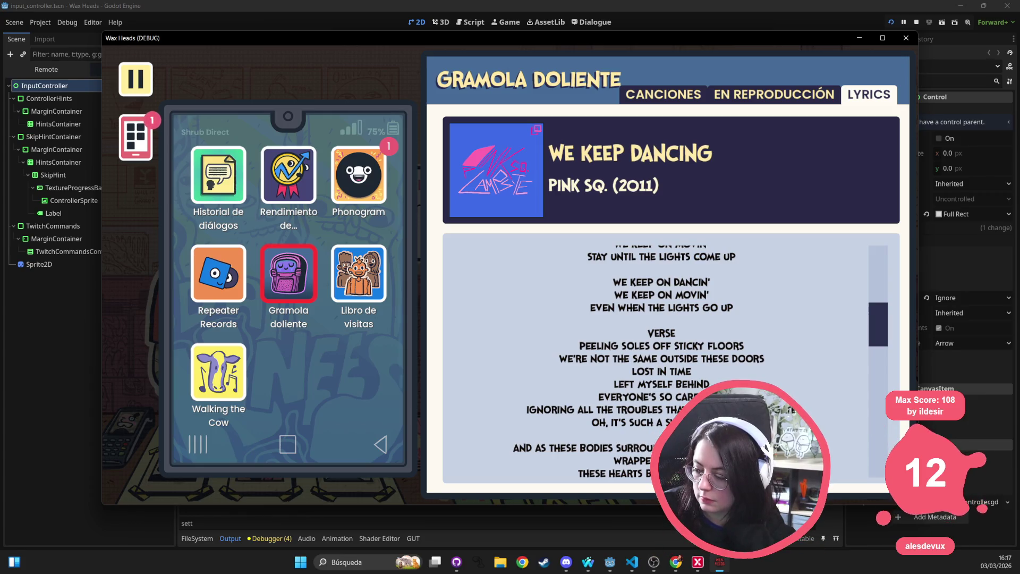
scroll(662, 362, "down", 3)
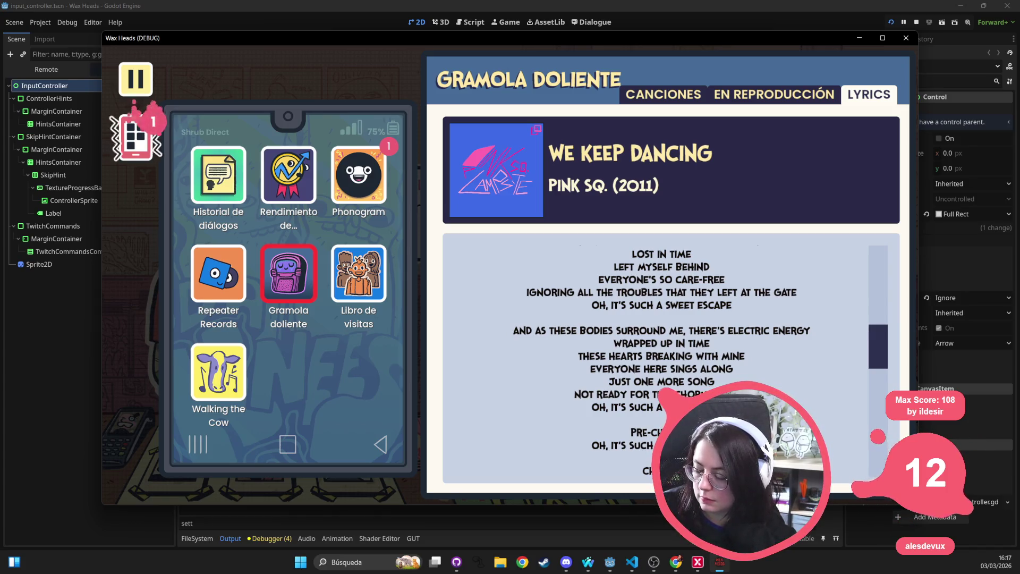
scroll(662, 362, "down", 1)
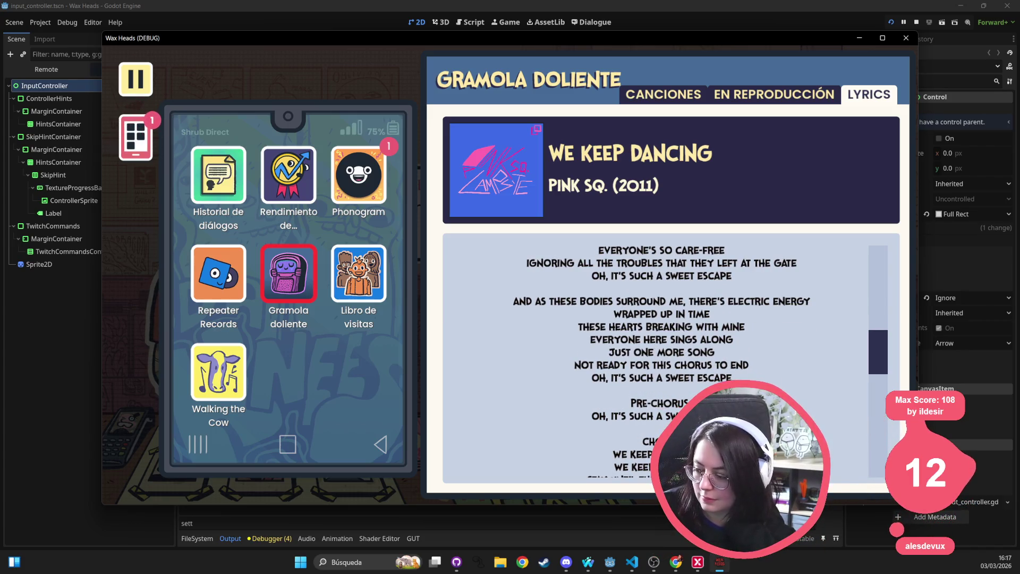
scroll(662, 362, "down", 1)
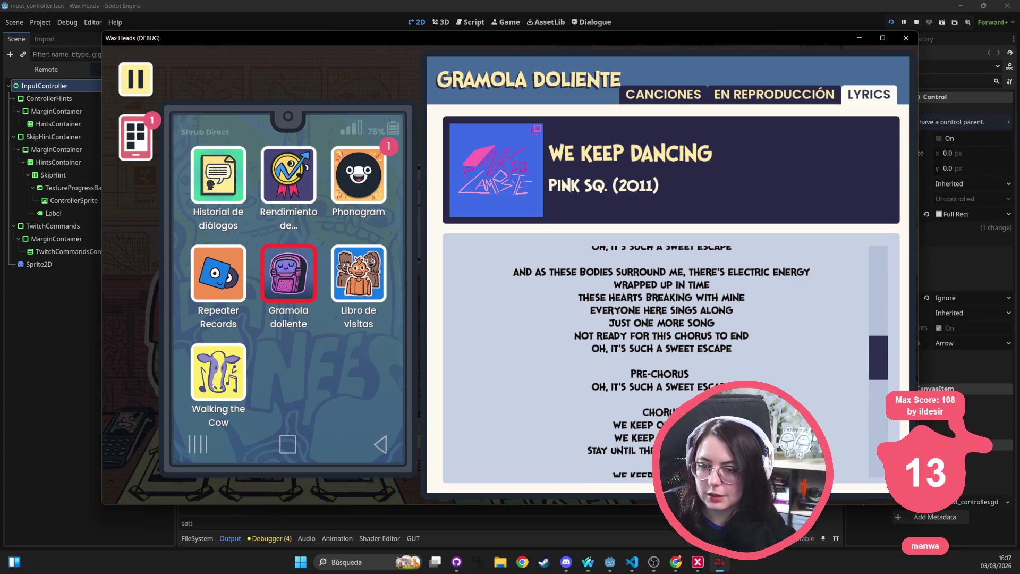
key("F8")
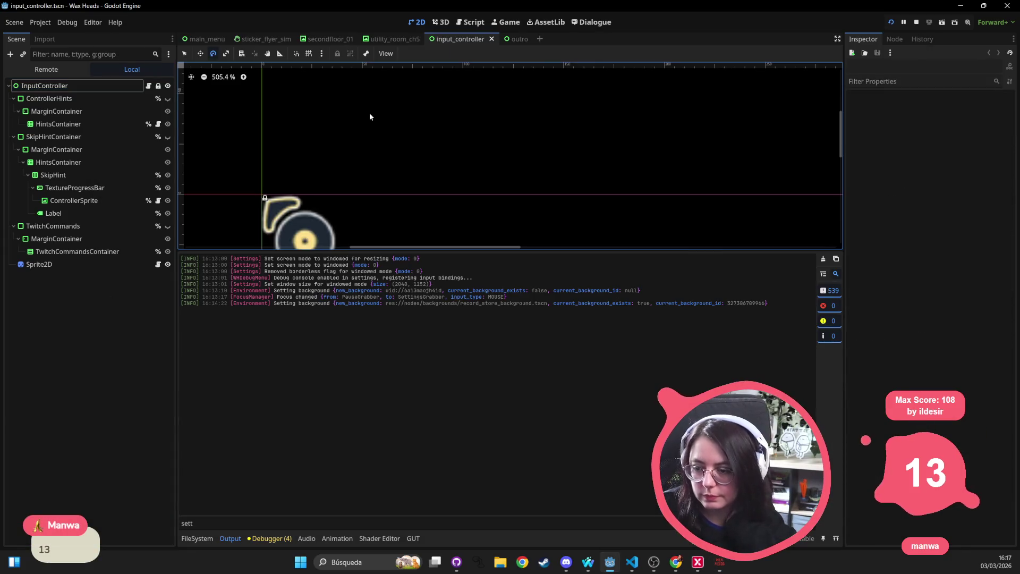
left_click(514, 44)
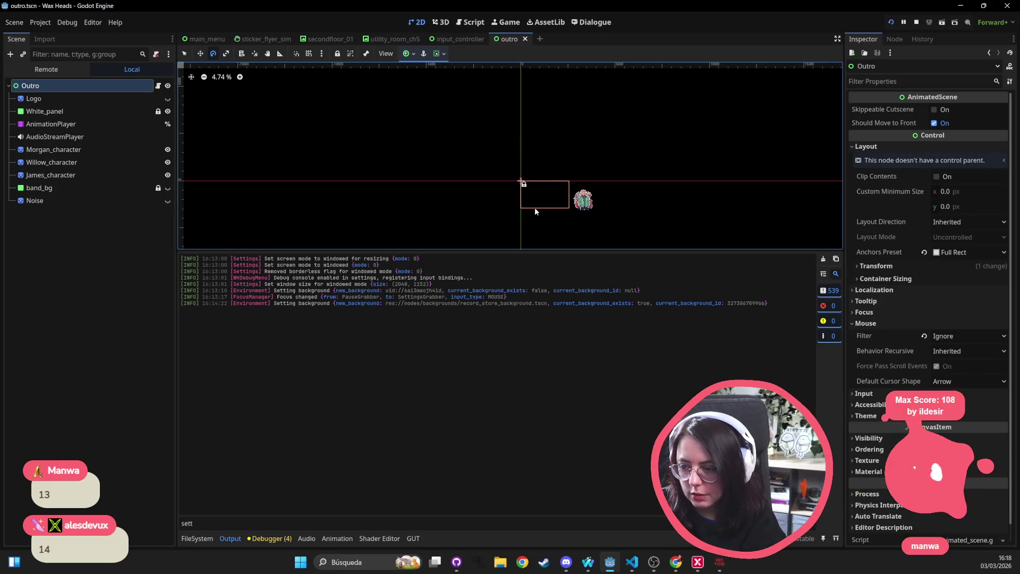
left_click_drag(553, 250, 553, 405)
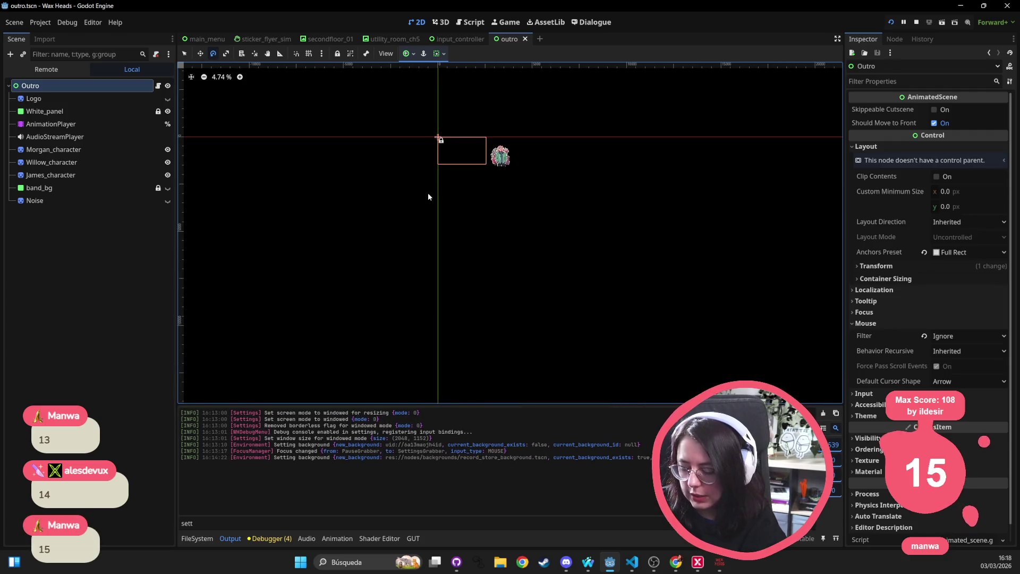
Step: Open credits_sim.tscn and show the Music node's full text in the larger editor
key("alt+shift+o")
type("mid")
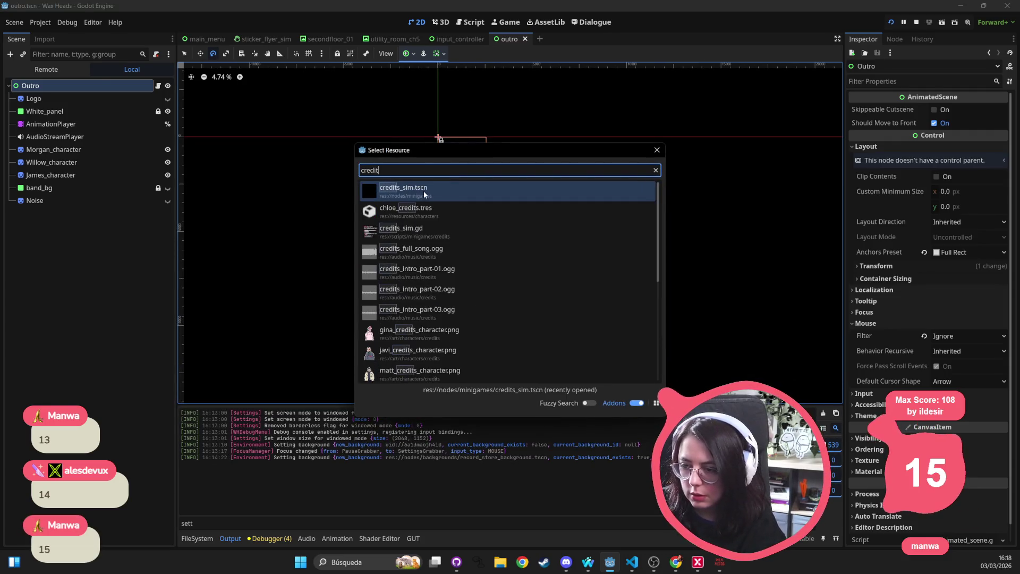
key("Escape")
key("ctrl+shift+t")
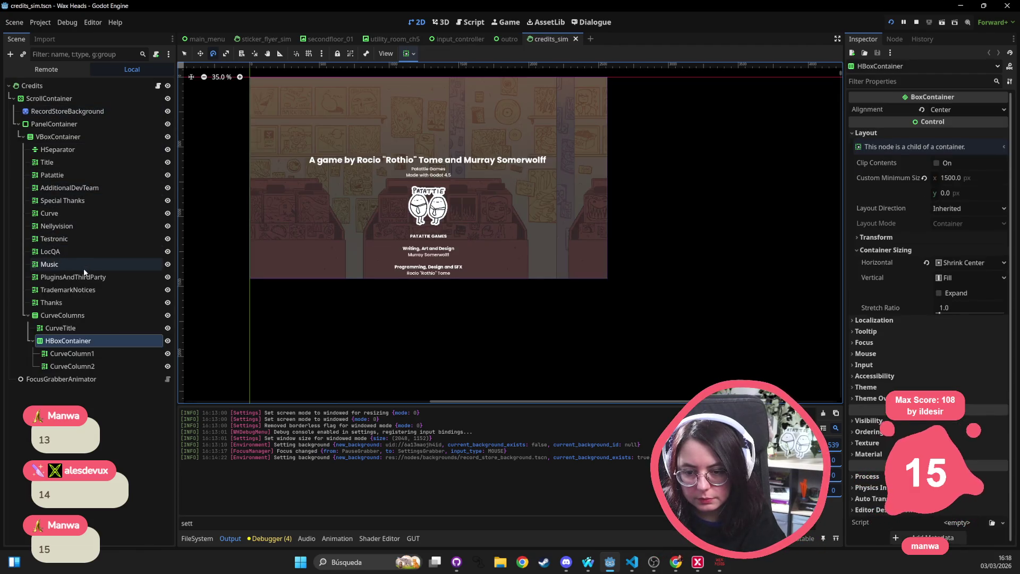
left_click(84, 266)
left_click(1003, 158)
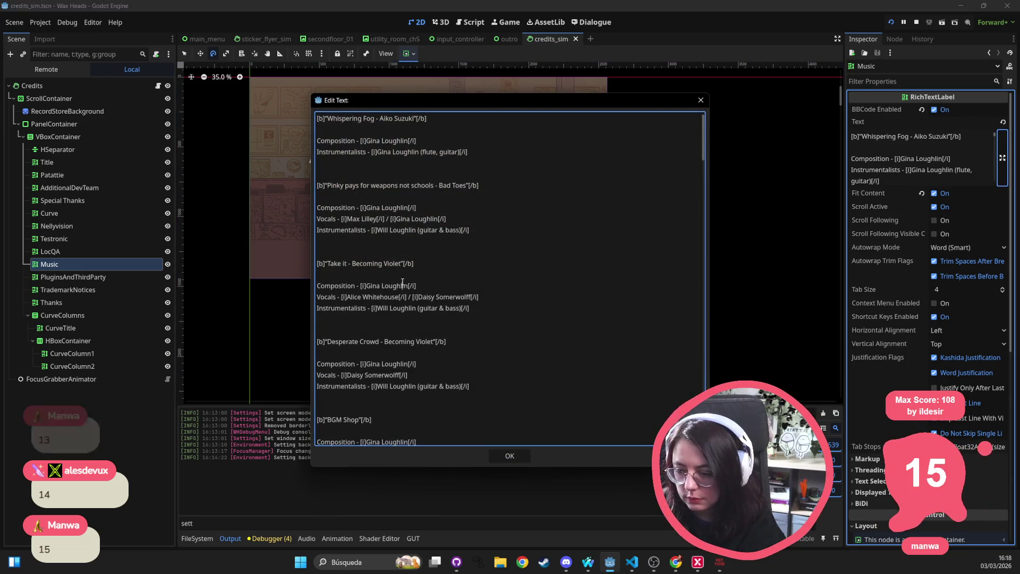
Step: Scroll down and back up through the Music label's song credits list
scroll(407, 222, "down", 1)
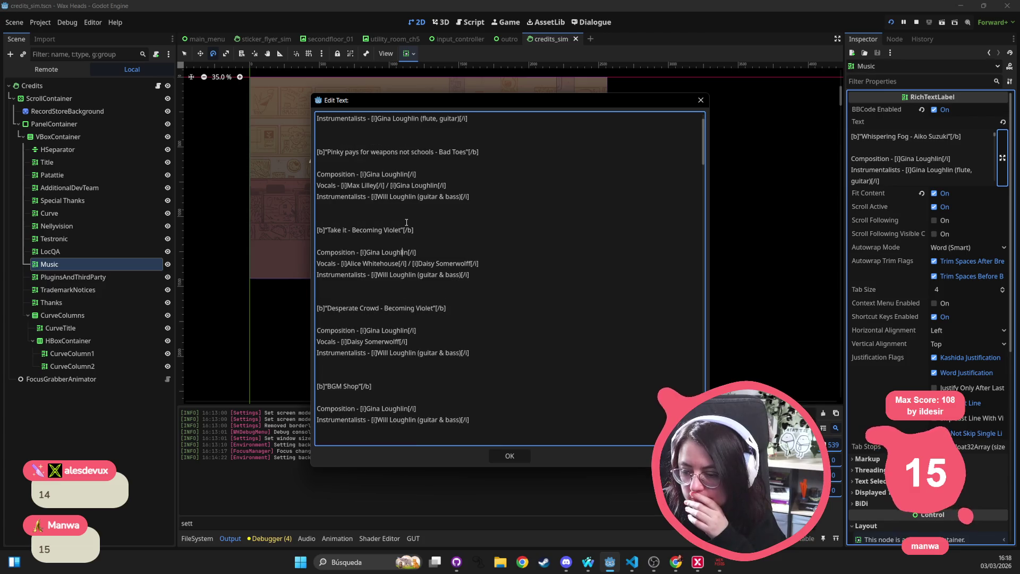
scroll(407, 223, "down", 1)
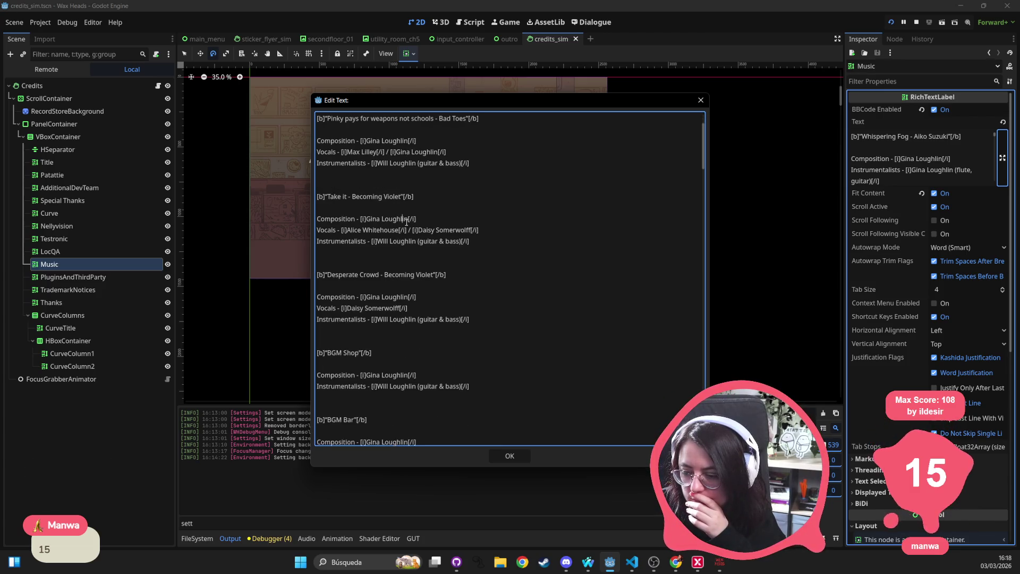
scroll(406, 222, "down", 2)
scroll(406, 222, "down", 8)
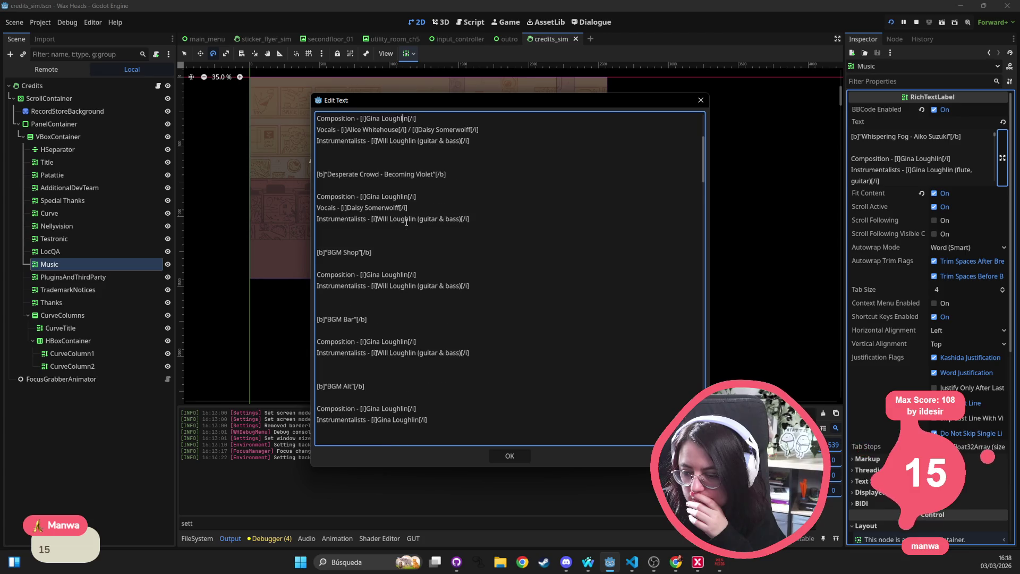
scroll(407, 222, "down", 5)
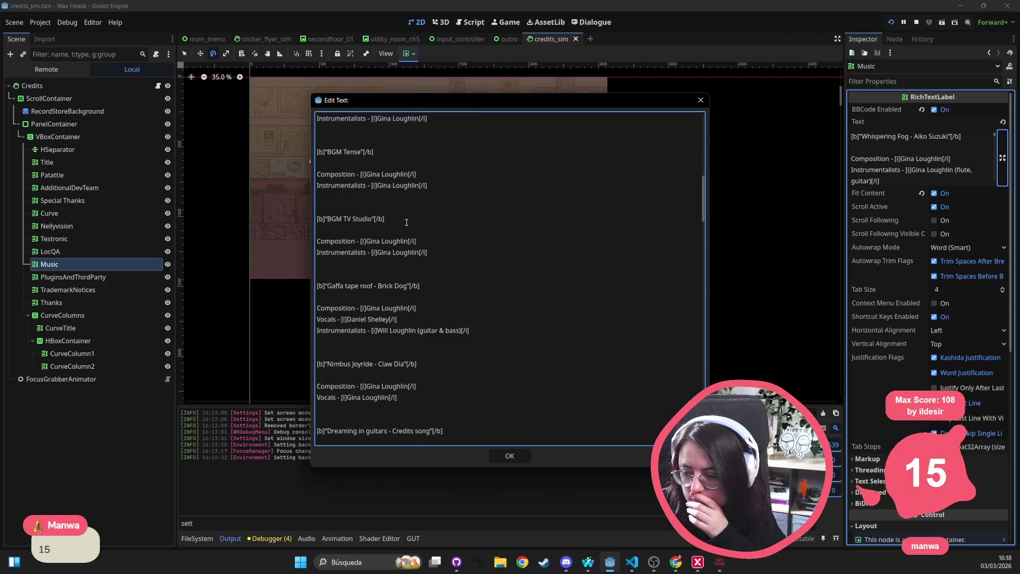
scroll(407, 222, "down", 6)
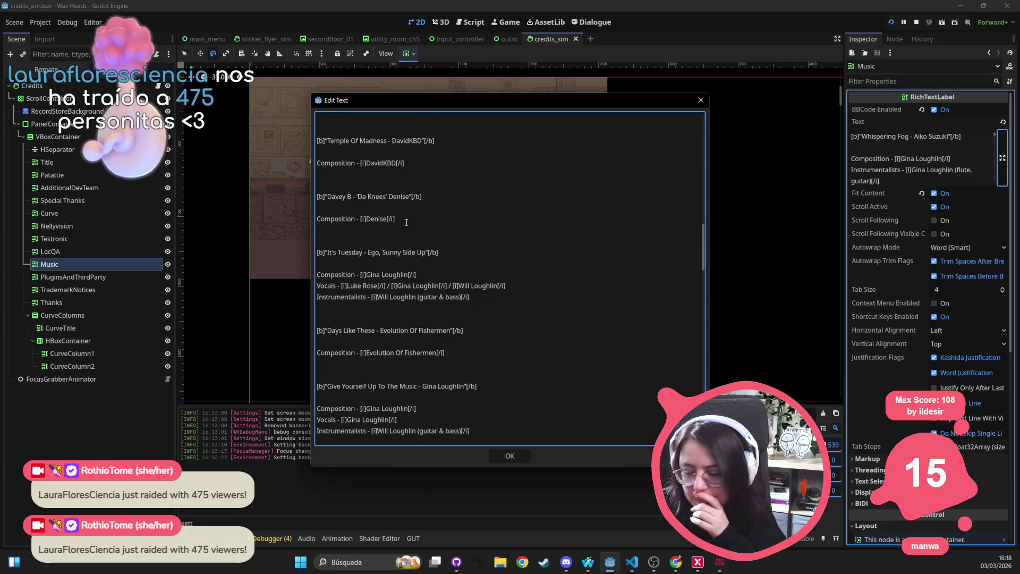
scroll(406, 222, "down", 6)
scroll(406, 222, "down", 6)
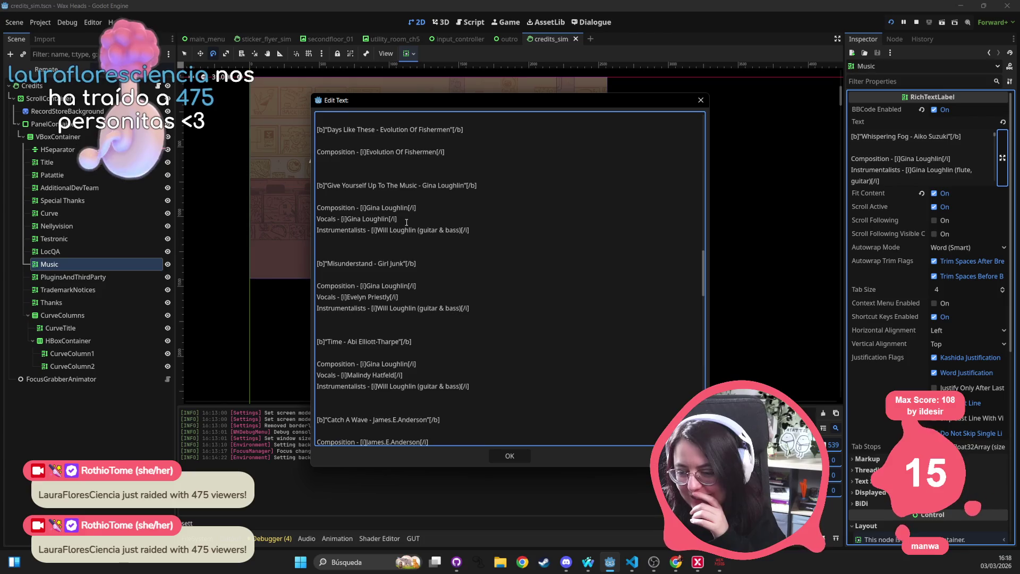
scroll(407, 222, "down", 7)
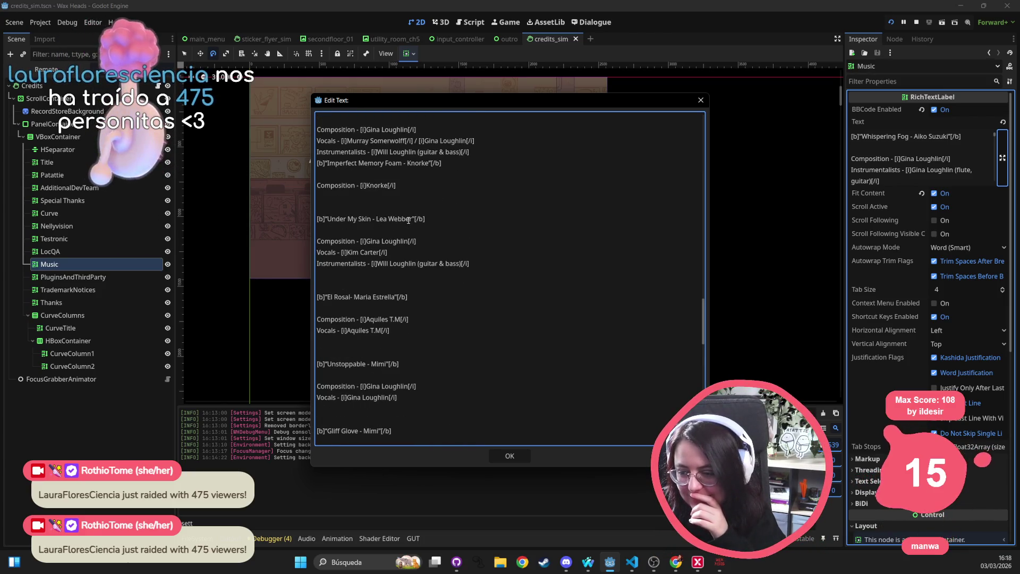
scroll(406, 222, "down", 1)
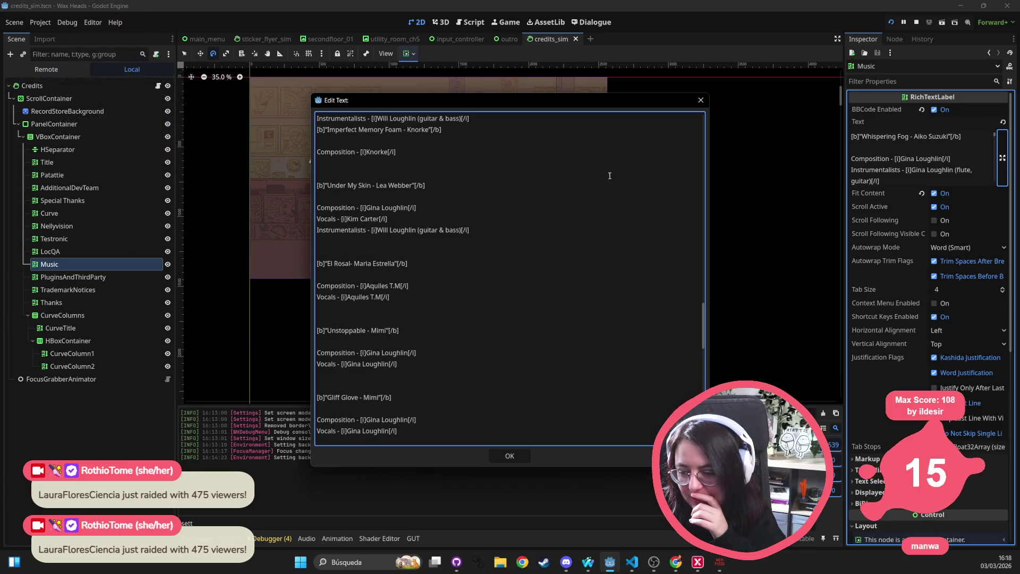
scroll(551, 257, "down", 10)
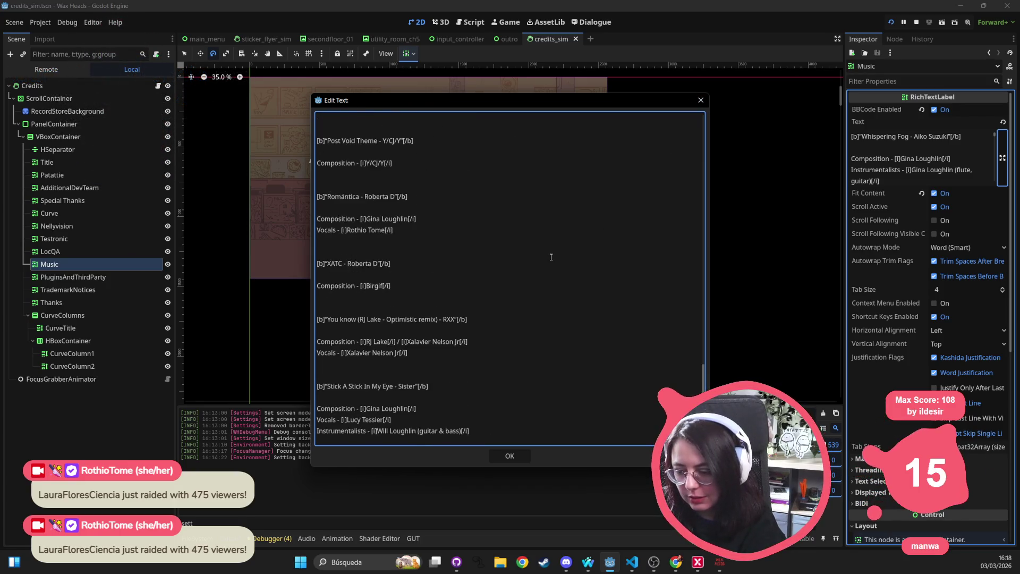
scroll(551, 258, "down", 2)
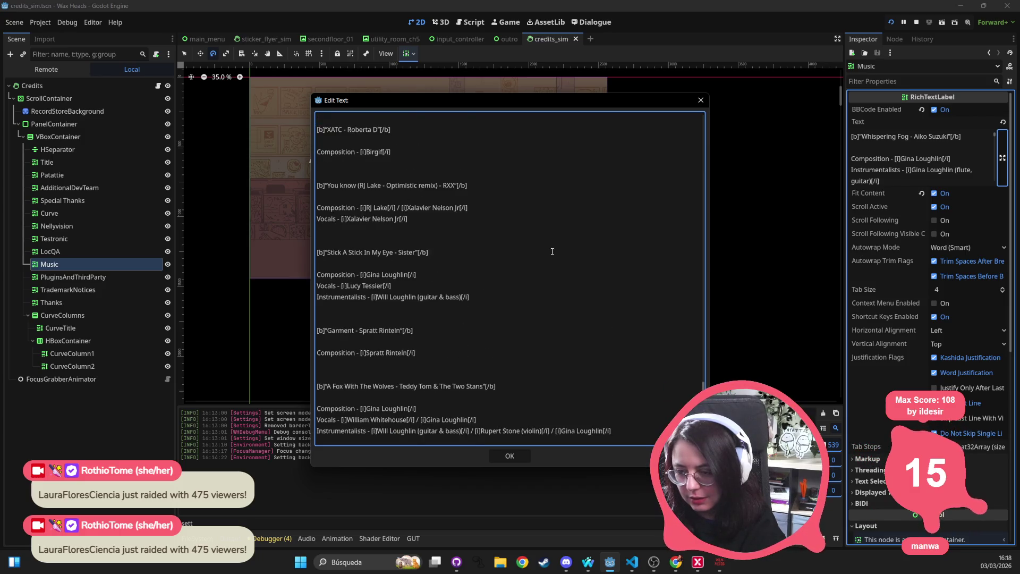
scroll(552, 251, "up", 1)
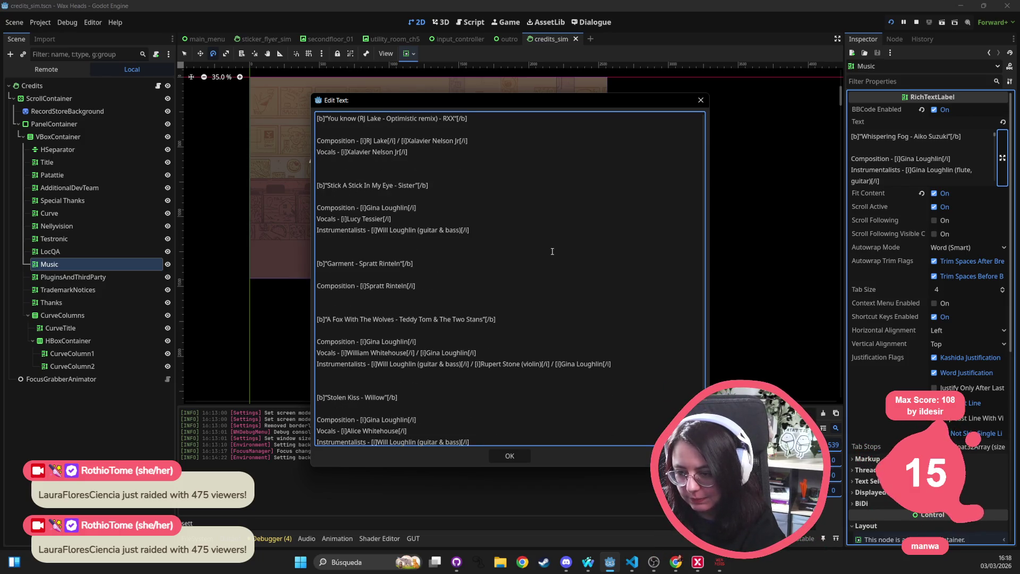
scroll(552, 251, "up", 3)
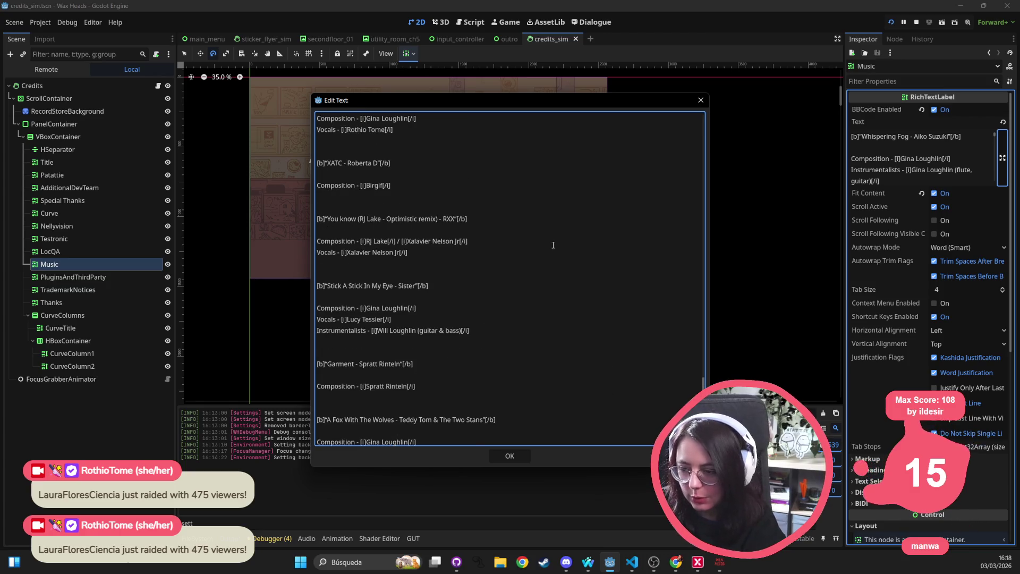
scroll(553, 244, "up", 7)
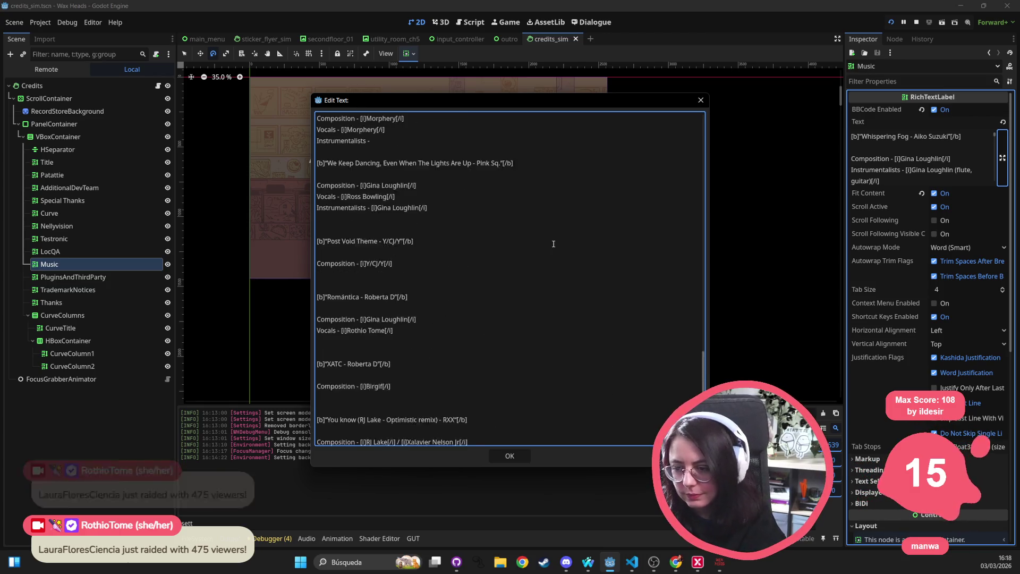
scroll(553, 242, "up", 4)
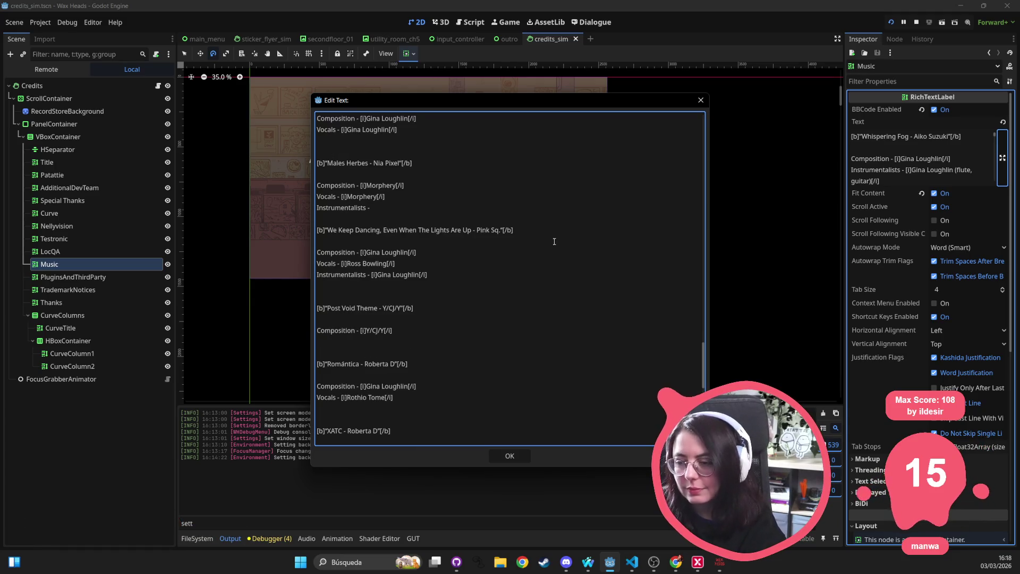
scroll(554, 241, "up", 4)
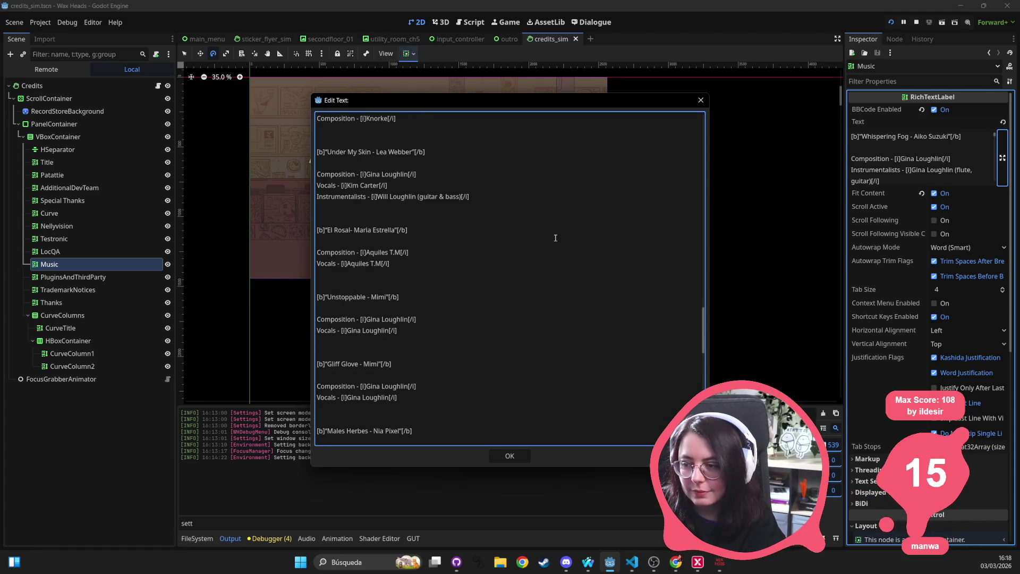
scroll(556, 237, "up", 4)
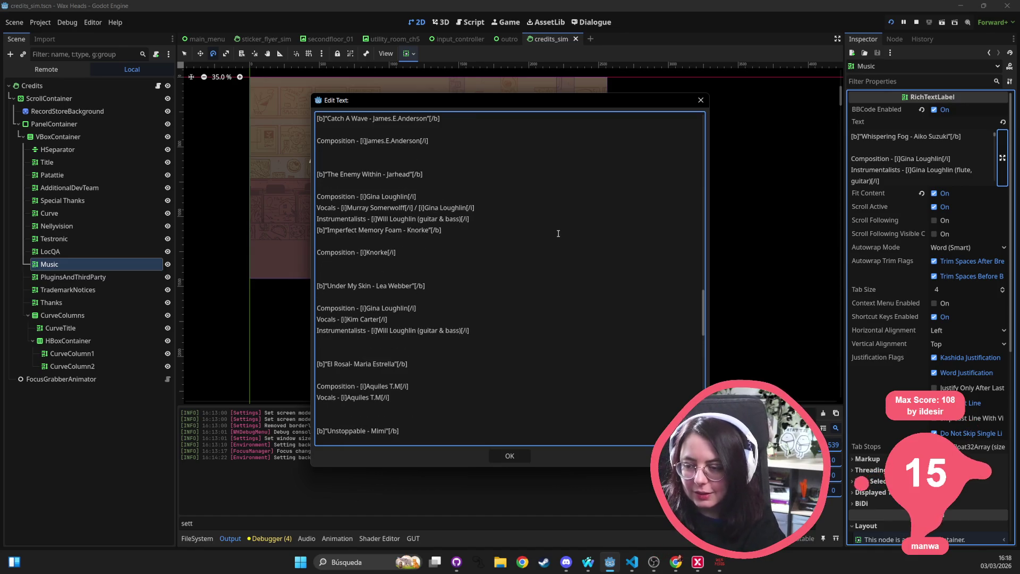
scroll(558, 233, "up", 3)
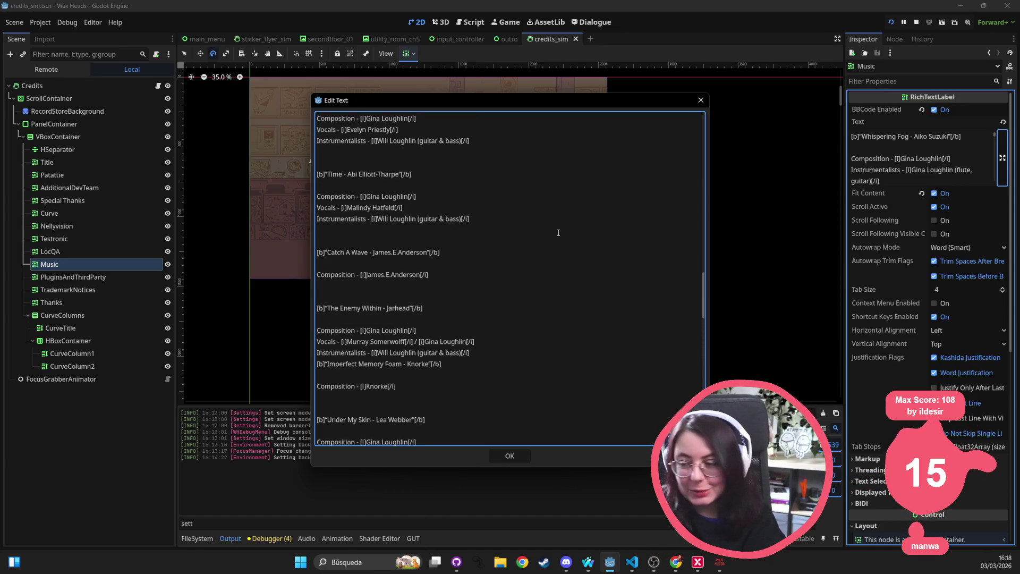
scroll(558, 232, "up", 5)
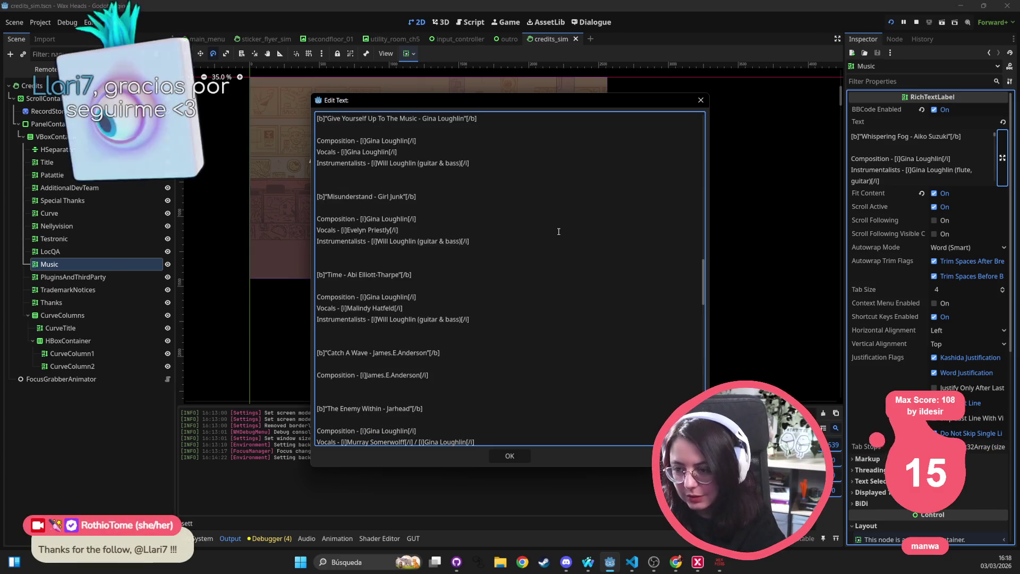
scroll(558, 231, "up", 6)
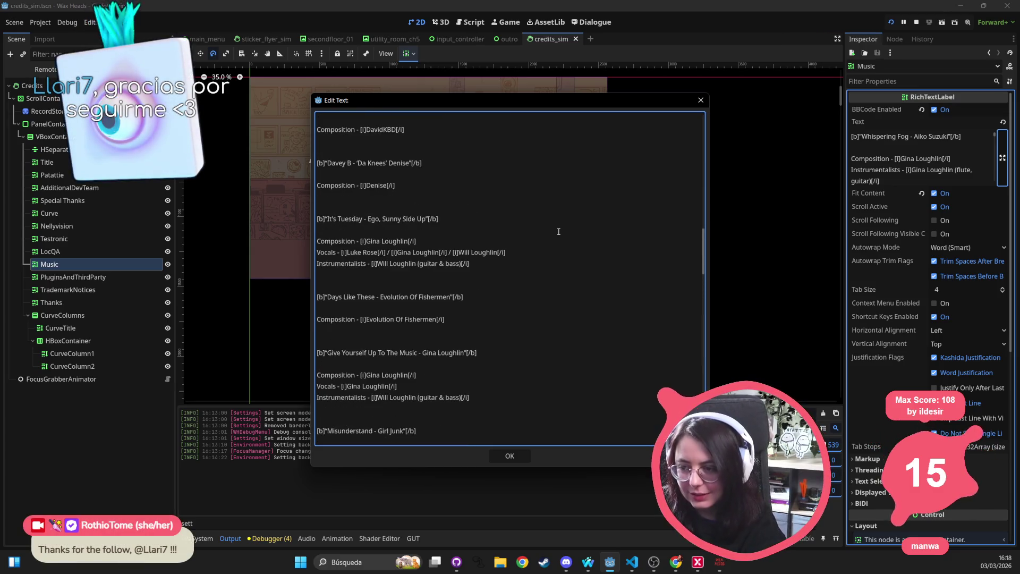
scroll(558, 231, "up", 1)
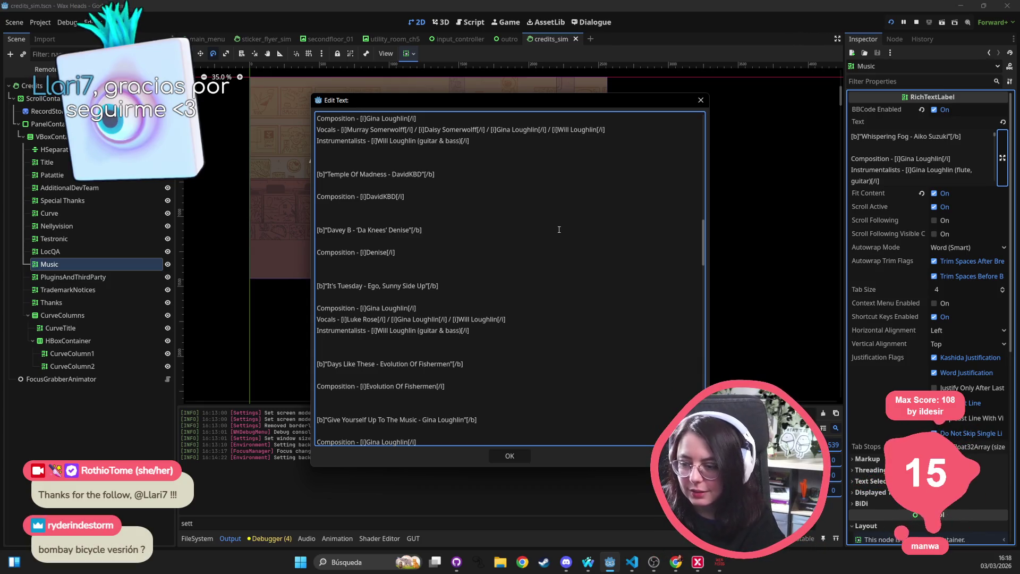
scroll(559, 230, "up", 3)
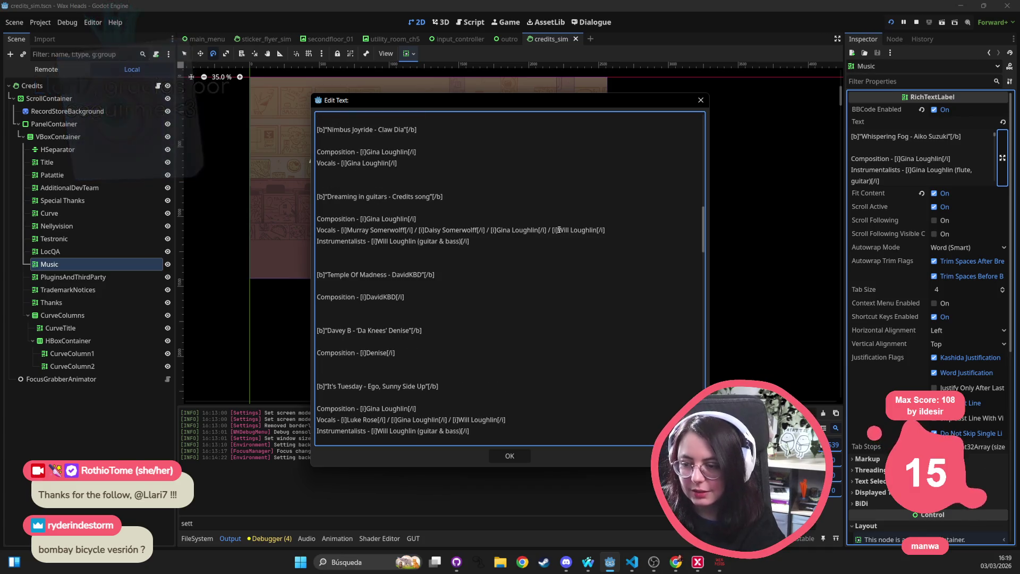
scroll(559, 230, "up", 1)
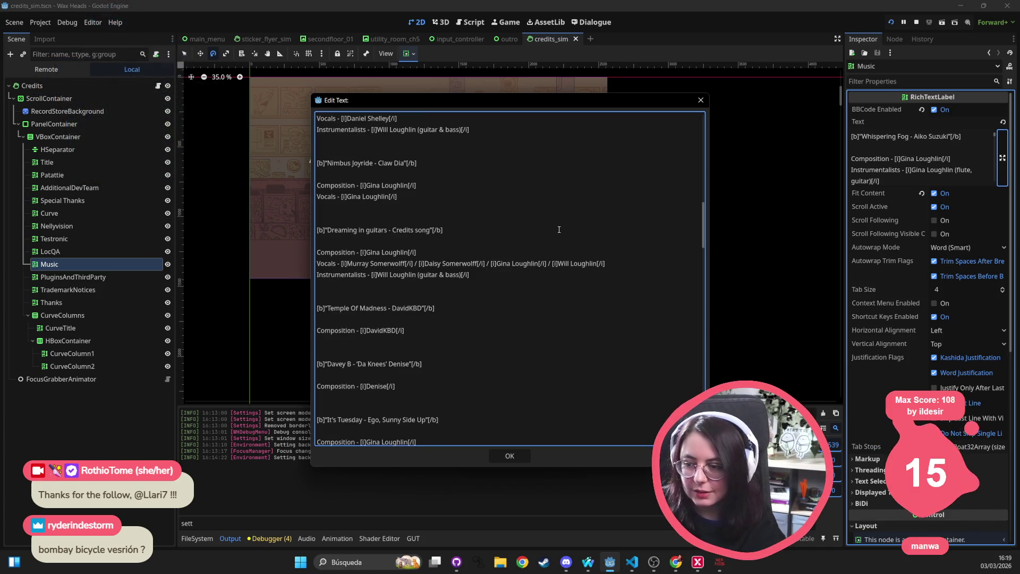
scroll(559, 230, "up", 6)
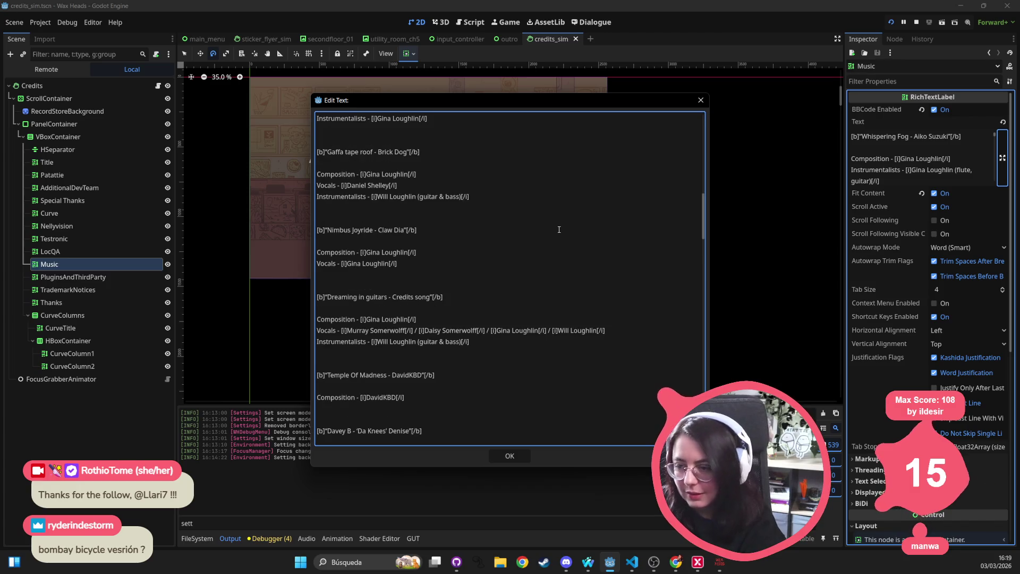
scroll(559, 230, "up", 8)
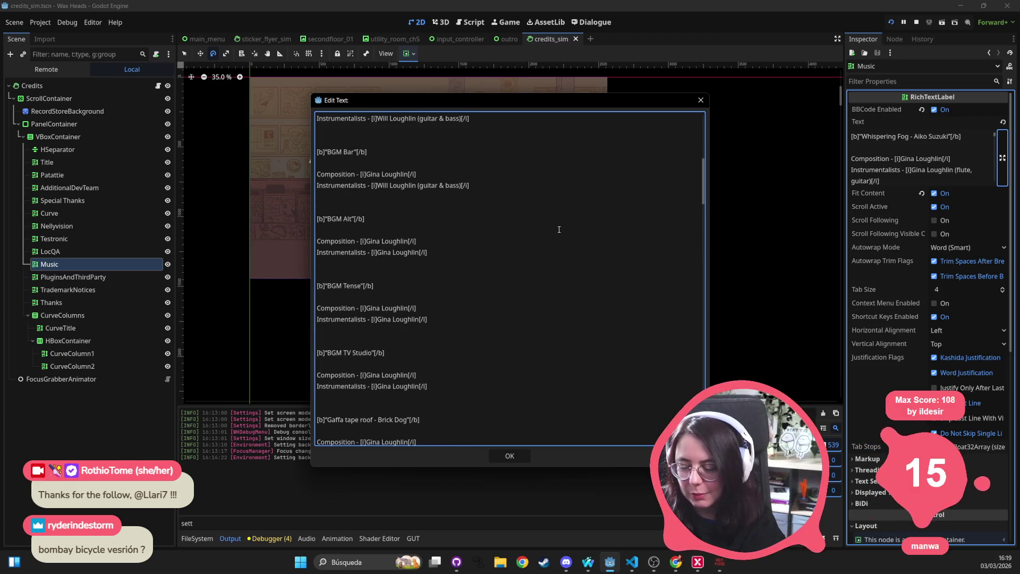
scroll(559, 230, "up", 2)
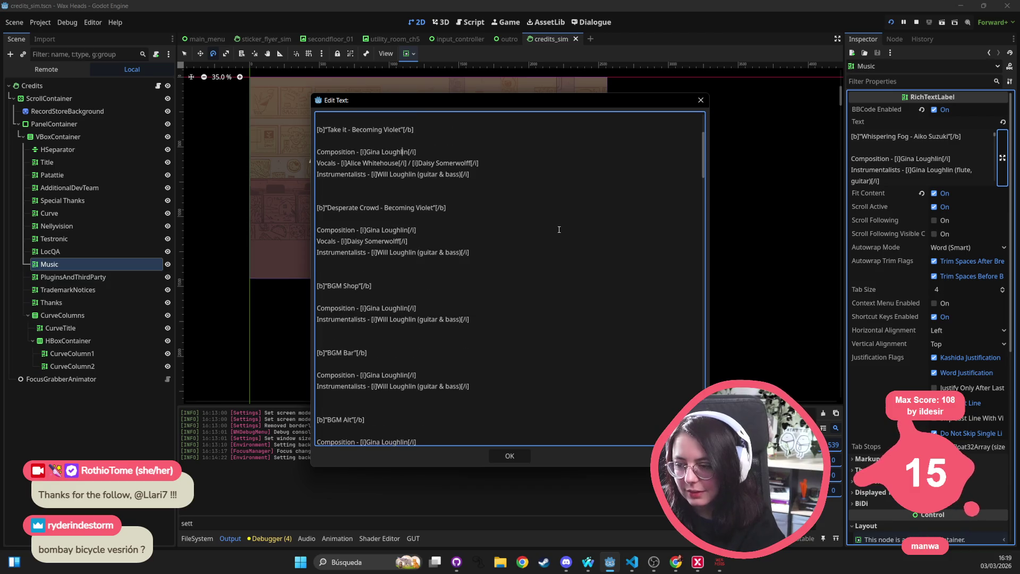
scroll(559, 229, "up", 4)
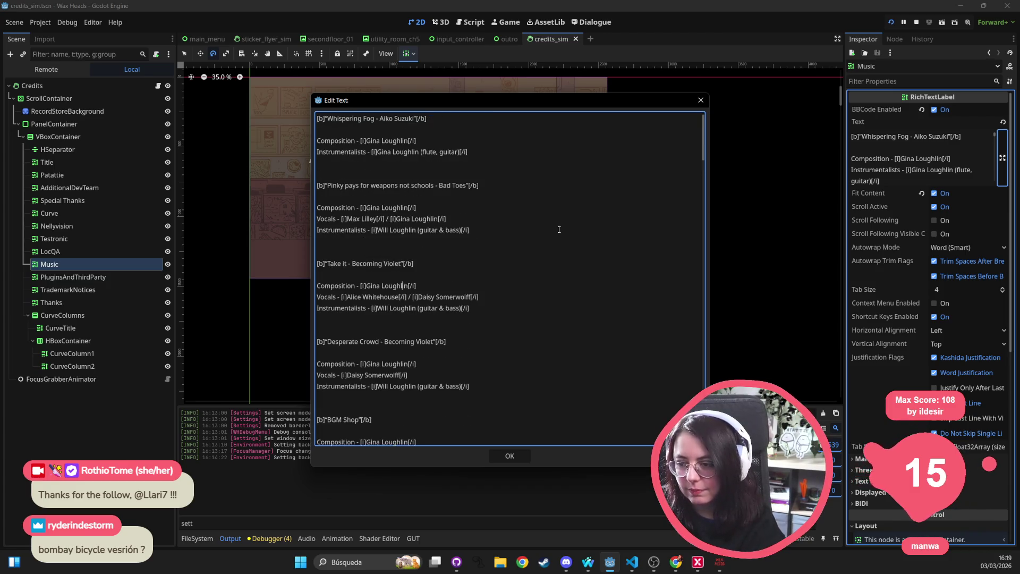
scroll(559, 229, "down", 3)
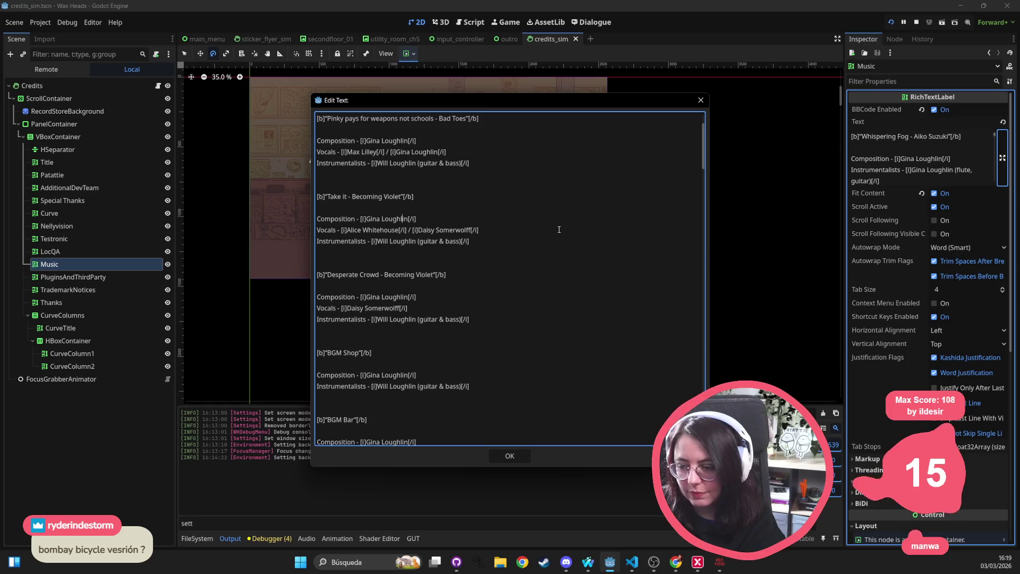
scroll(559, 229, "down", 1)
scroll(559, 230, "down", 5)
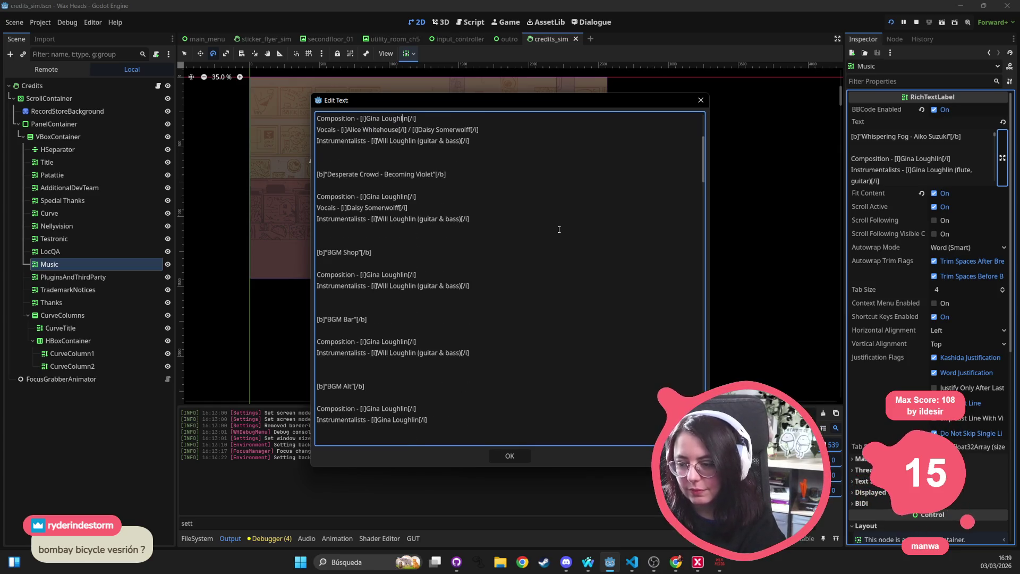
scroll(559, 230, "down", 4)
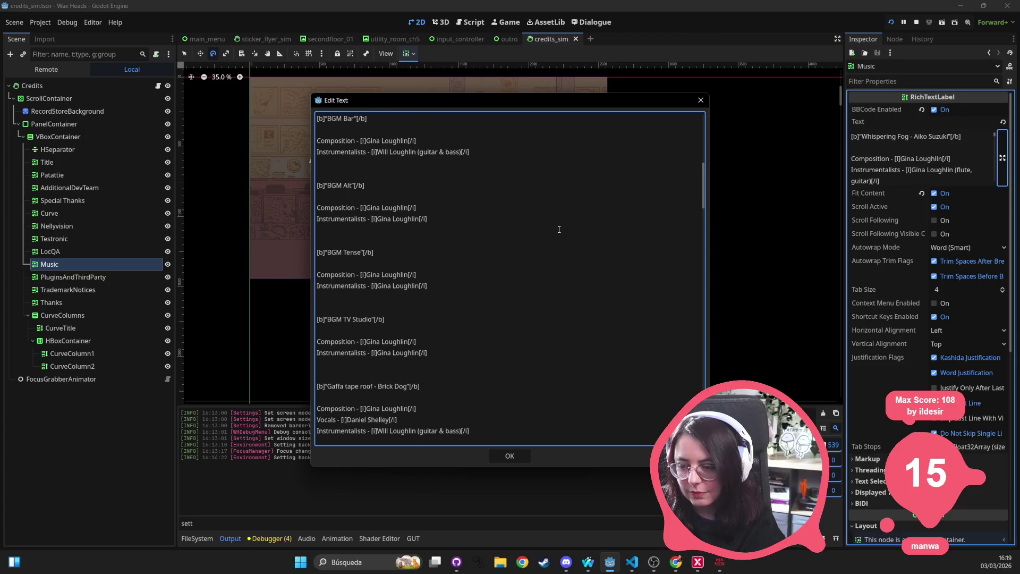
scroll(559, 230, "down", 4)
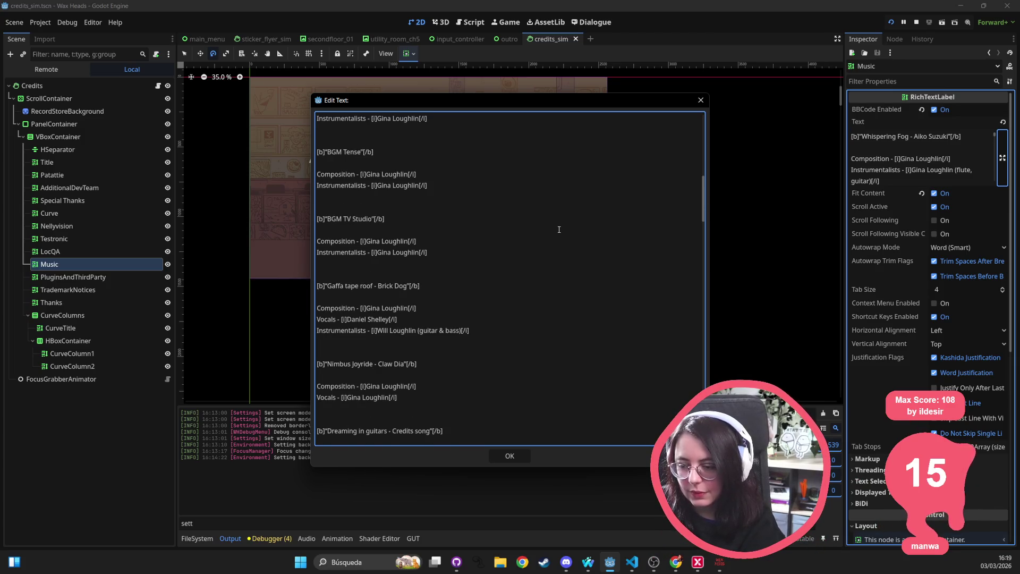
scroll(559, 230, "down", 2)
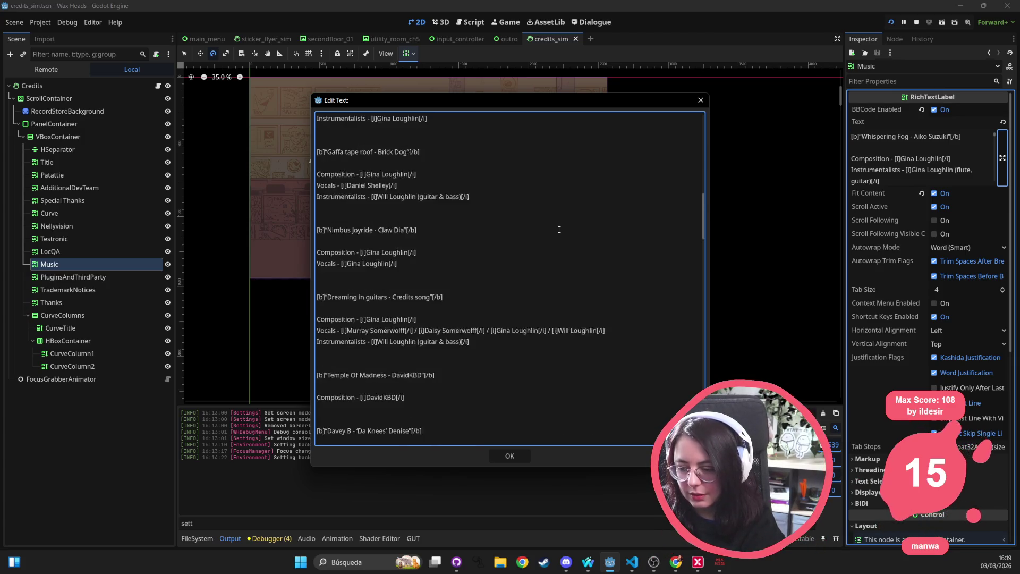
scroll(518, 245, "down", 3)
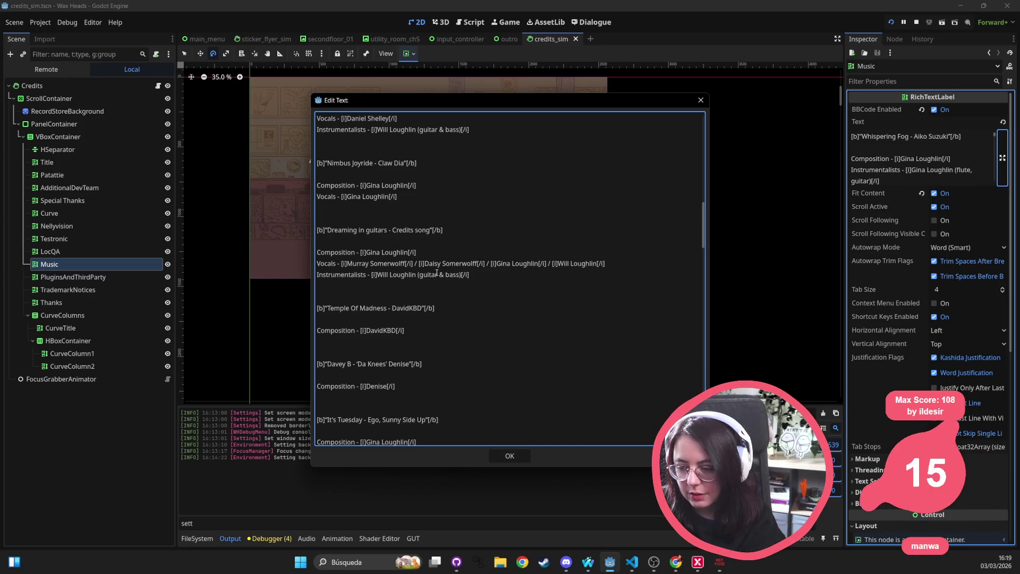
scroll(440, 268, "down", 3)
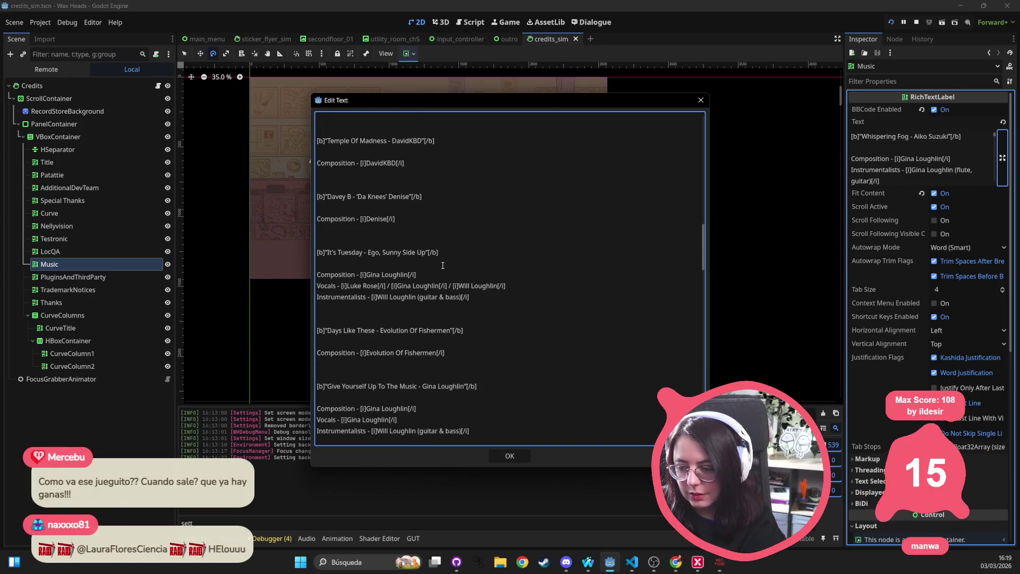
scroll(442, 265, "down", 3)
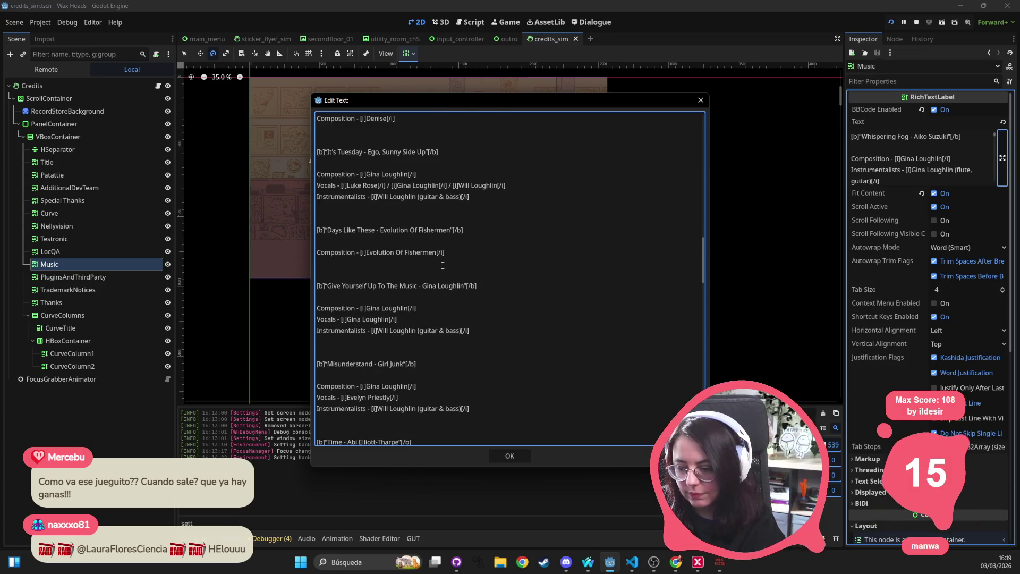
scroll(442, 265, "down", 7)
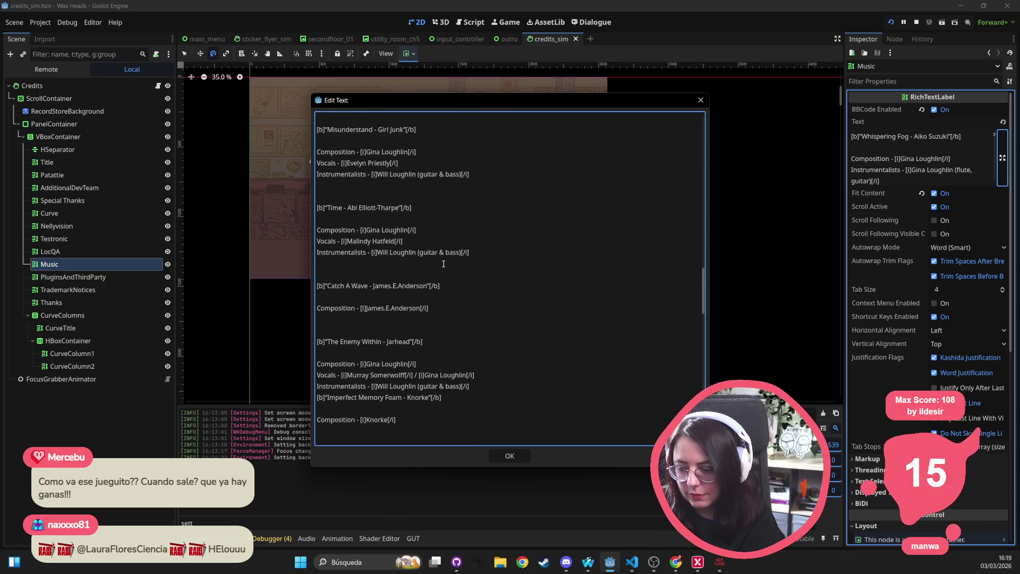
scroll(444, 264, "down", 2)
scroll(444, 264, "down", 2)
scroll(444, 264, "down", 2)
scroll(444, 264, "down", 5)
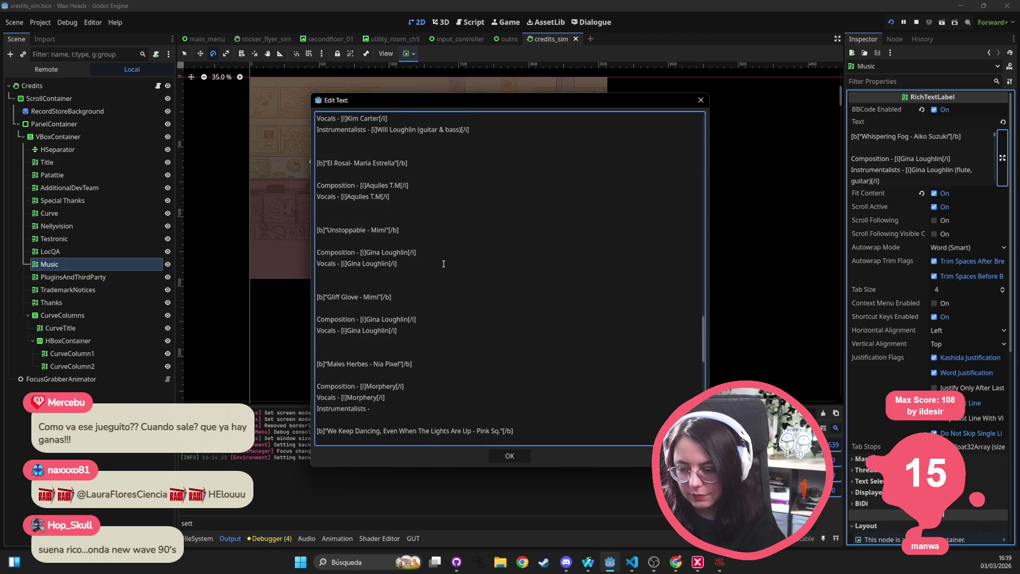
scroll(444, 264, "down", 1)
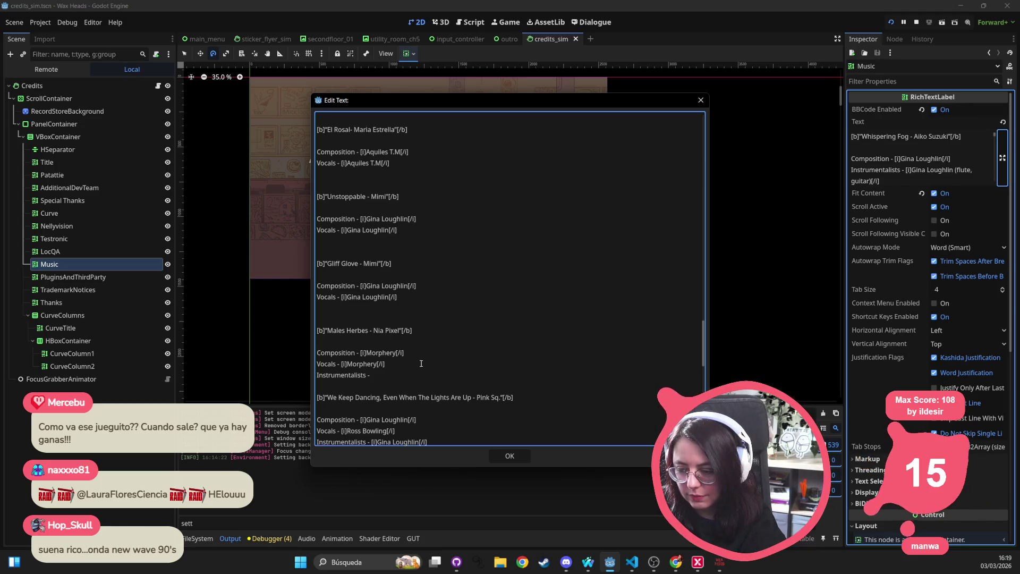
Step: Select the We Keep Dancing composition and vocals credits, then close the text editor
left_click_drag(403, 432, 314, 425)
scroll(371, 397, "down", 1)
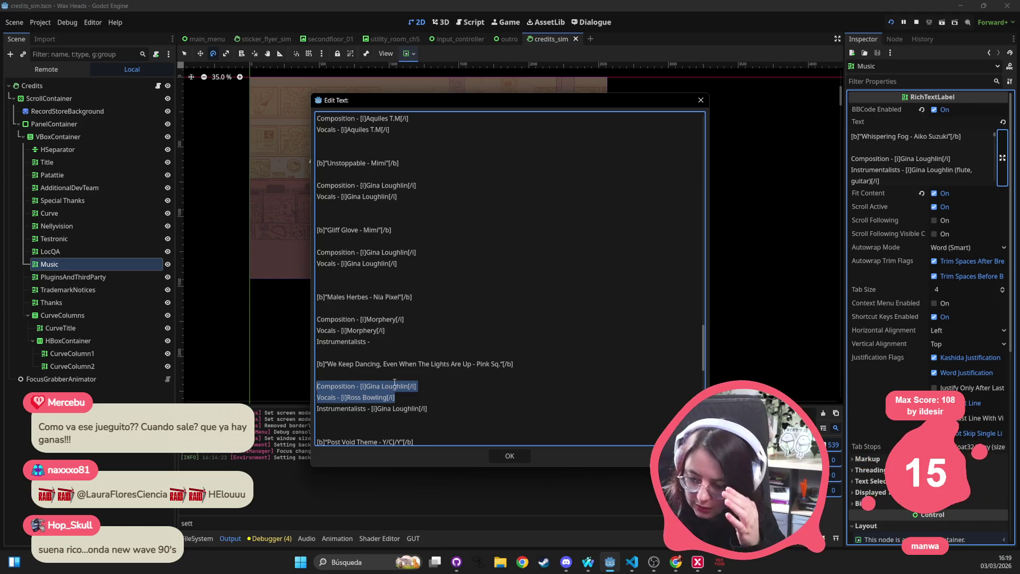
double_click(374, 398)
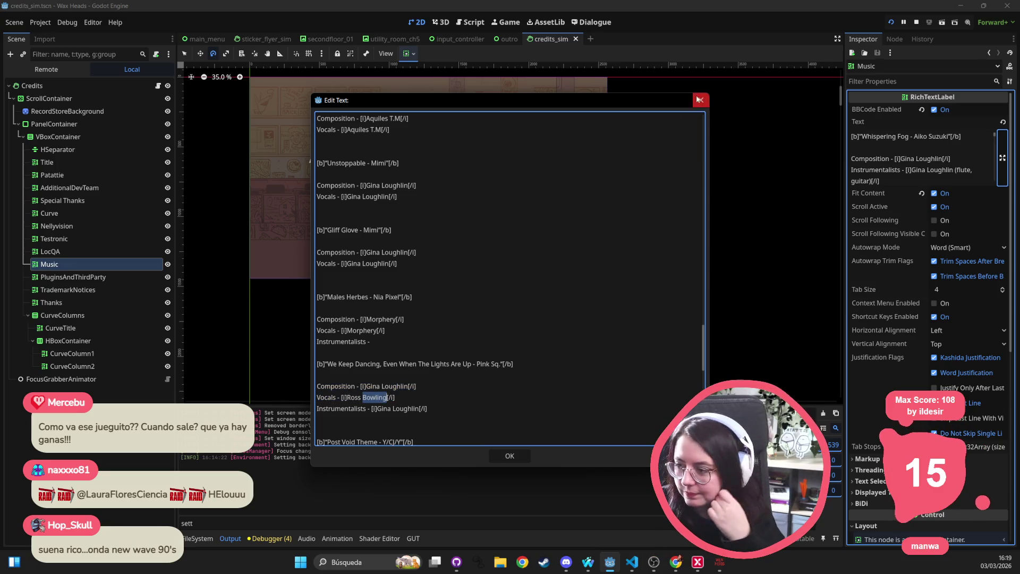
left_click(701, 100)
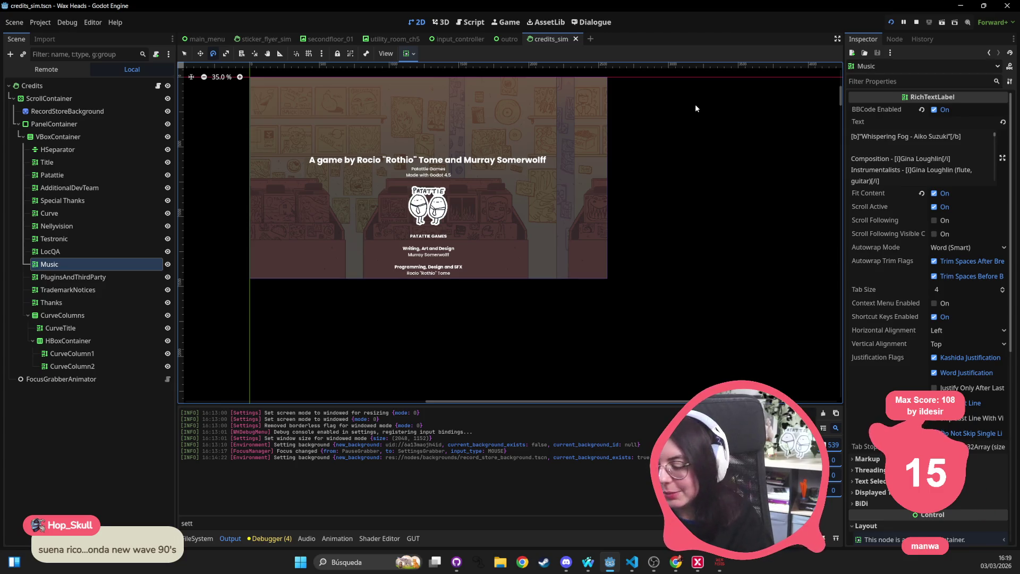
Step: Bring the game window forward, close the in-game phone and start the shop owner's dialogue
left_click(720, 563)
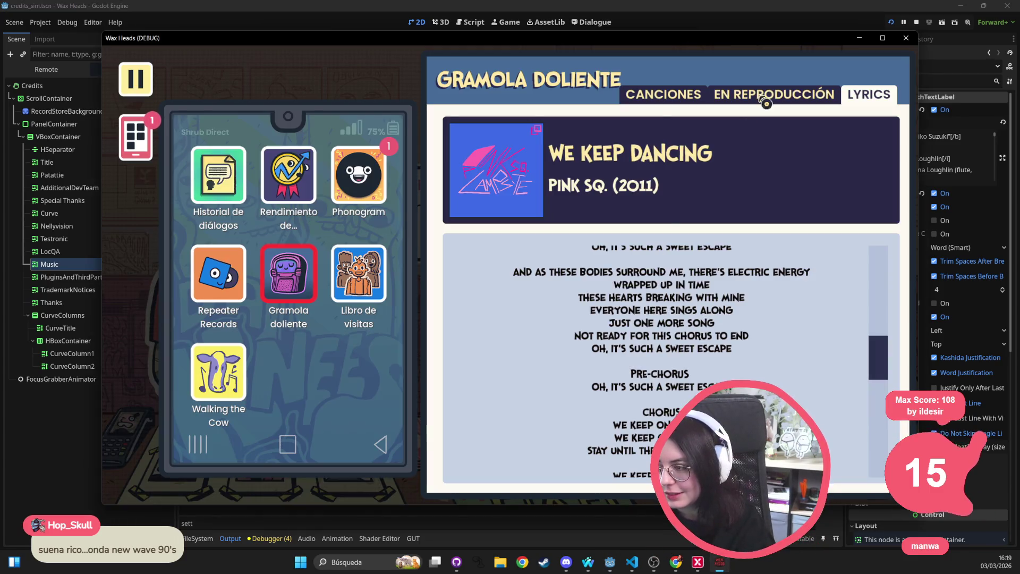
key("Escape")
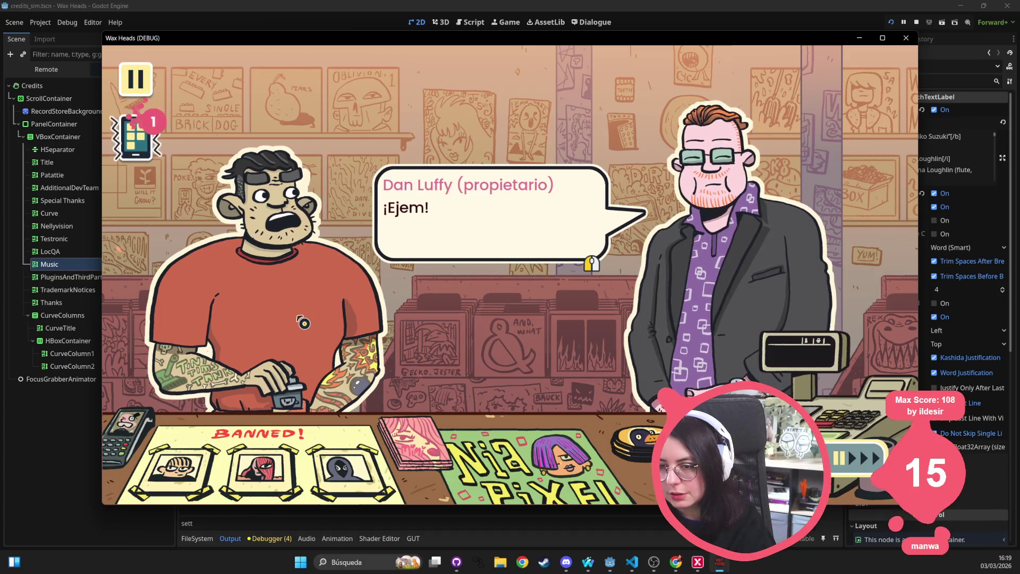
left_click(308, 318)
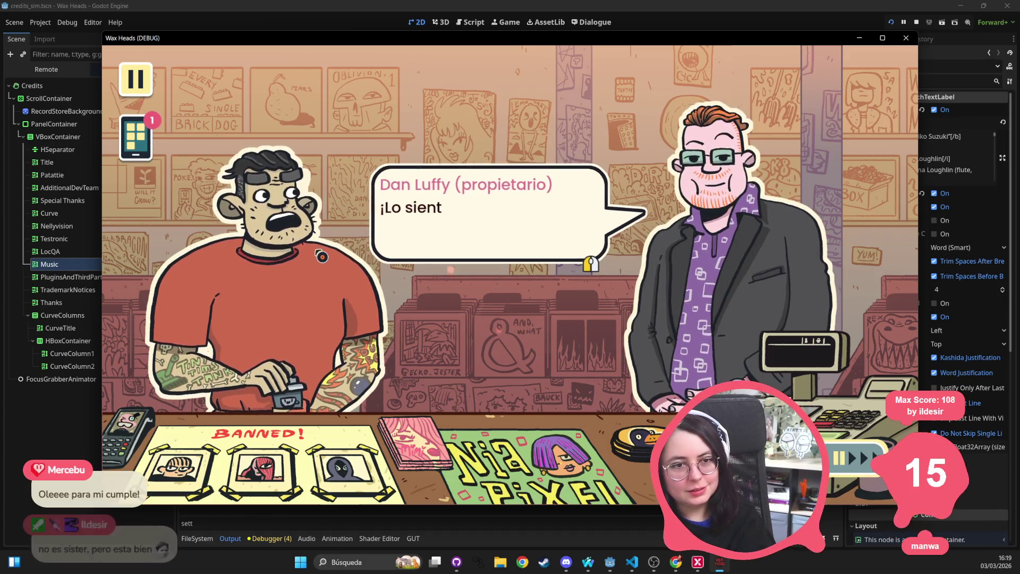
left_click(319, 276)
Step: Click through the in-game conversation until its speech bubble is dismissed
left_click(322, 255)
left_click(325, 252)
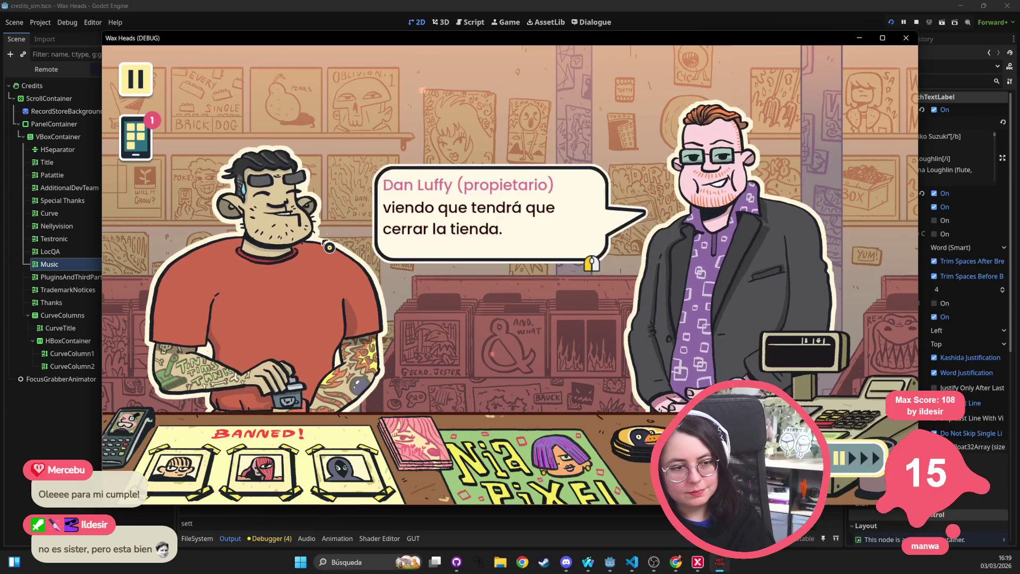
left_click(328, 249)
left_click(329, 247)
left_click(331, 245)
left_click(332, 244)
left_click(333, 244)
left_click(334, 242)
left_click(340, 234)
left_click(627, 163)
left_click(624, 165)
left_click(622, 168)
left_click(619, 172)
left_click(616, 175)
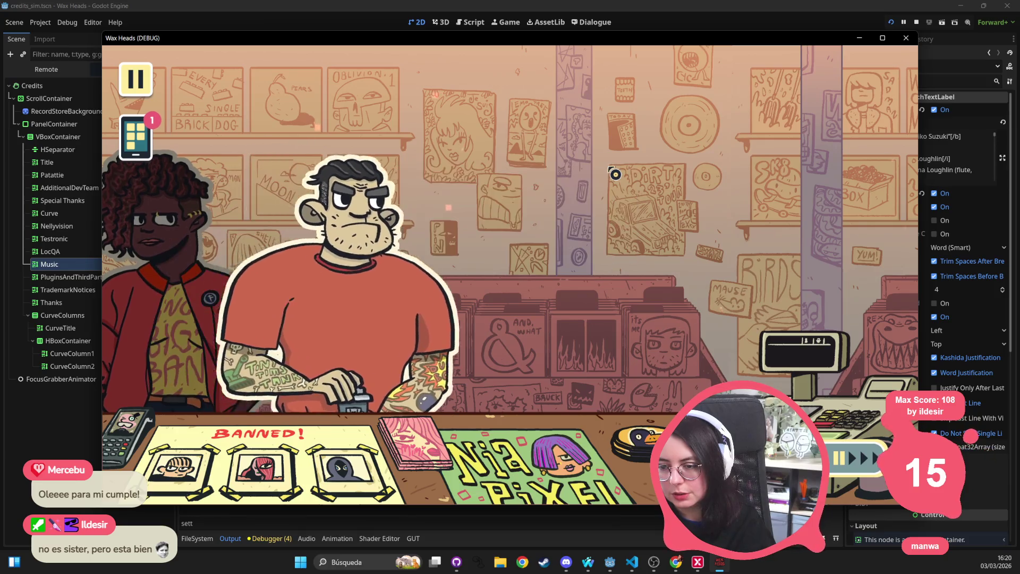
Step: Advance the remaining dialogue, close the Wax Heads debug game and return to VS Code
left_click(546, 271)
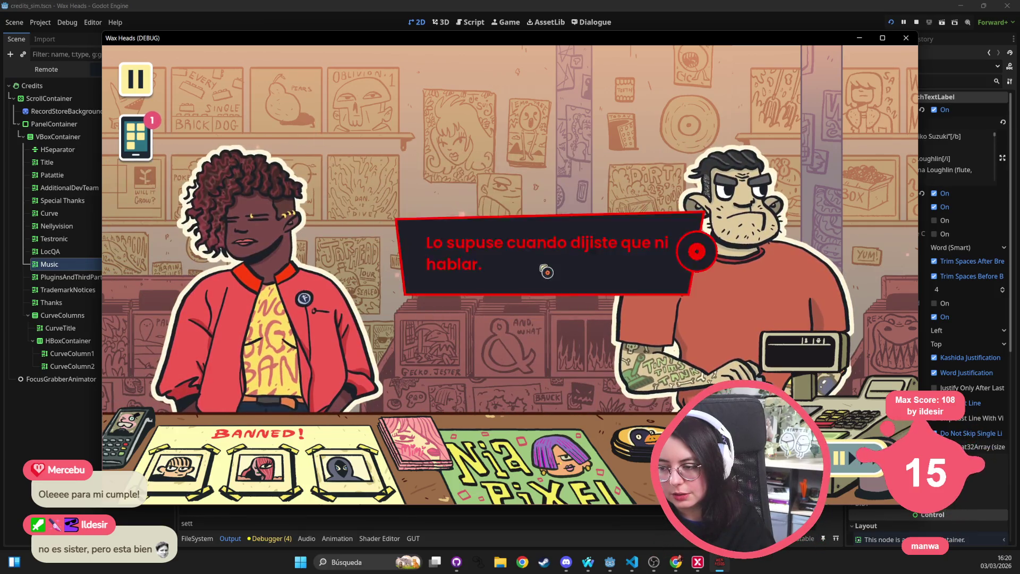
left_click(466, 278)
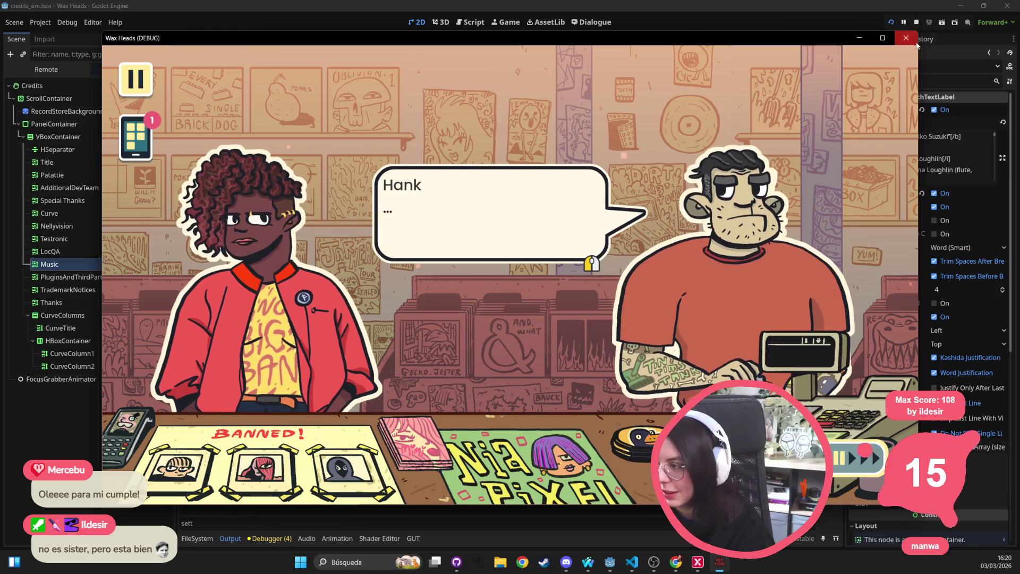
left_click(906, 38)
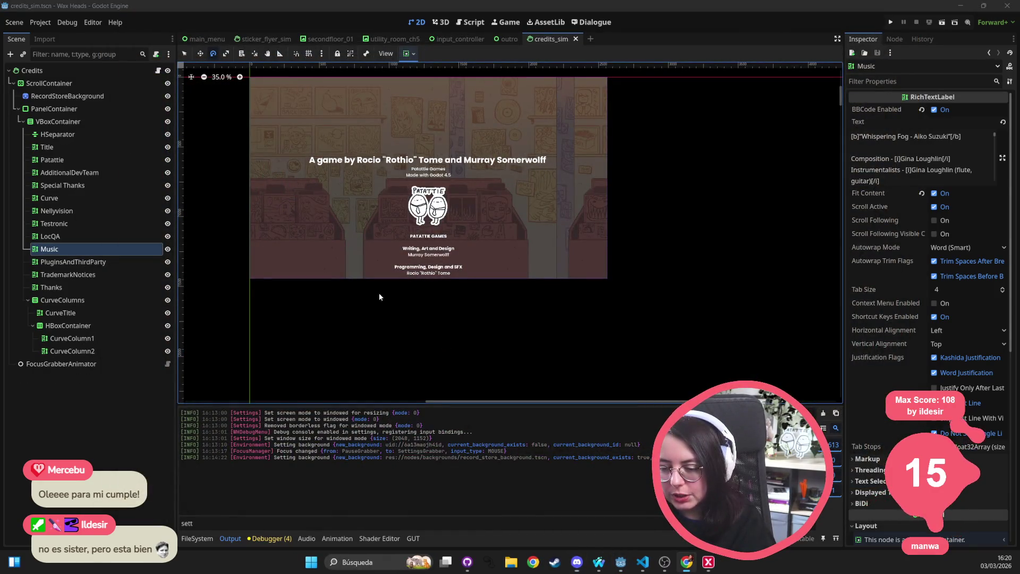
key("alt+Tab")
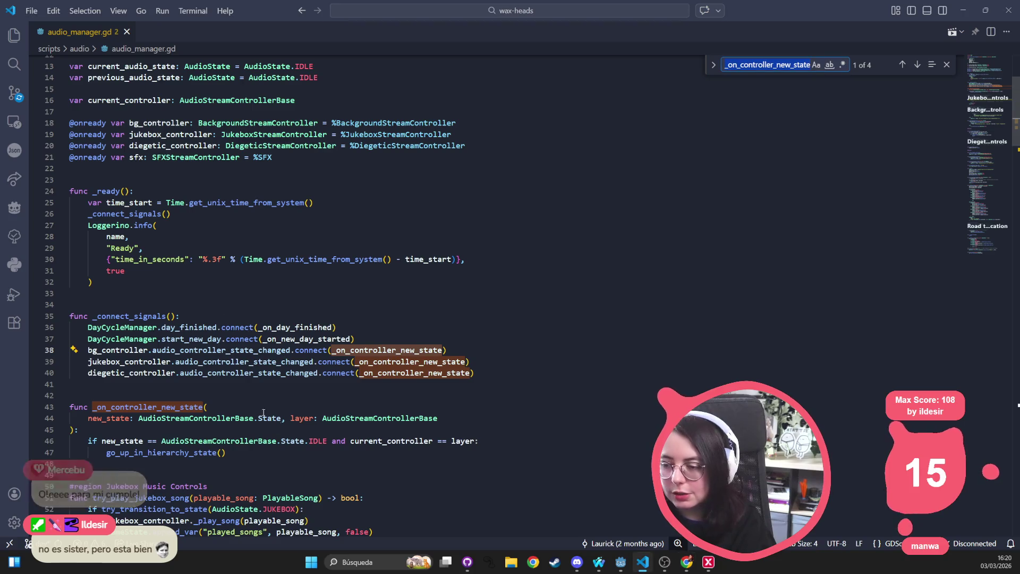
Step: Back in audio_manager.gd, dismiss the _on_controller_new_state search and save the file
left_click(218, 238)
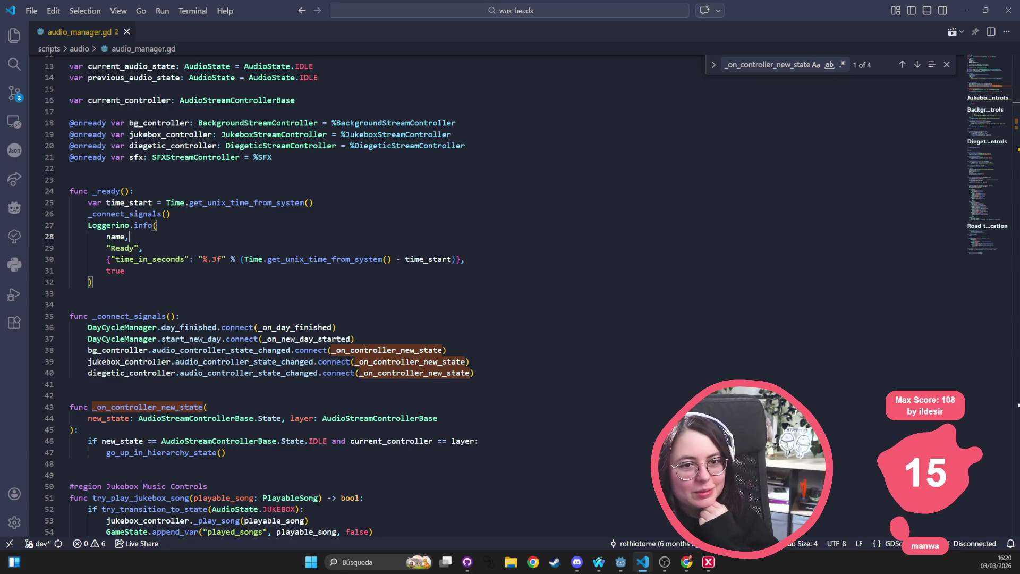
key("alt+Tab")
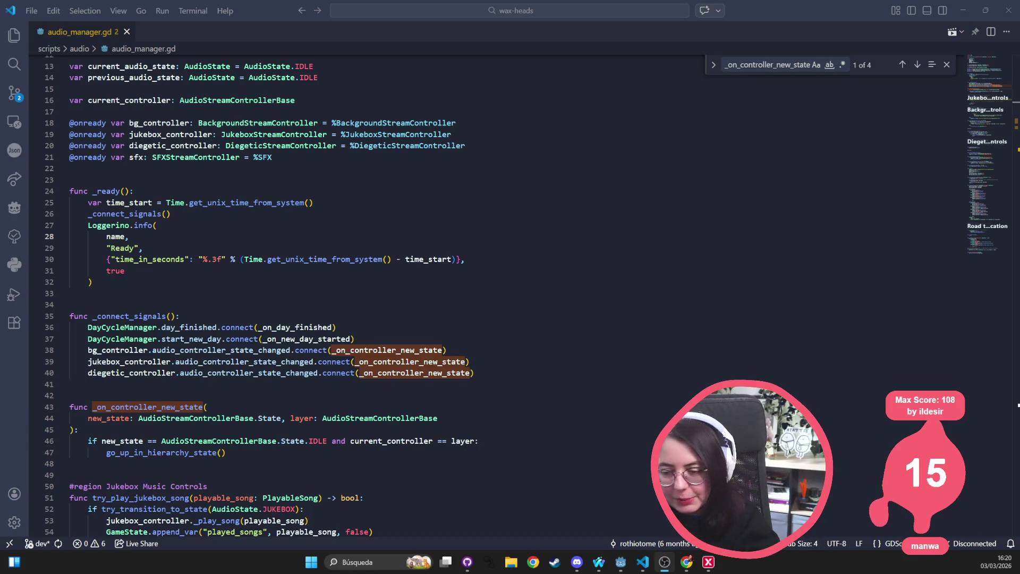
left_click(156, 225)
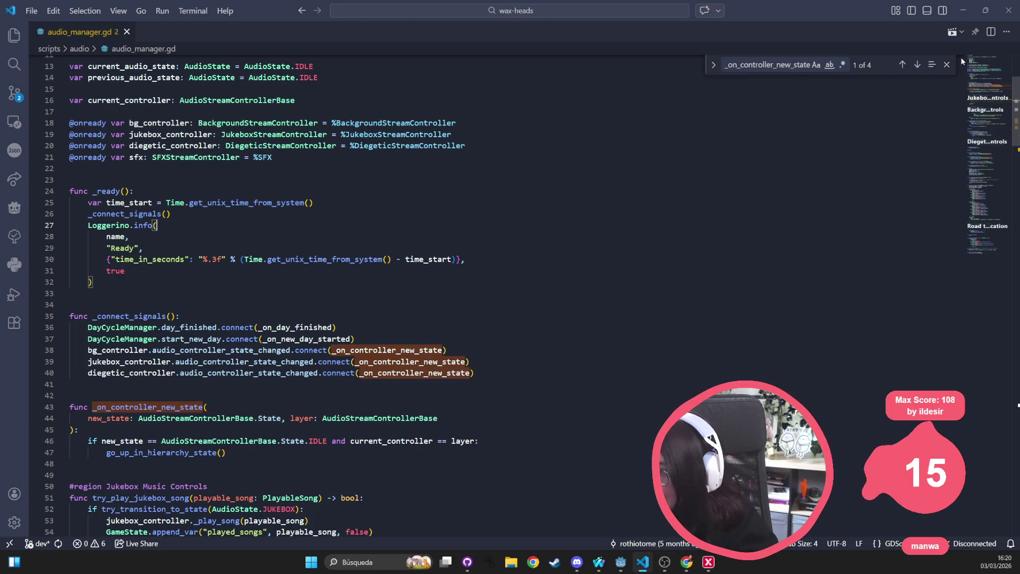
key("Escape")
left_click(466, 260)
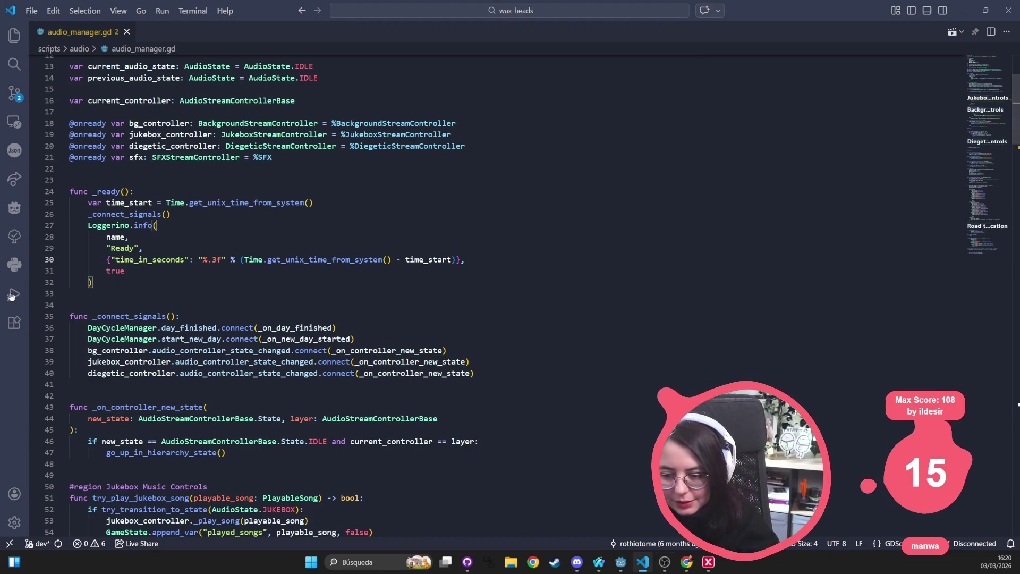
key("ctrl+s")
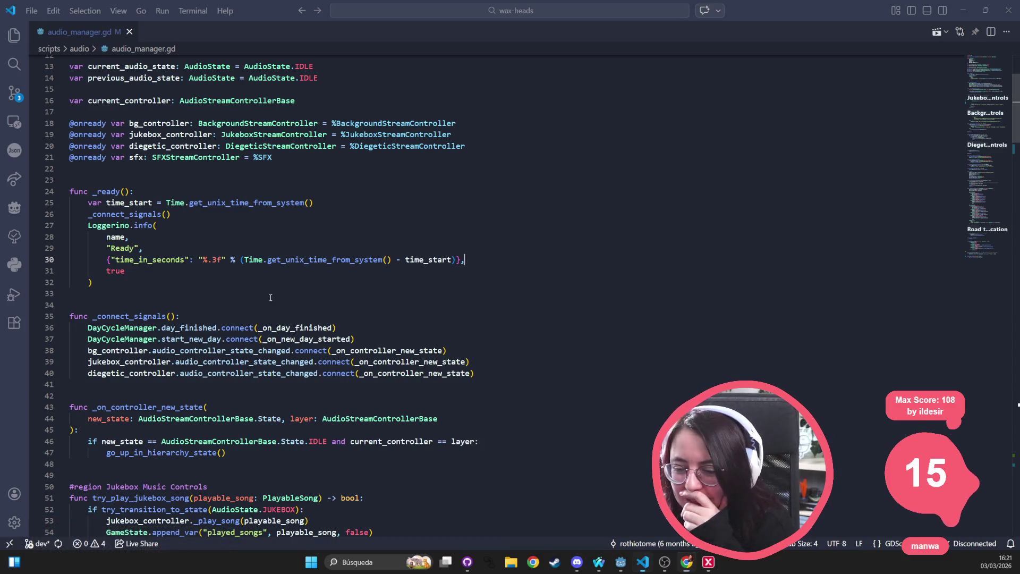
scroll(367, 346, "up", 2)
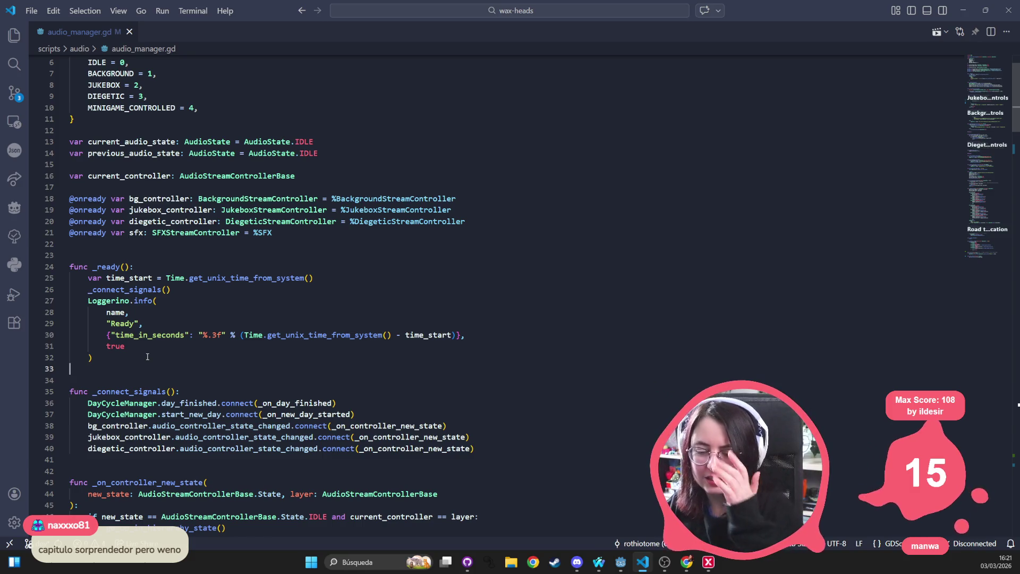
key("ctrl+f")
type("play_au")
Step: Search audio_manager.gd for 'play' and scroll down to play_background_music
key("ctrl+BackSpace")
type("play")
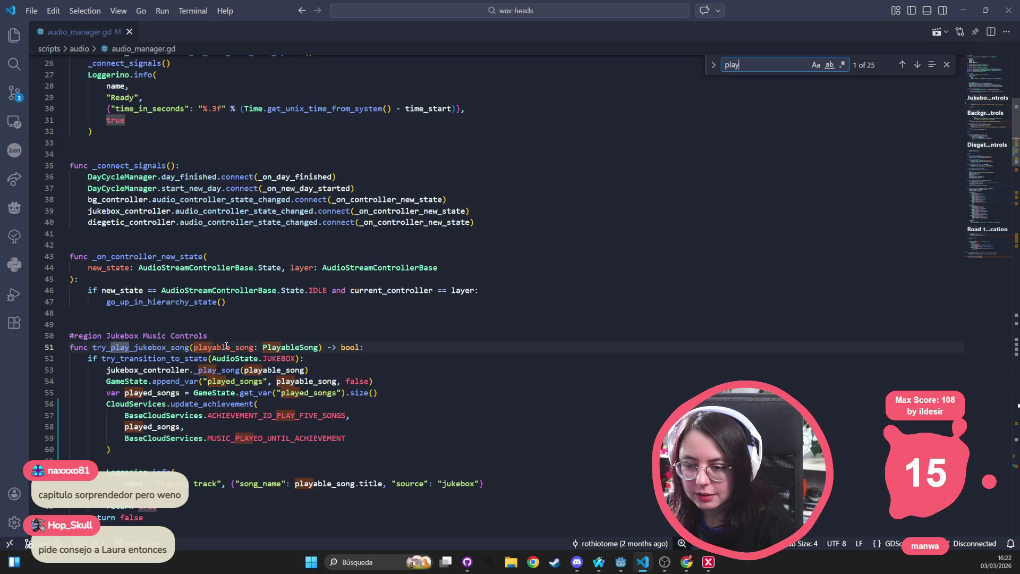
scroll(172, 460, "down", 8)
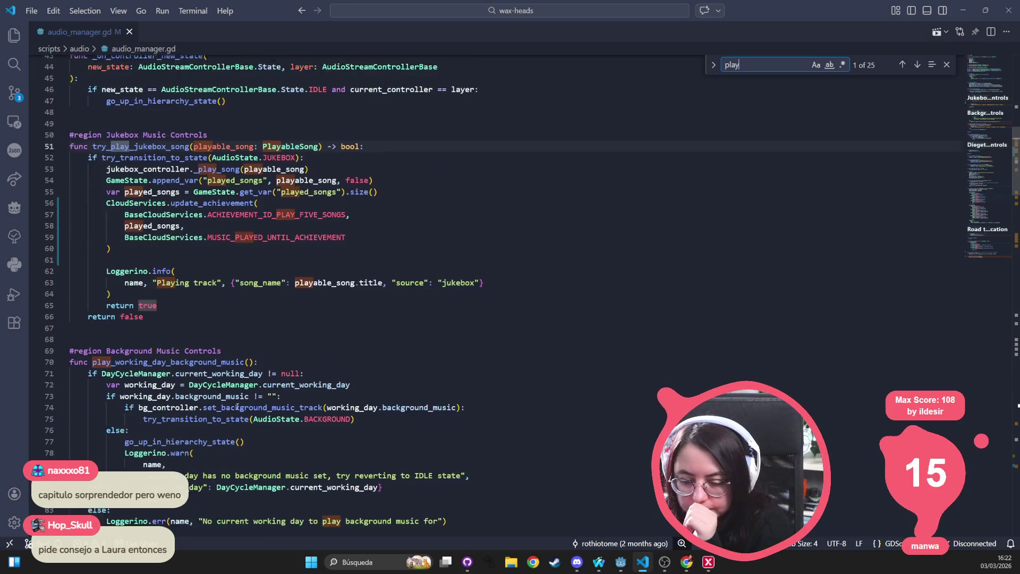
scroll(157, 409, "down", 2)
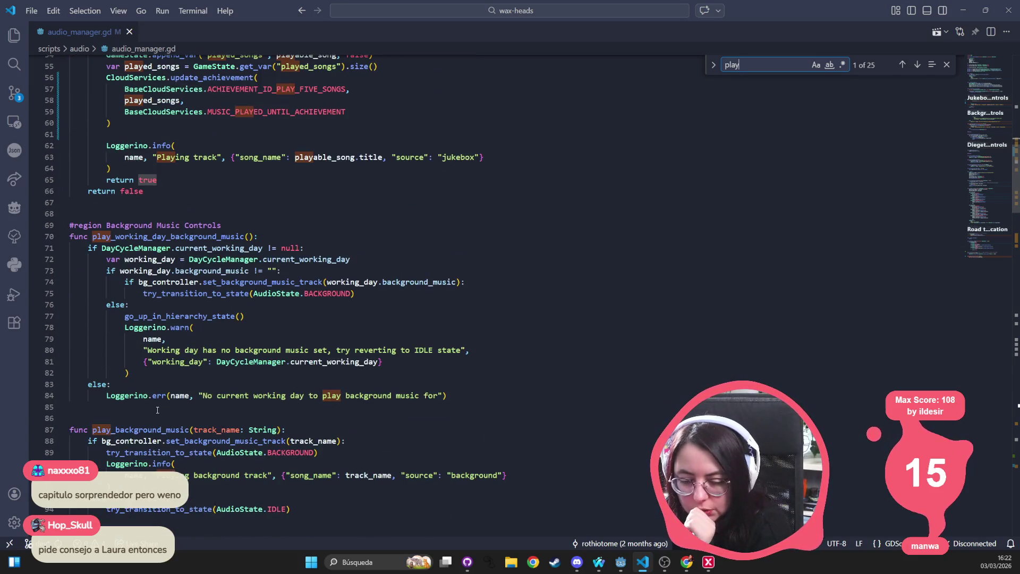
Step: Inspect try_transition_to_state and set_background_music_track calls, then minimize VS Code
left_click(128, 444)
left_click(223, 441)
left_click(212, 452)
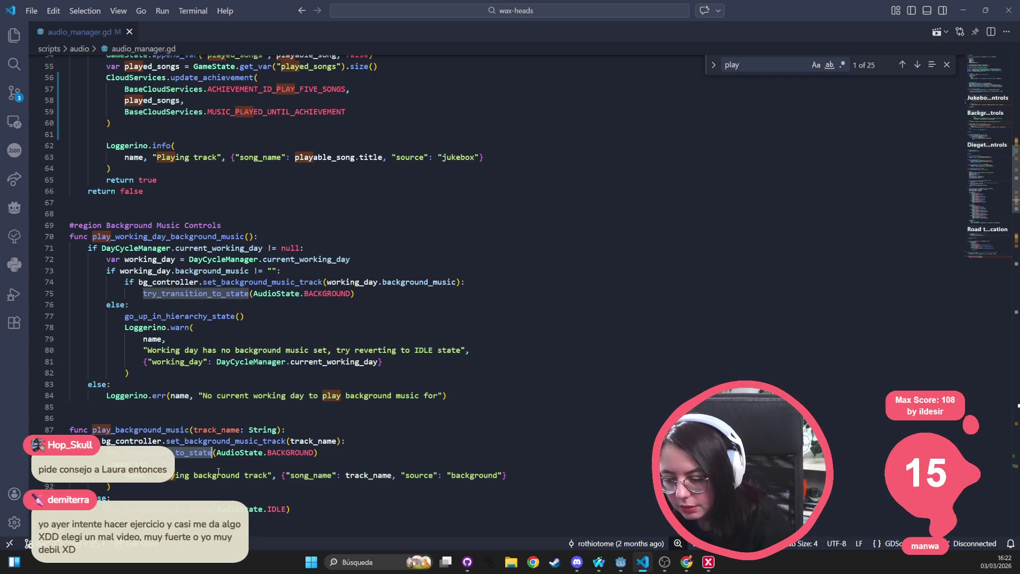
scroll(250, 468, "down", 2)
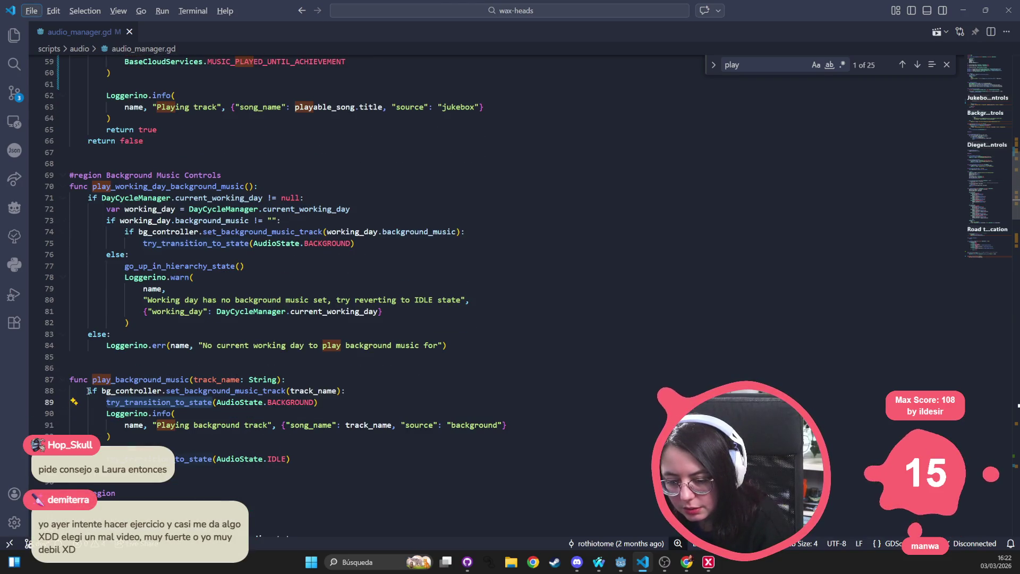
left_click(186, 390)
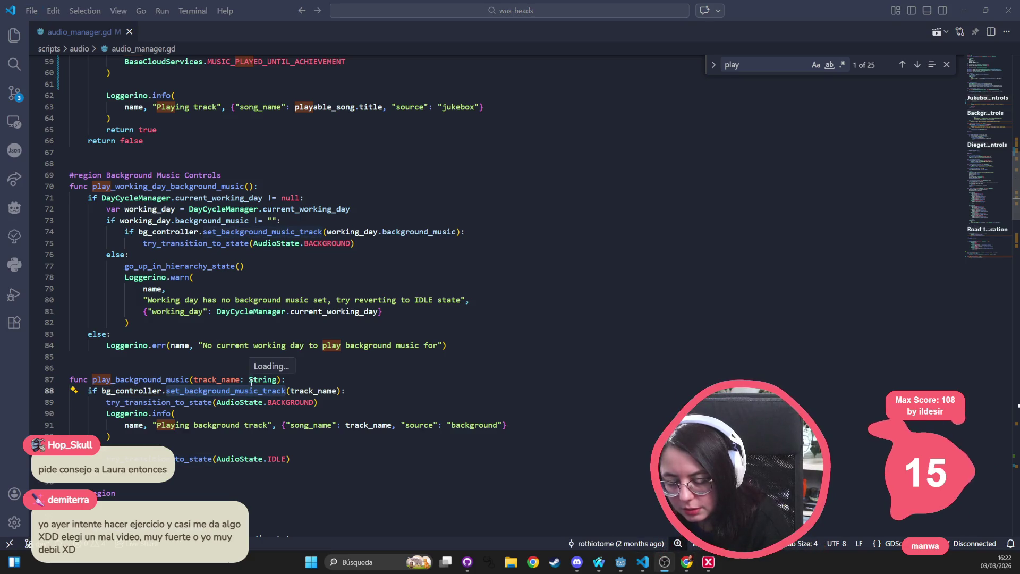
left_click(963, 11)
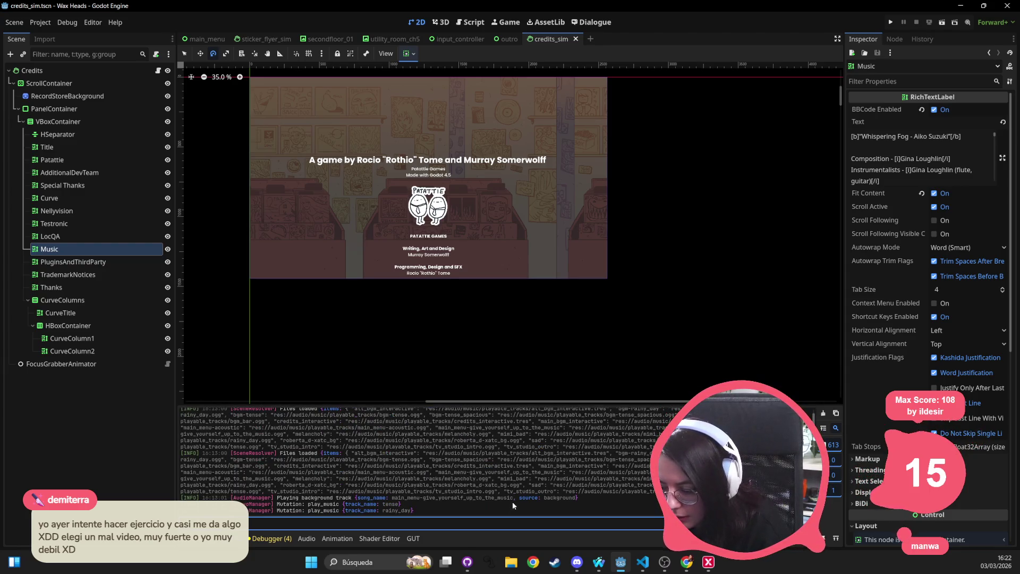
Step: Select the 'Playing background track' and 'Mutation: play_music' output lines, then return to VS Code
left_click_drag(585, 499, 275, 498)
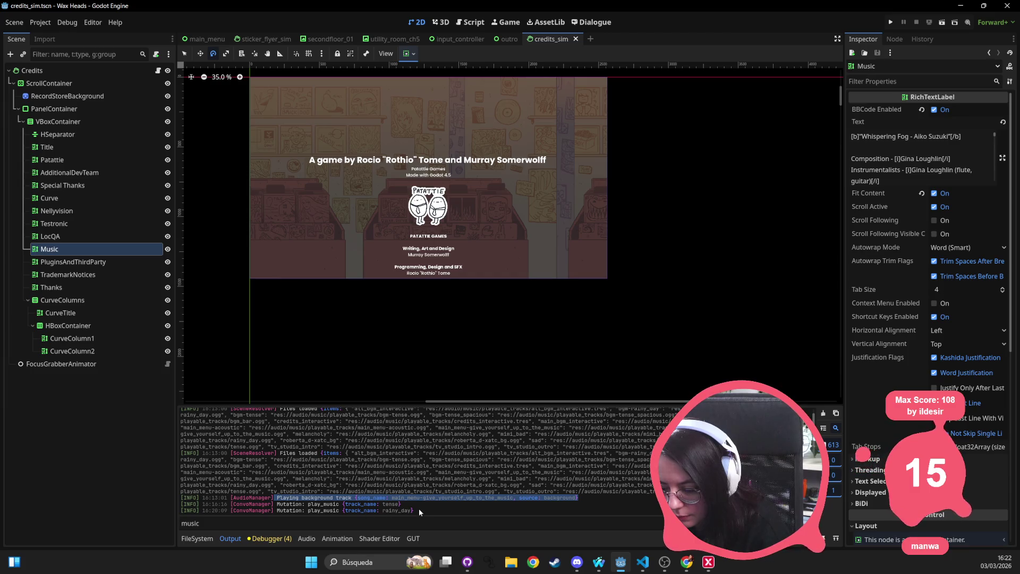
left_click_drag(420, 505, 203, 503)
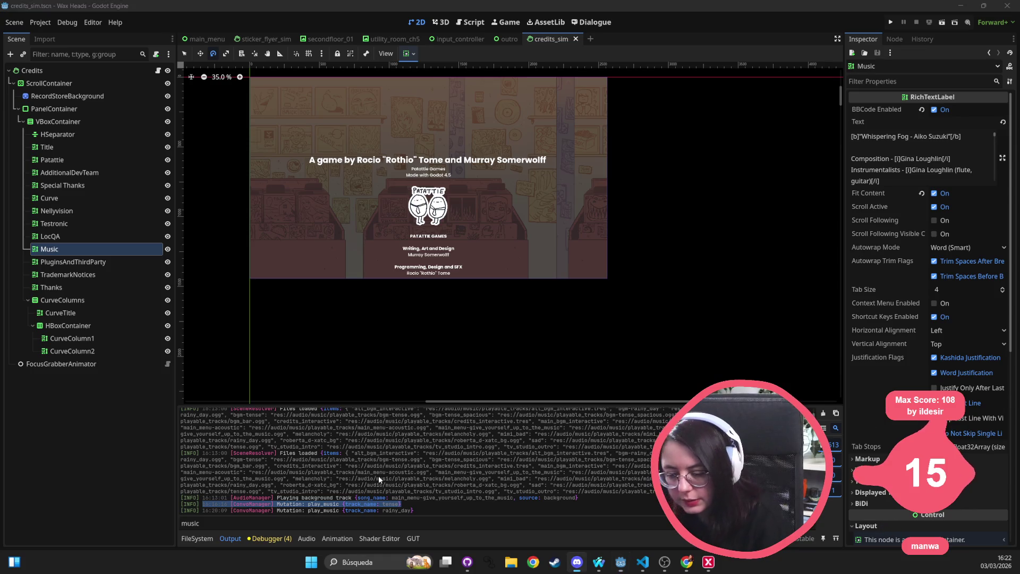
key("alt+Tab")
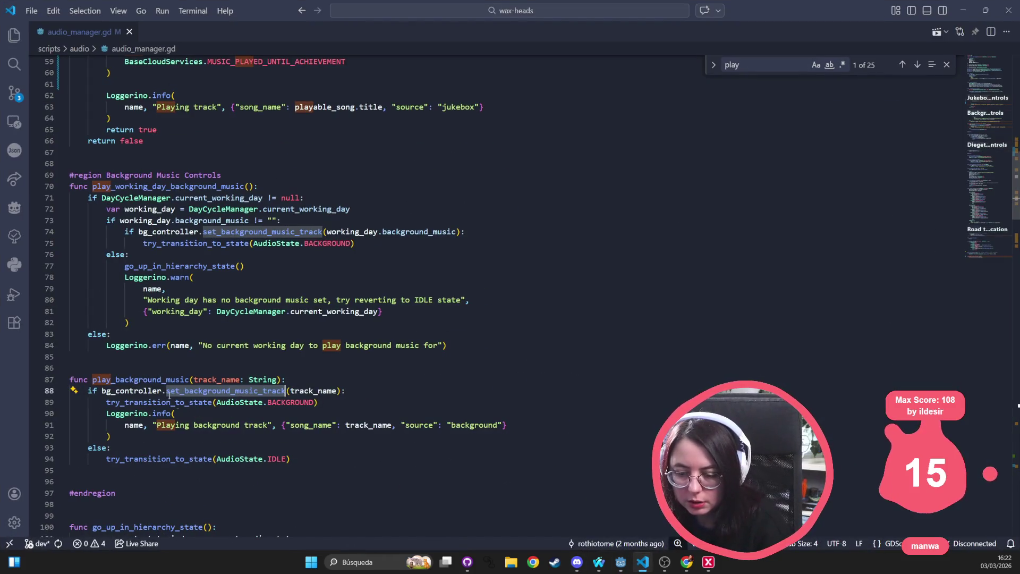
Step: Open convo_manager.gd and examine the play_music mutation's play_background_music call
double_click(474, 425)
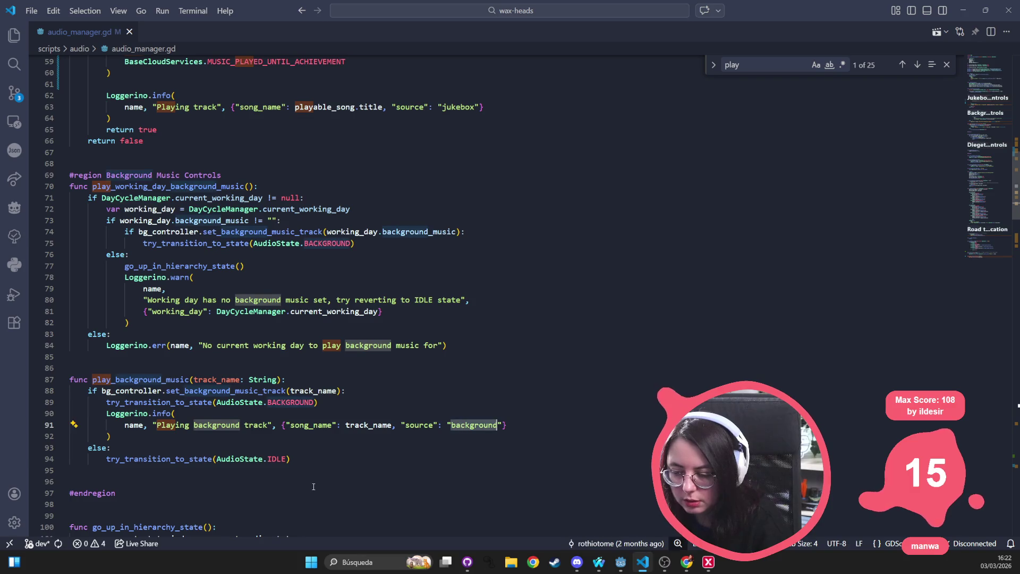
key("alt+Tab")
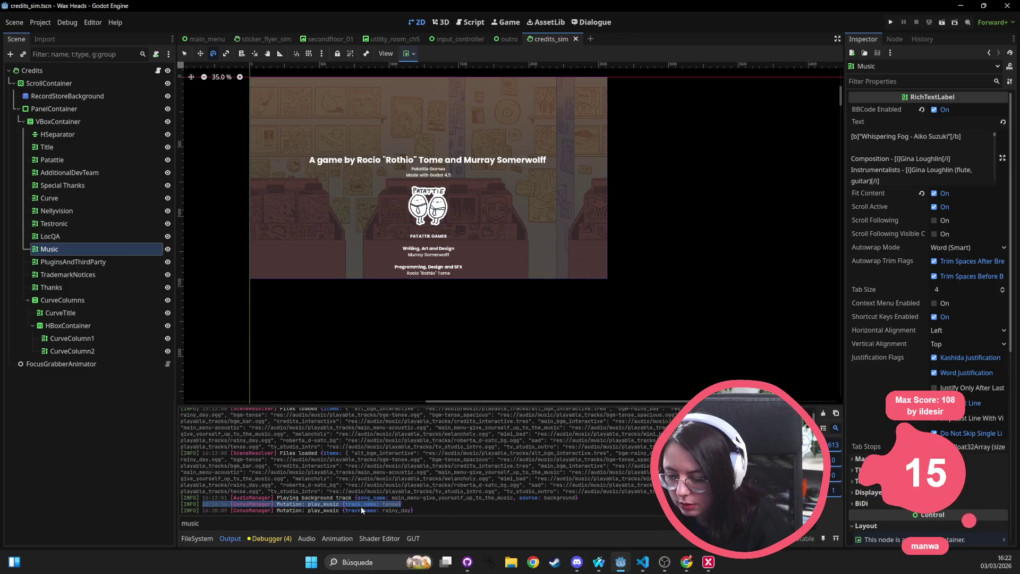
key("alt+Tab")
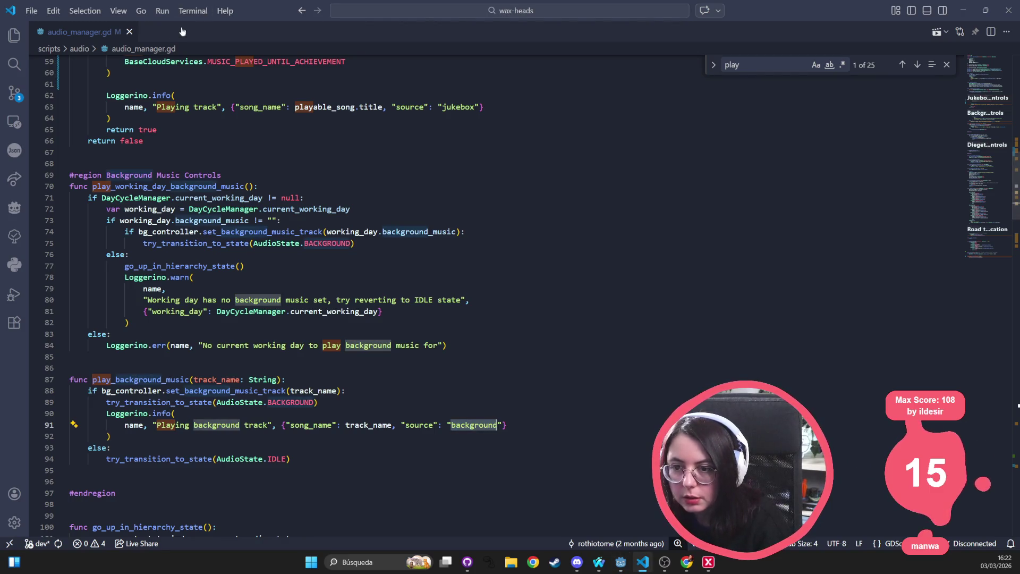
key("ctrl+p")
type("convo_m")
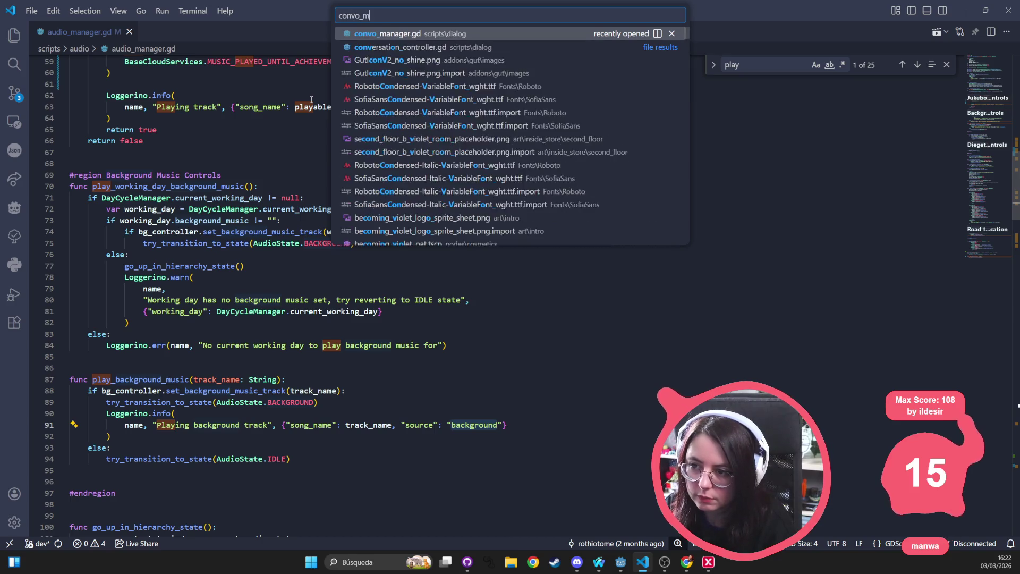
key("Return")
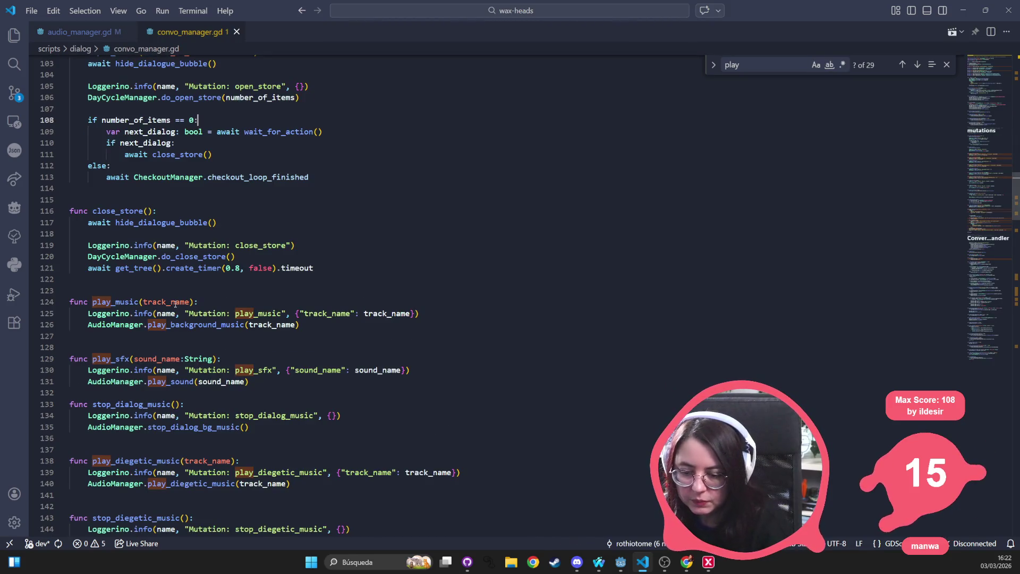
left_click(114, 302)
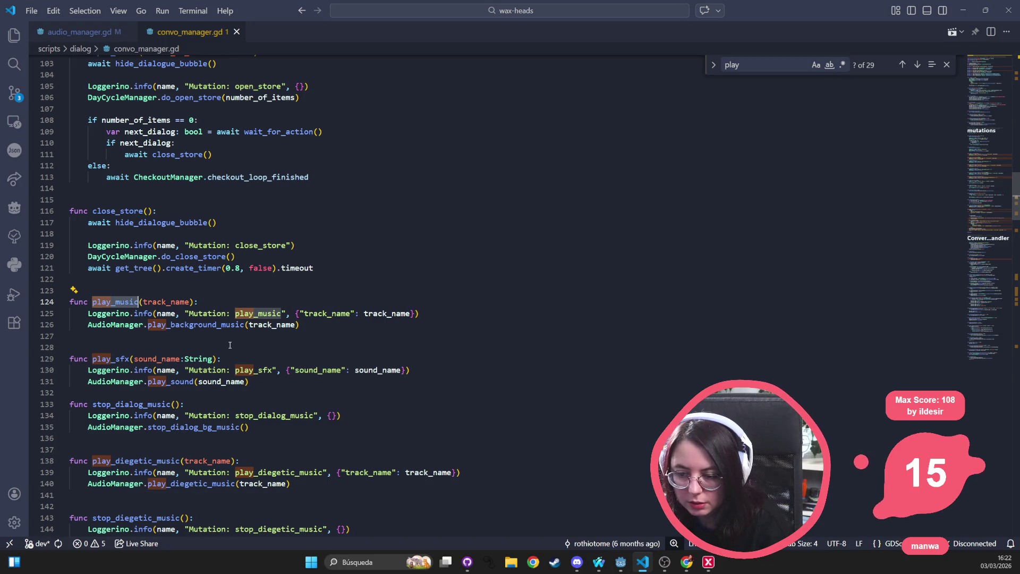
left_click(209, 326)
Step: In audio_manager.gd, inspect bg_controller and set_background_music_track on line 88
left_click(80, 32)
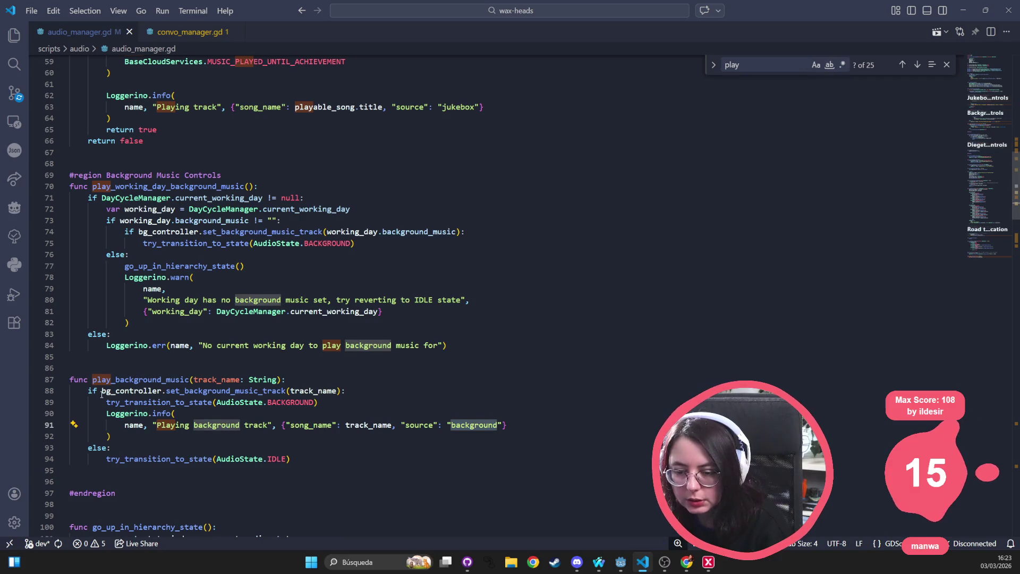
left_click(101, 392)
left_click(280, 391)
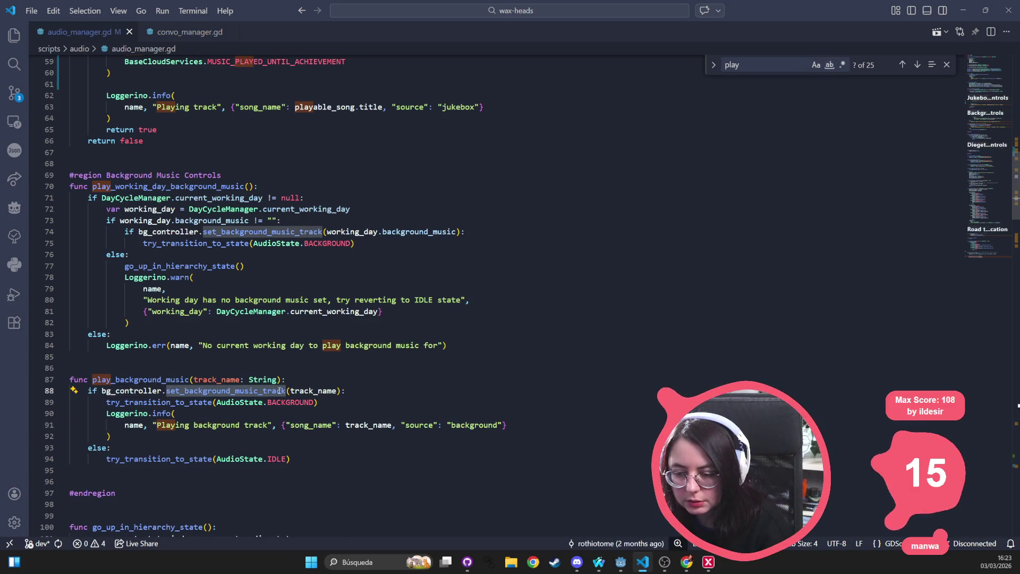
left_click(222, 392)
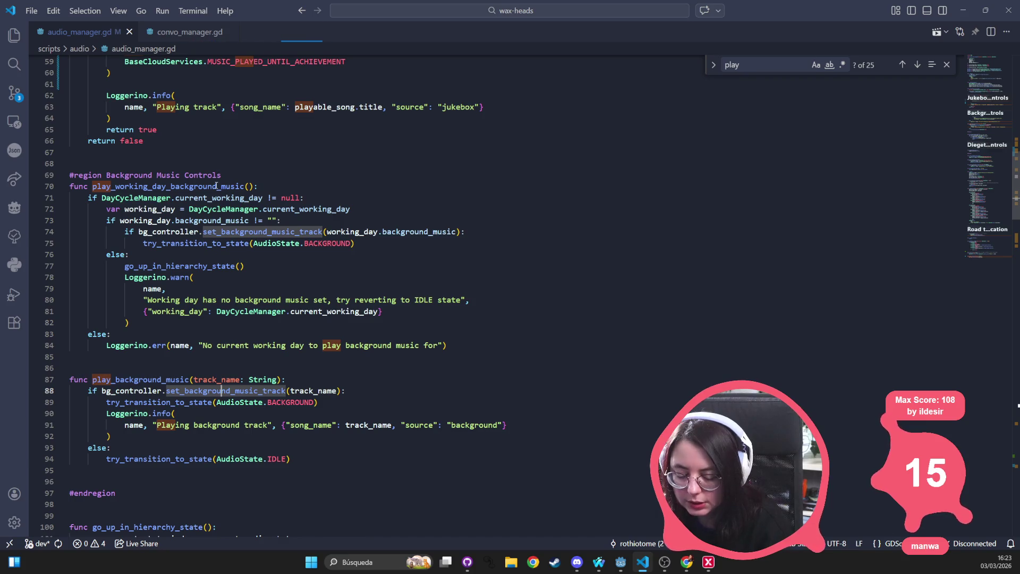
key("Escape")
left_click(409, 202)
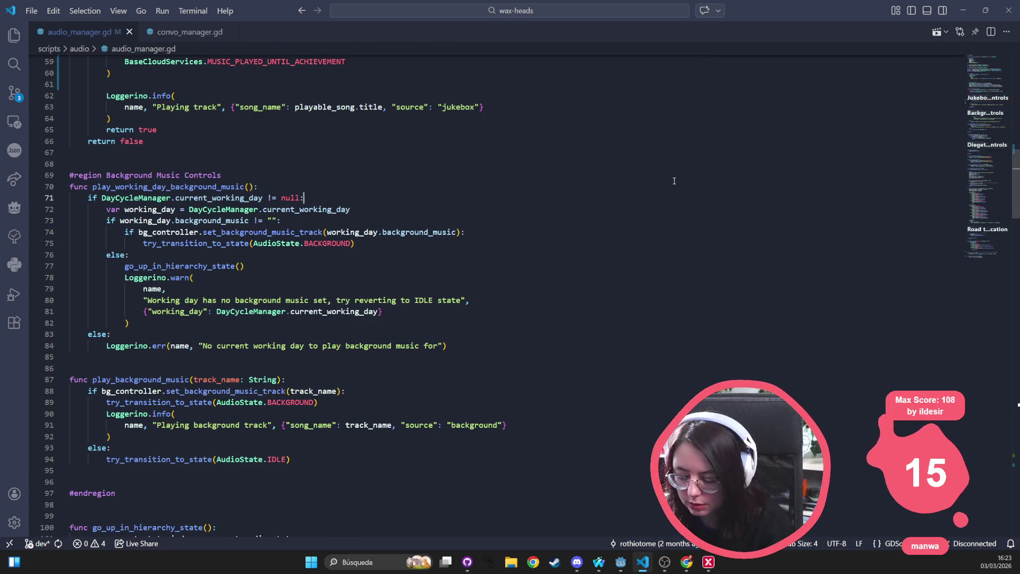
Step: Quick Open 'backgrou' to open background_stream_controller.gd
key("ctrl+p")
type("set_backgroun")
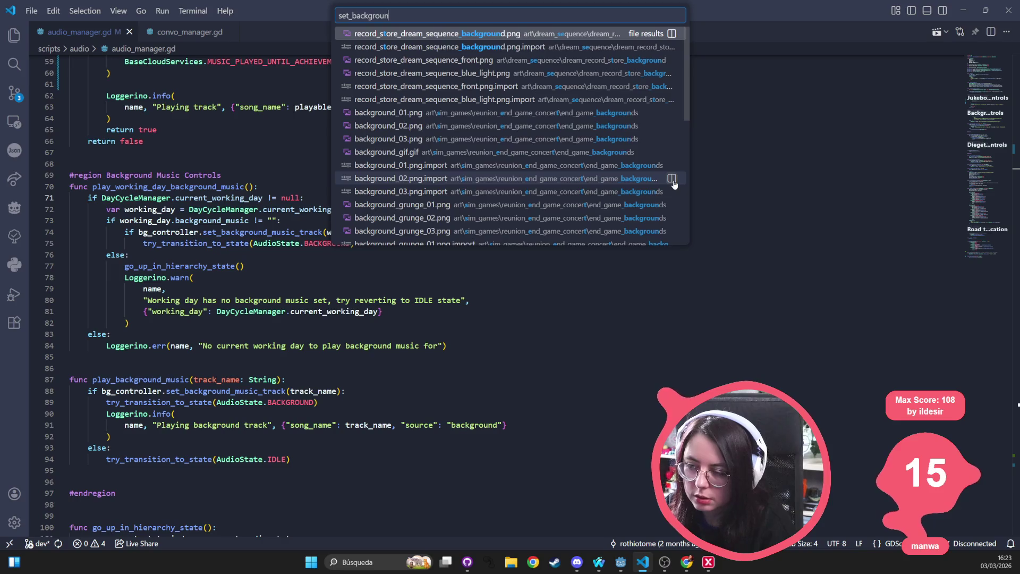
key("Escape")
key("ctrl+p")
type("backgrou")
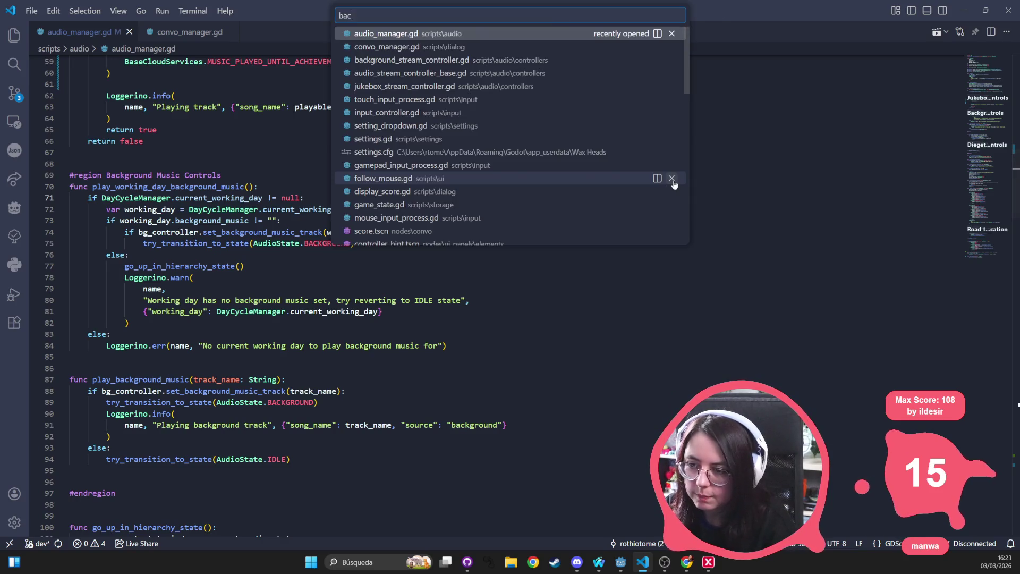
key("Return")
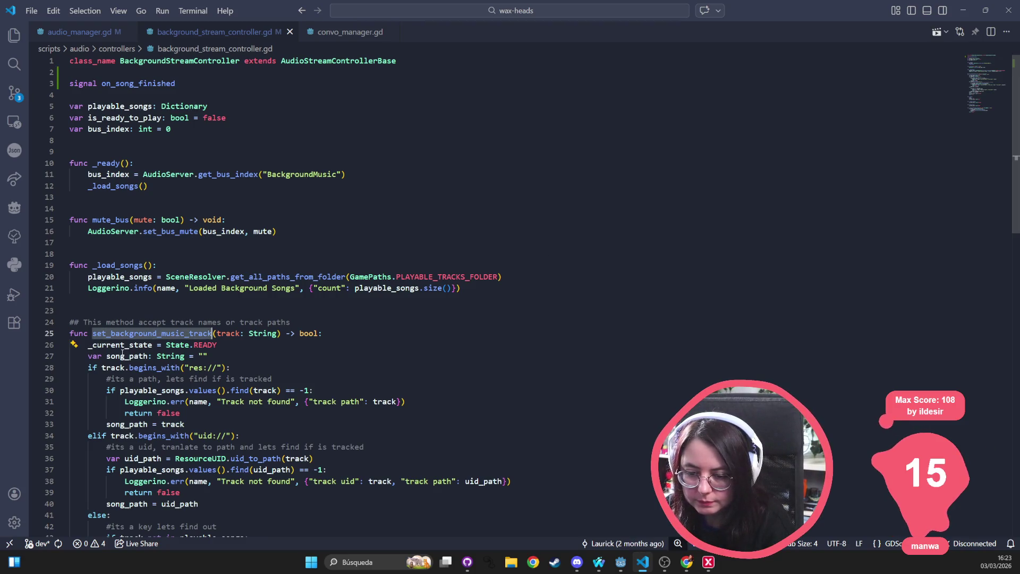
Step: Select READY on line 26 and the whole set_background_music_track function, then minimize VS Code
double_click(206, 345)
key("shift+alt+Right")
key("shift+alt+Right")
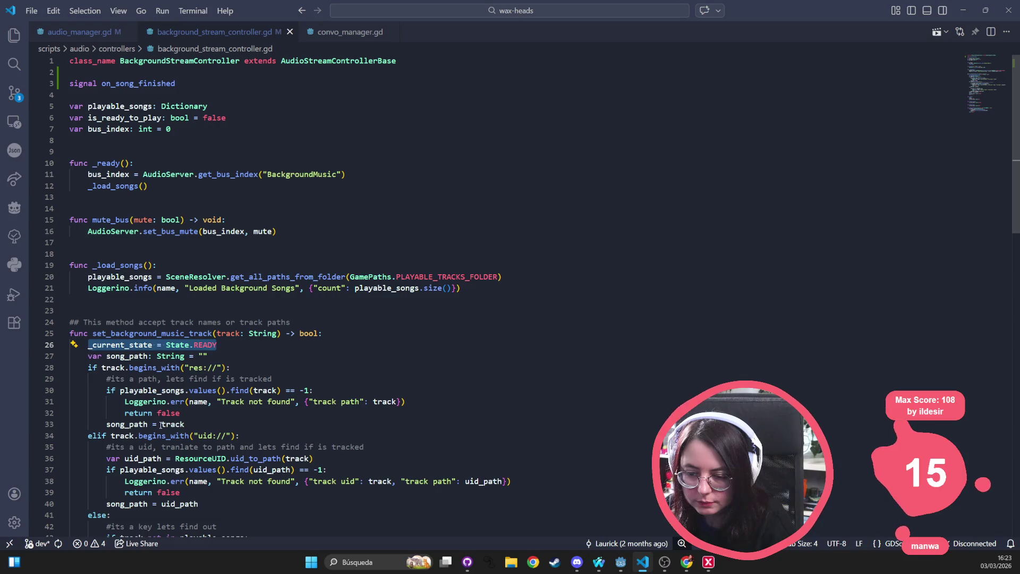
scroll(161, 425, "down", 1)
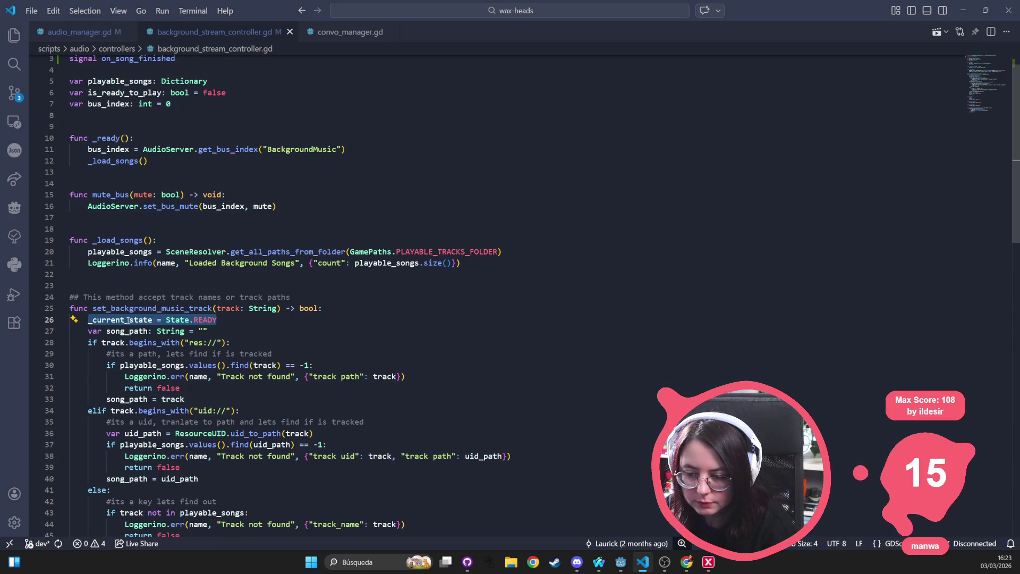
scroll(126, 335, "down", 1)
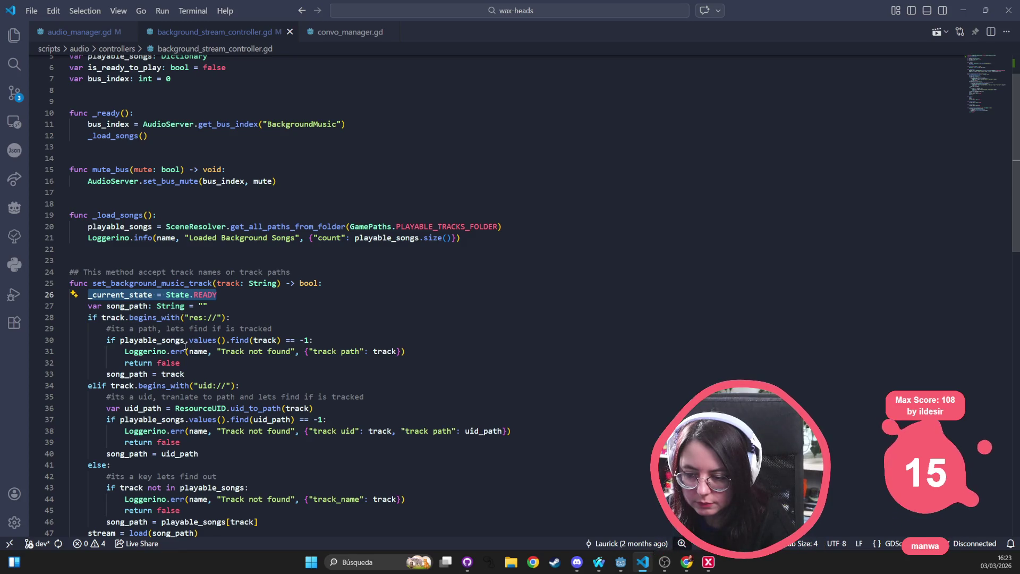
scroll(174, 350, "down", 2)
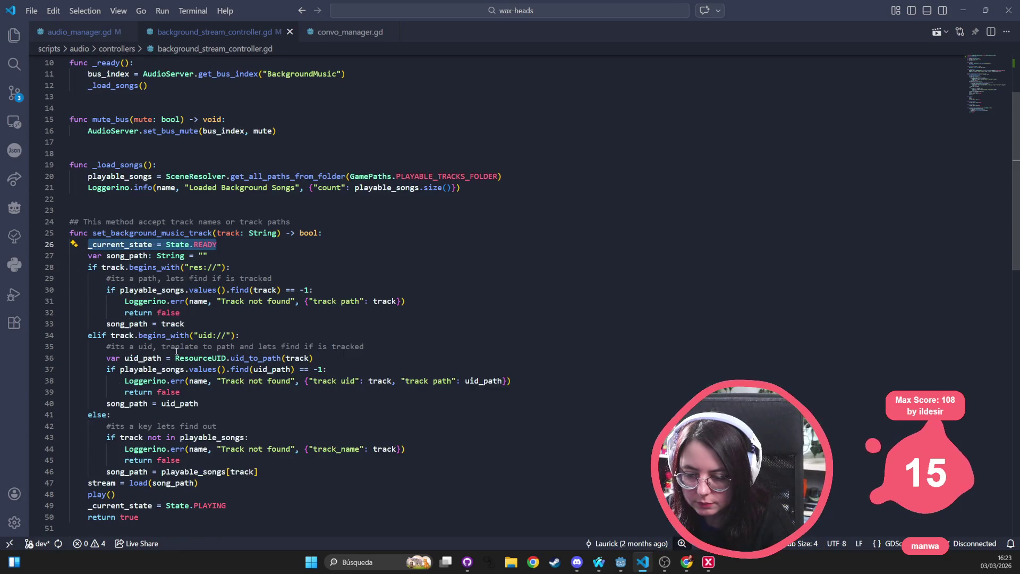
scroll(176, 352, "down", 1)
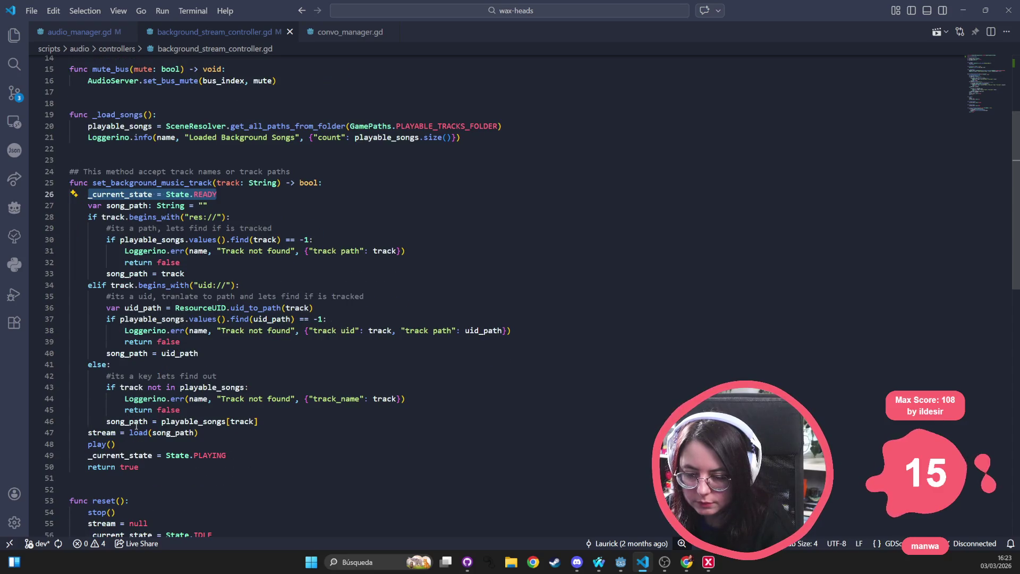
mouse_move(142, 467)
left_mouse_down()
mouse_move(80, 303)
mouse_move(53, 183)
mouse_move(21, 185)
left_mouse_up()
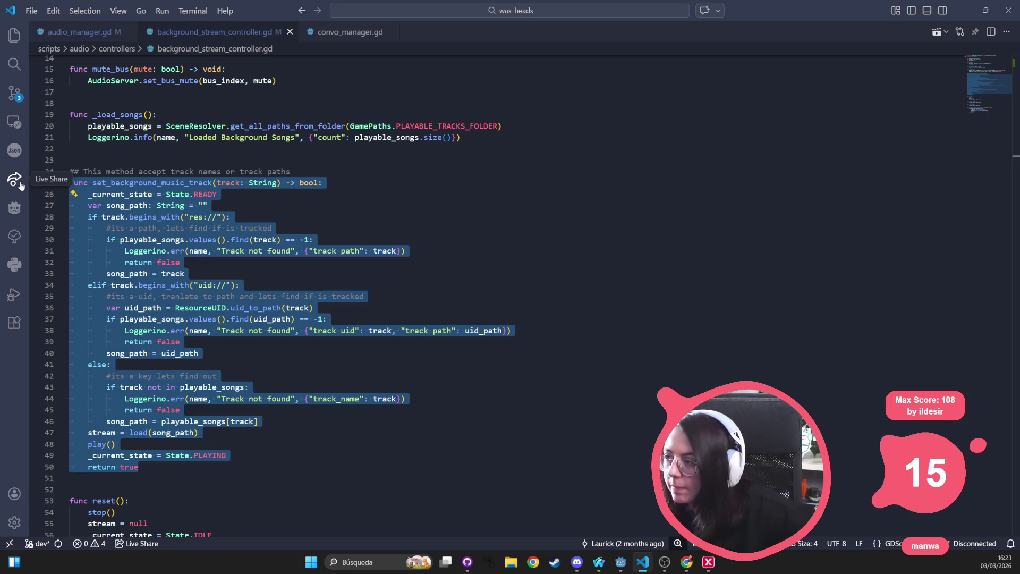
left_click(963, 10)
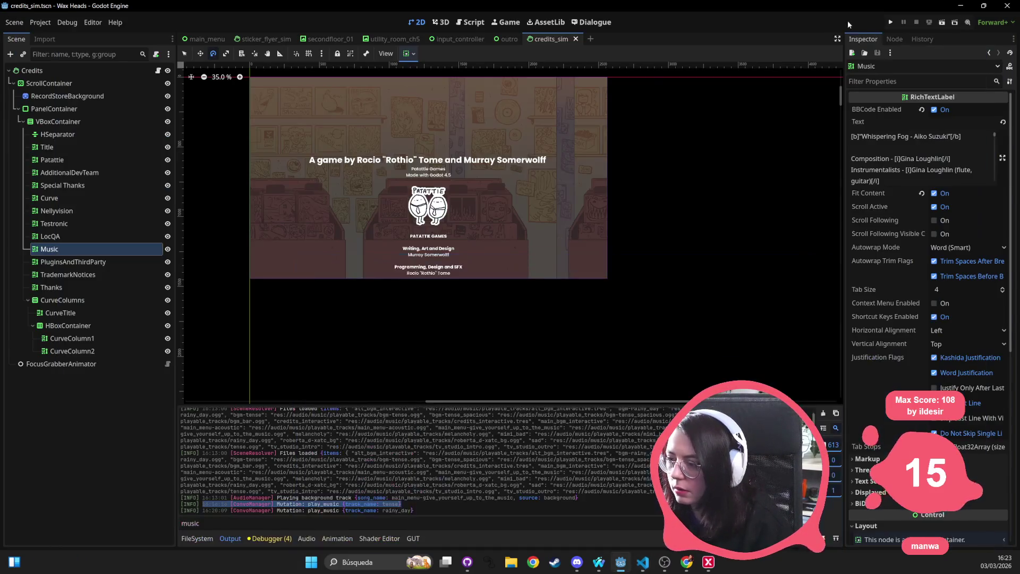
Step: Run Wax Heads, continue the saved game and choose 'Buscar álbum.'
left_click(892, 21)
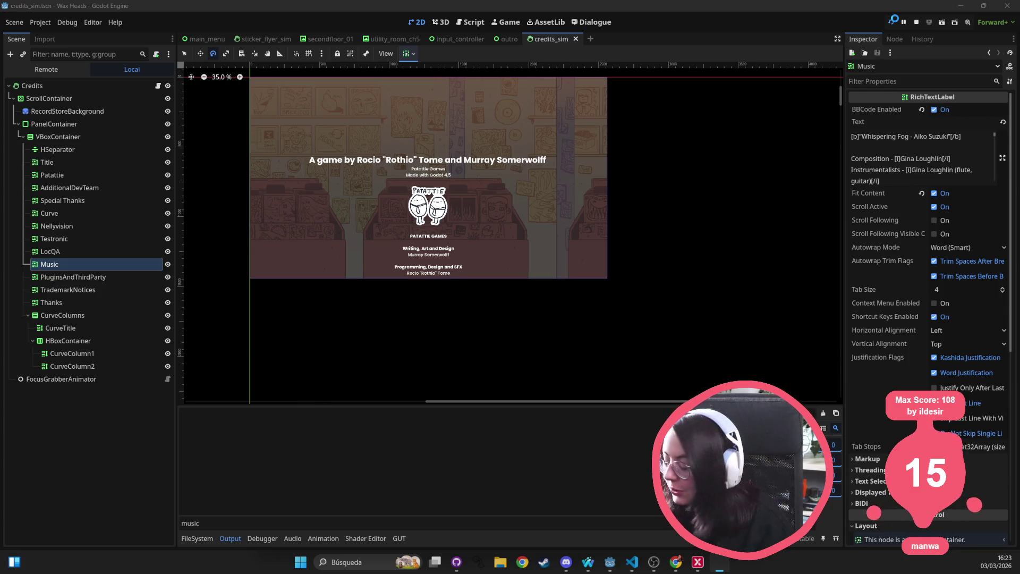
left_click(894, 20)
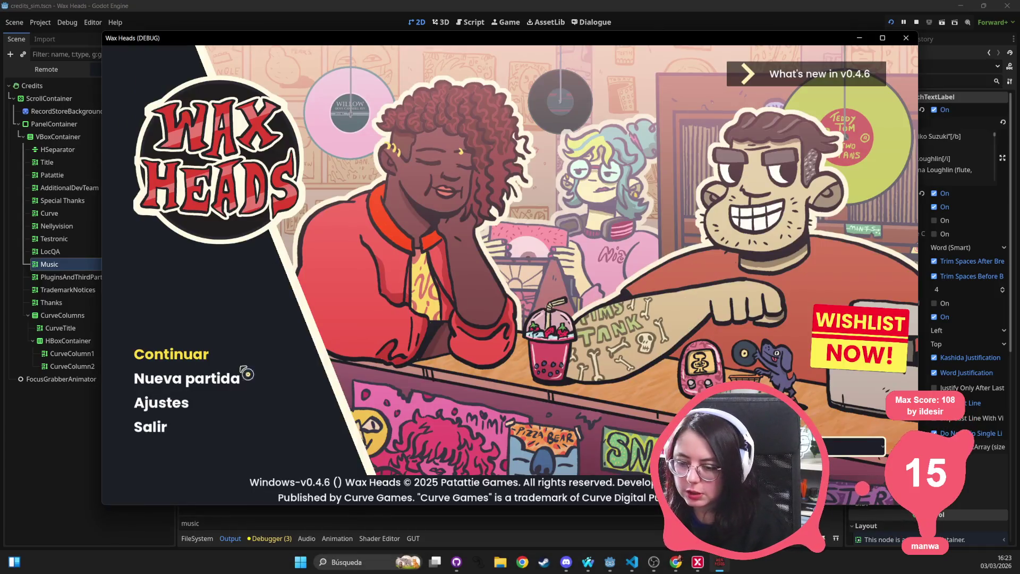
left_click(190, 363)
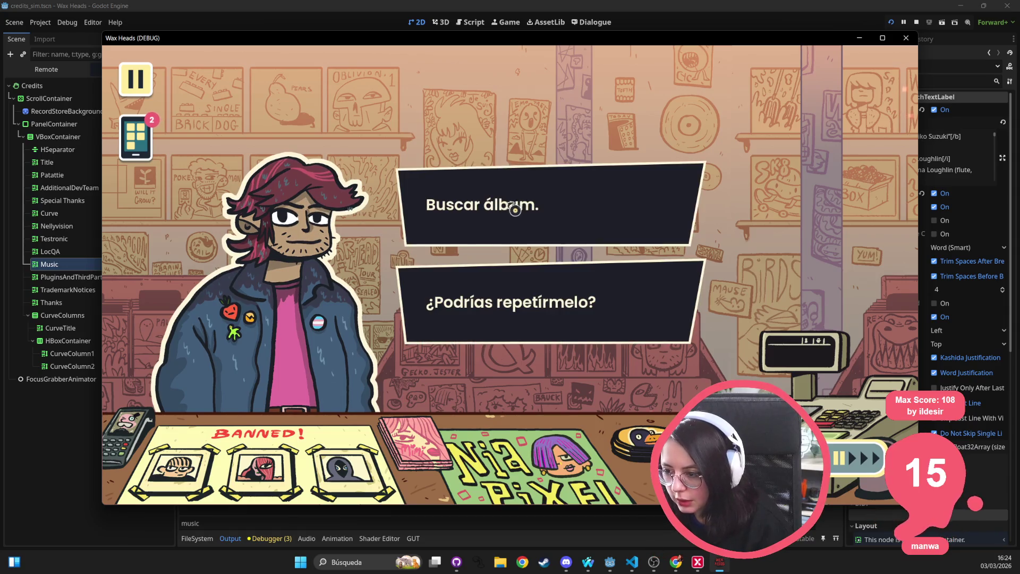
left_click(531, 205)
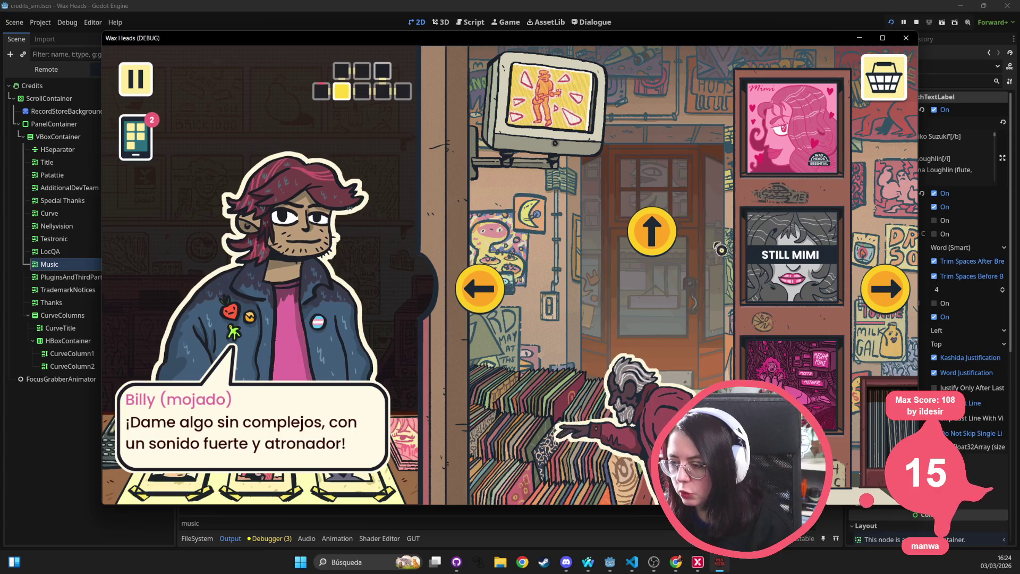
Step: Browse back and forth through the shop rooms to the shelf holding STILL MIMI
left_click(896, 317)
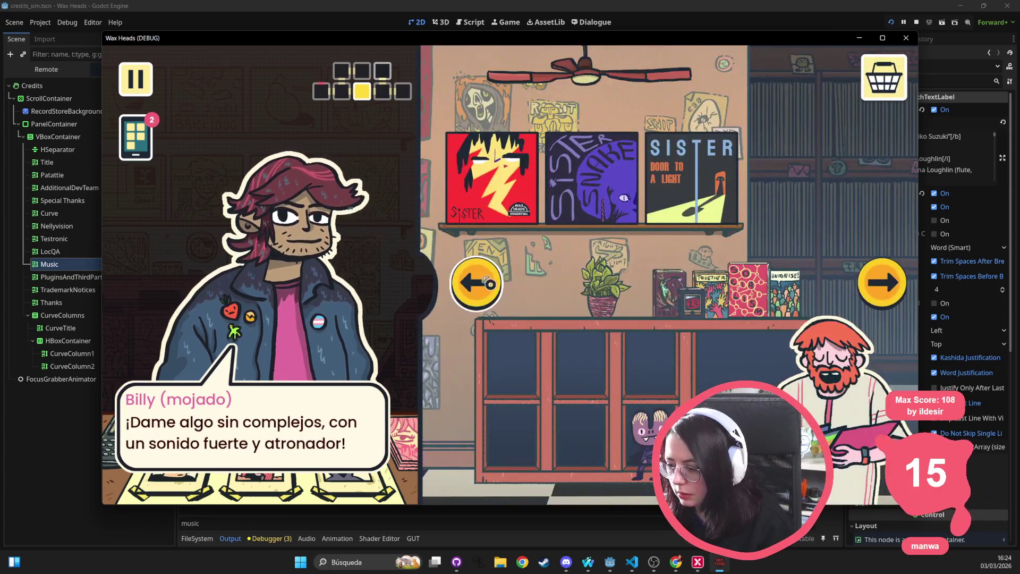
left_click(495, 287)
left_click(494, 287)
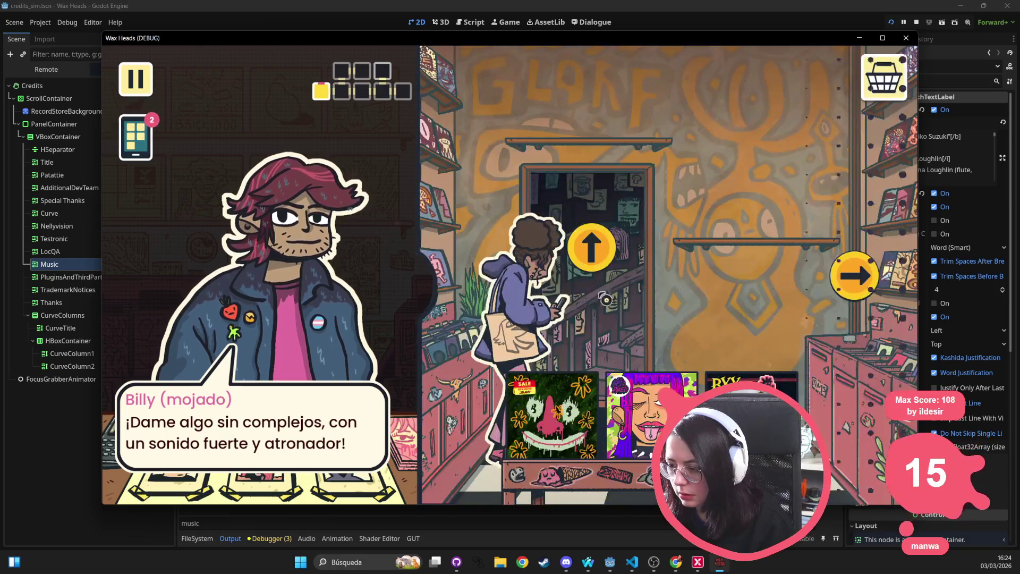
left_click(861, 284)
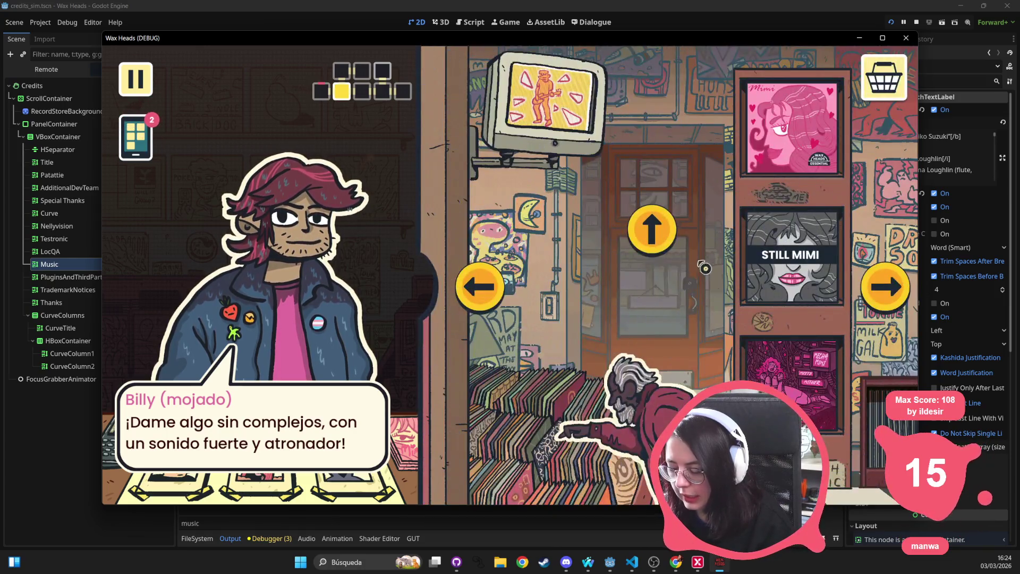
left_click(869, 293)
left_click(871, 289)
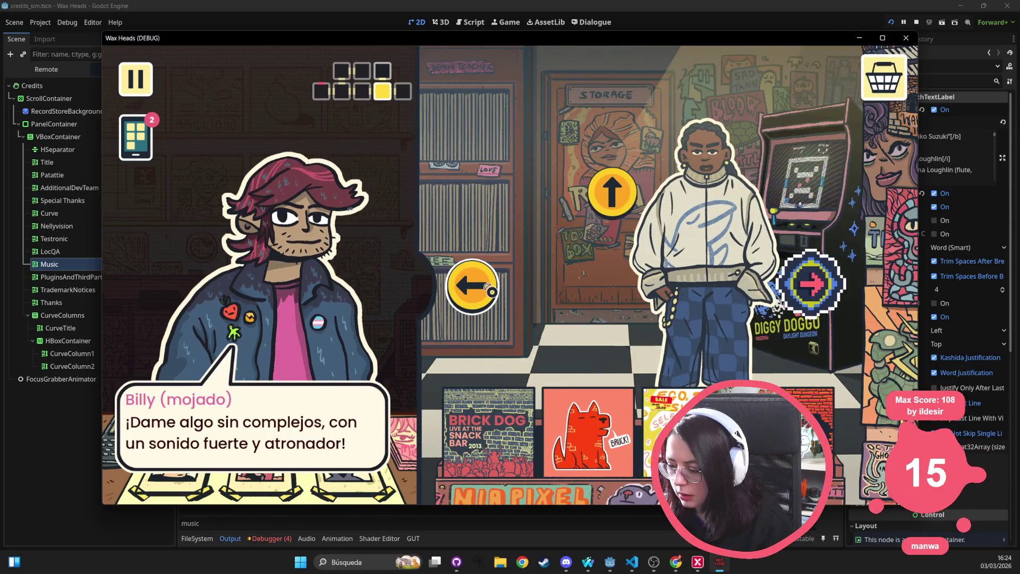
left_click(491, 291)
left_click(477, 284)
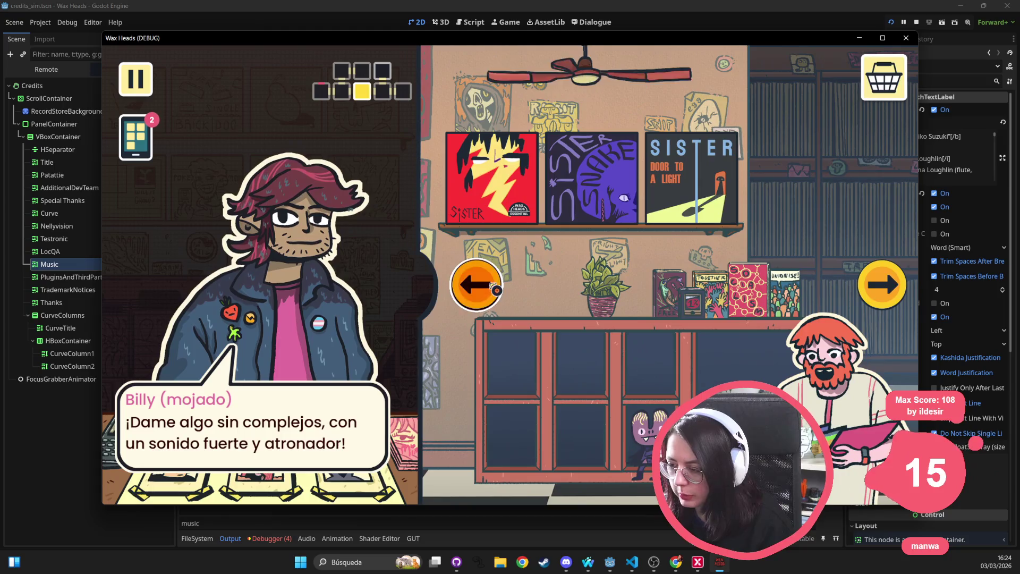
Step: Pick the STILL MIMI record and confirm recommending it at the register
left_click(791, 250)
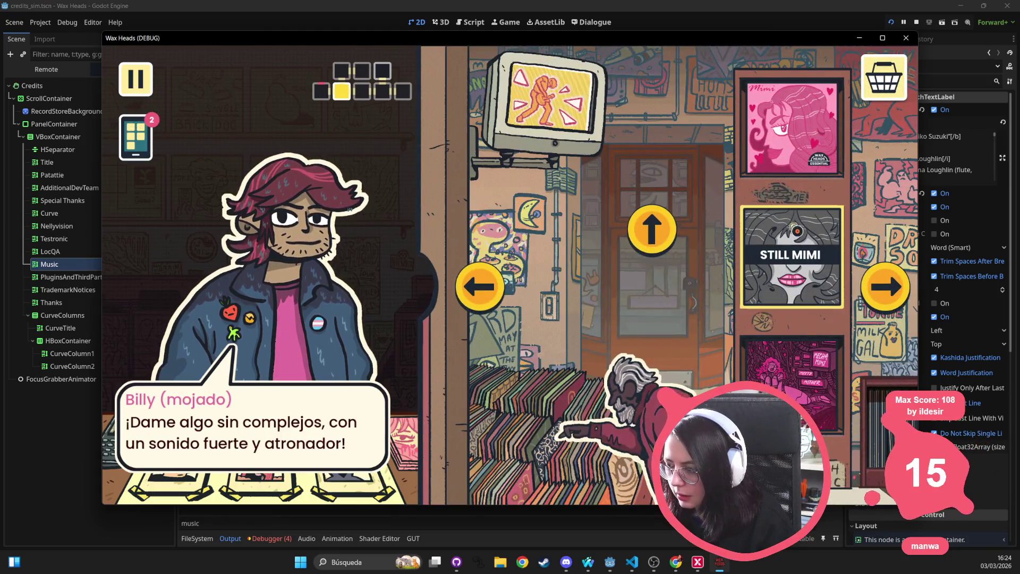
left_click(873, 75)
left_click(761, 308)
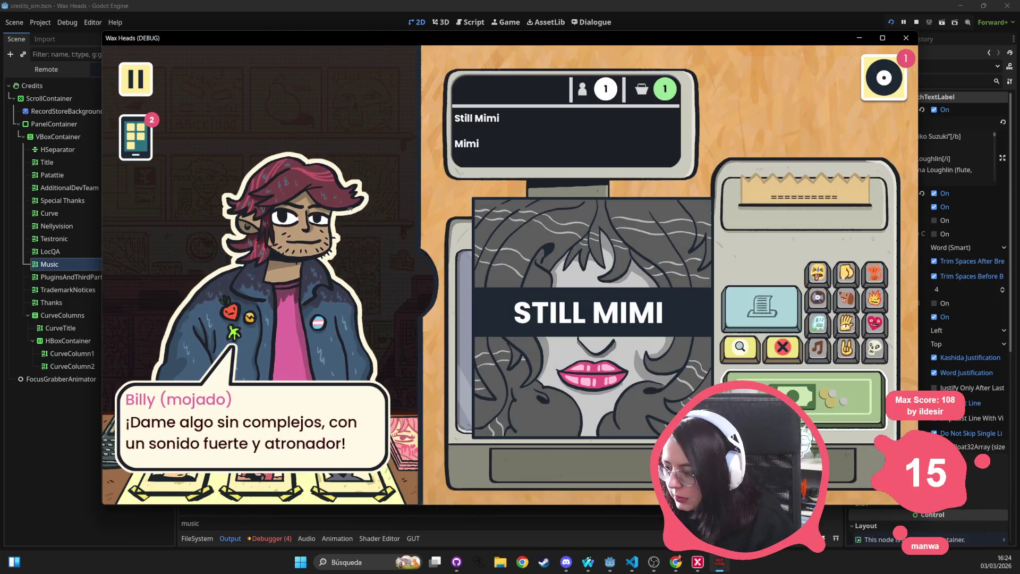
left_click(440, 290)
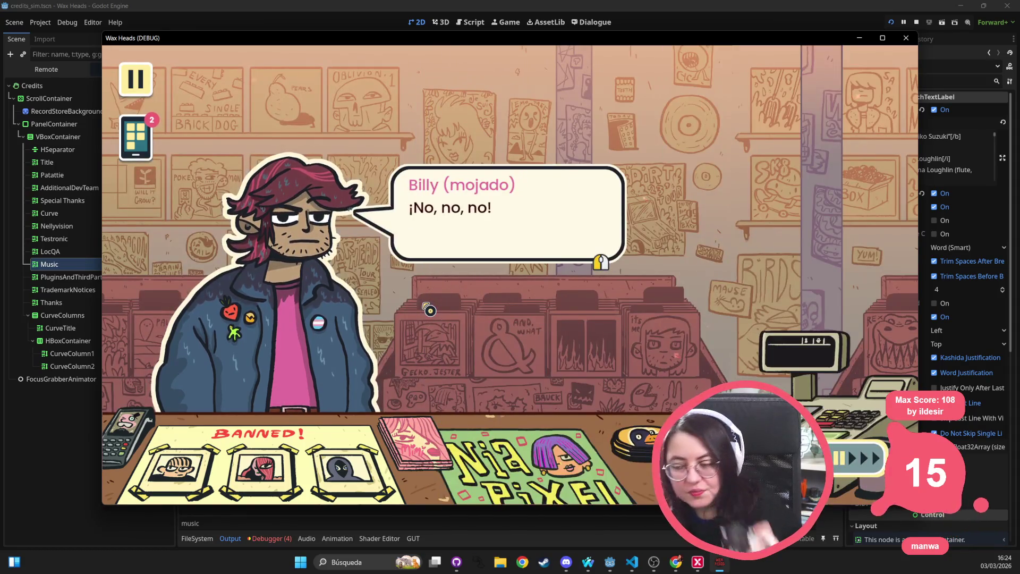
Step: Click through the customer's dialogue until they leave
left_click(579, 292)
left_click(521, 278)
left_click(522, 278)
left_click(503, 239)
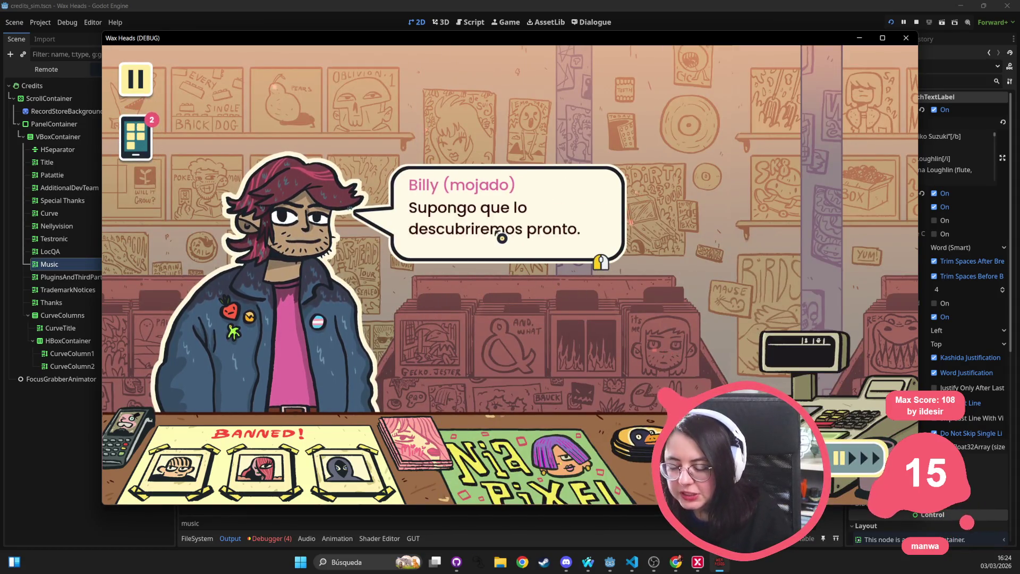
left_click(502, 239)
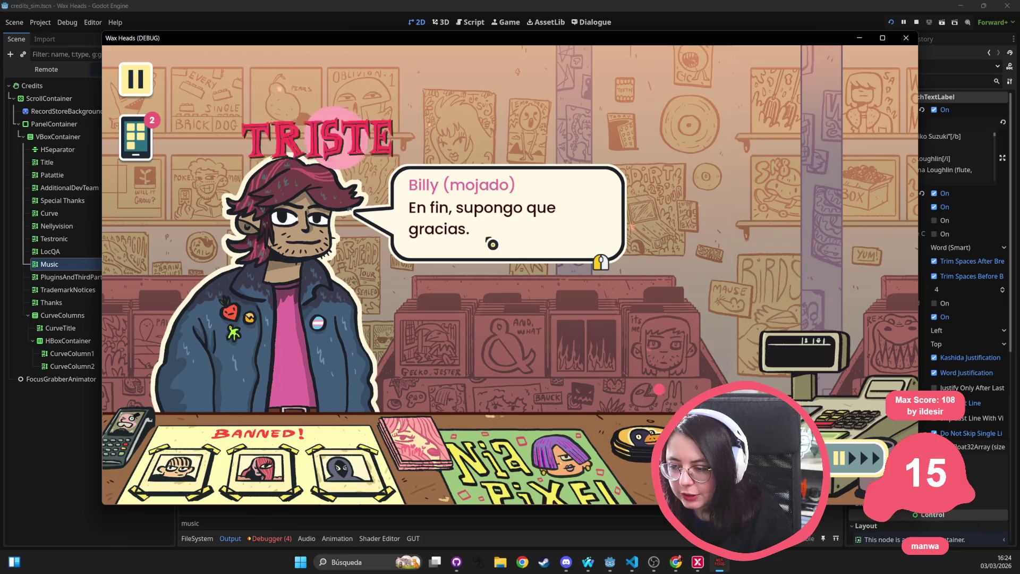
left_click(450, 247)
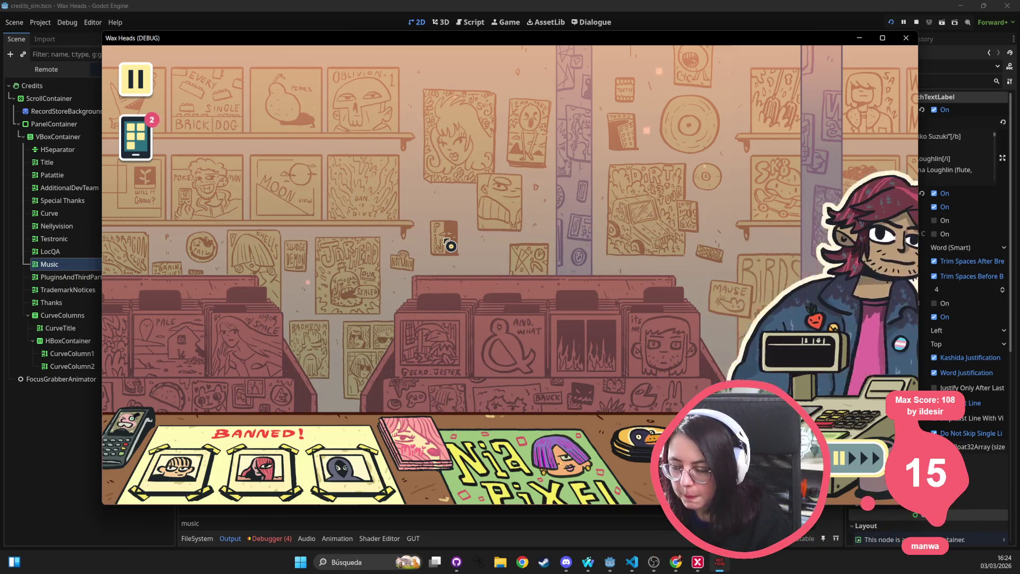
Step: Advance through the next conversation, choosing a reply, until the next customer arrives
left_click(465, 207)
left_click(464, 207)
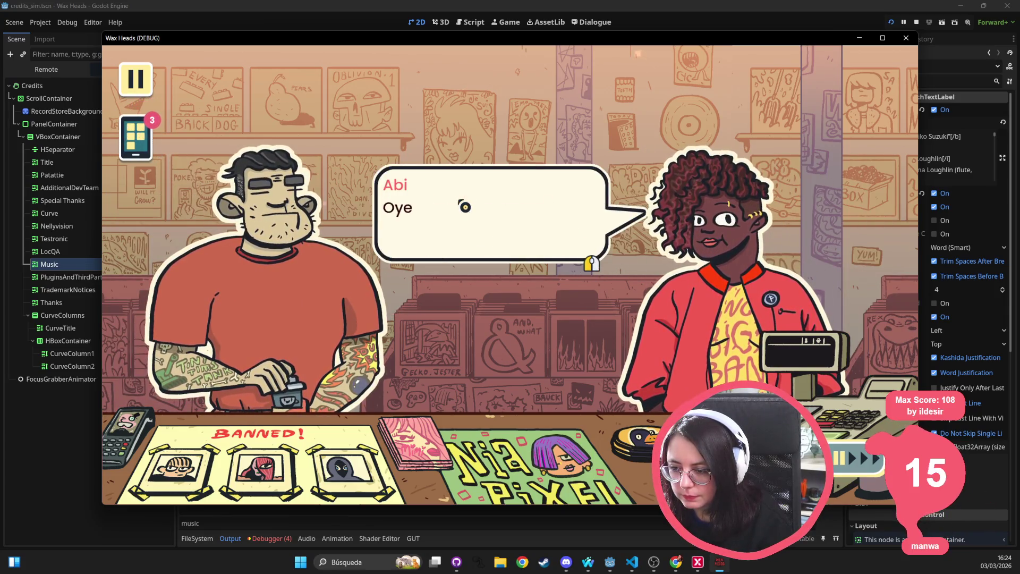
left_click(465, 207)
left_click(462, 210)
left_click(464, 212)
left_click(458, 219)
left_click(456, 222)
left_click(455, 226)
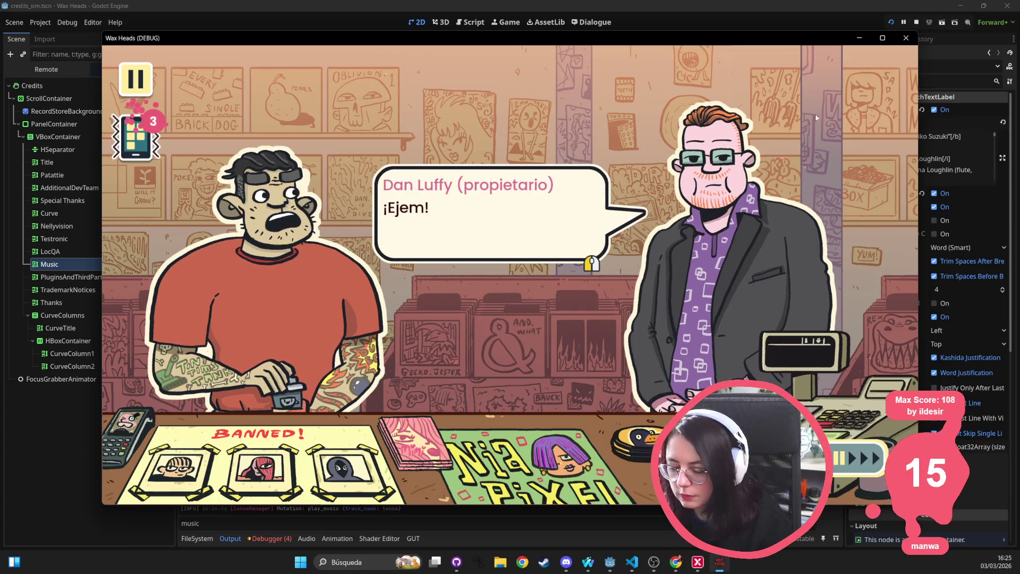
Step: Close the Wax Heads game, clear the Debugger Errors list, and return to VS Code
left_click(906, 37)
left_click(268, 538)
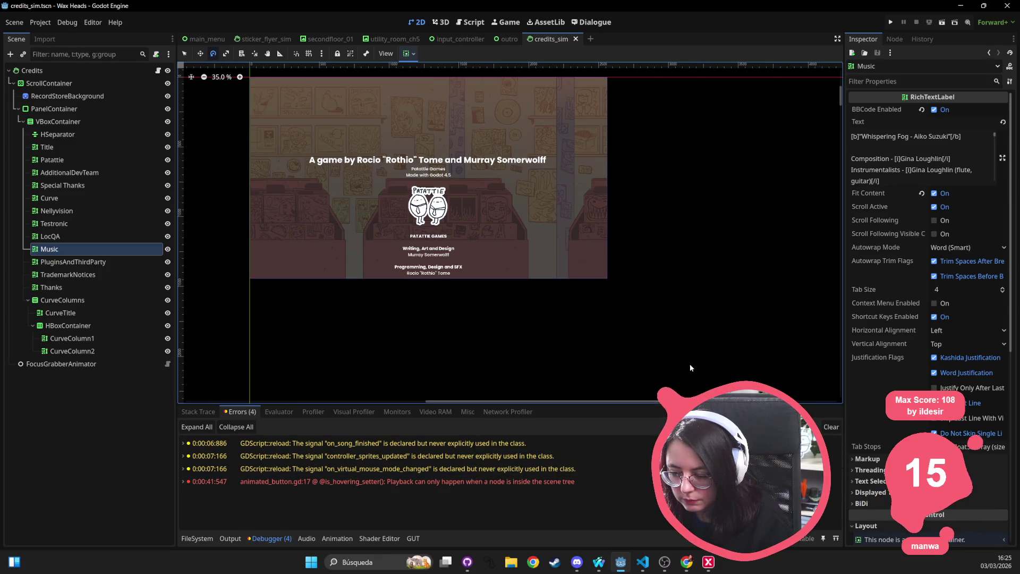
key("F6")
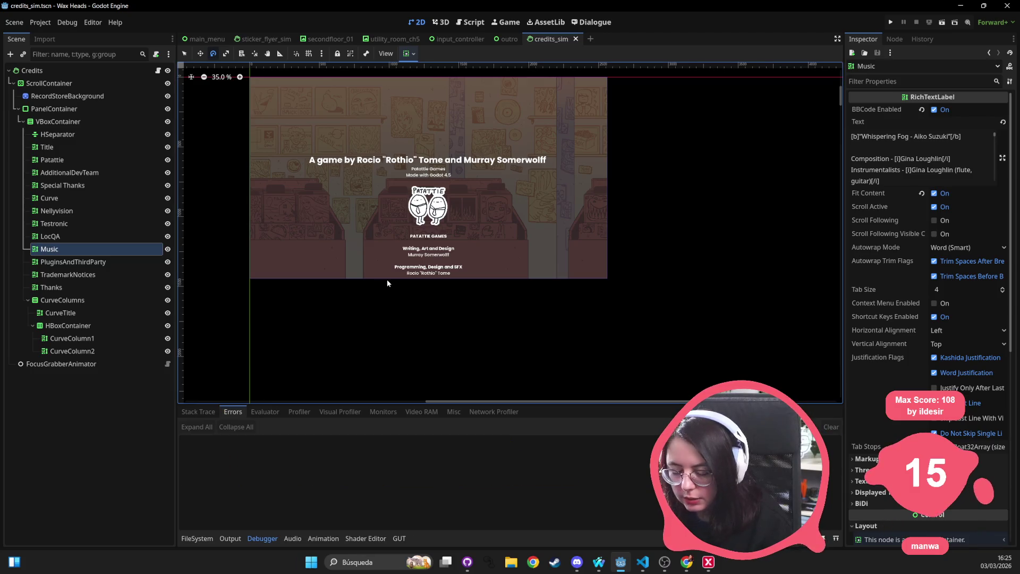
key("alt+Tab")
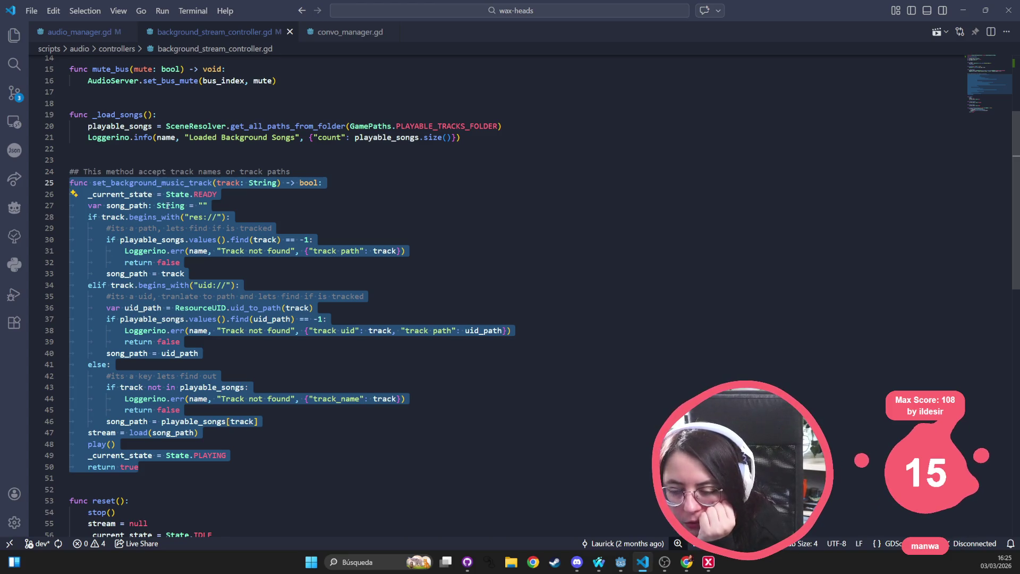
Step: Highlight the uses of song_path and stream in the track-resolving branches, lines 28–48
left_click(134, 206)
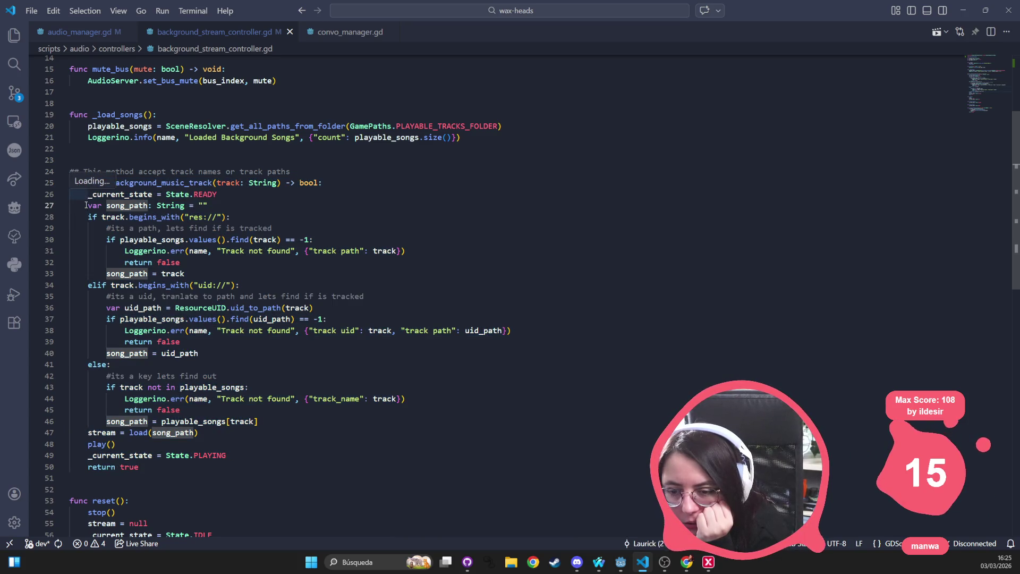
left_click_drag(87, 214, 258, 444)
left_click(247, 435)
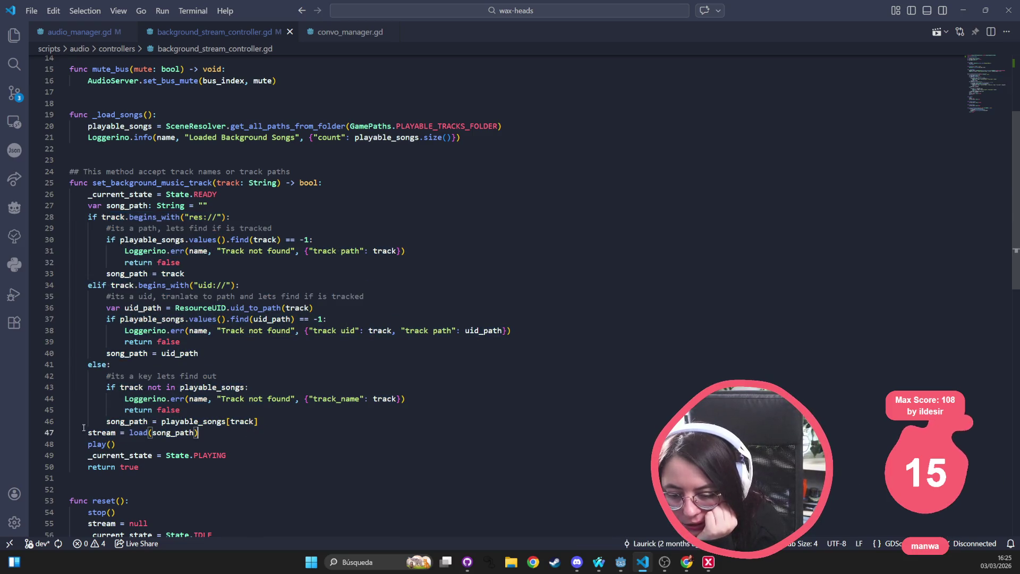
double_click(100, 433)
double_click(171, 432)
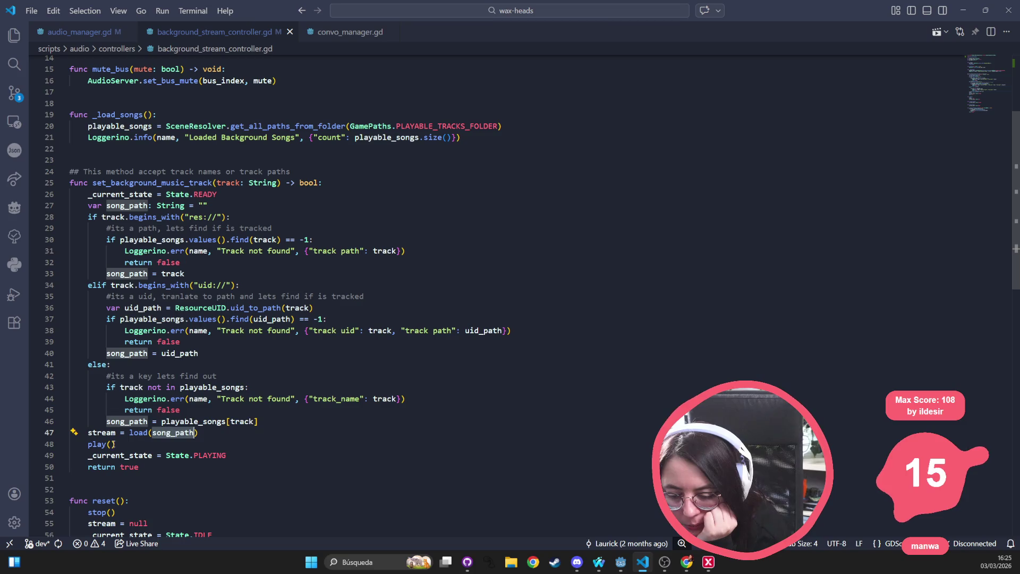
Step: Inspect the _current_state = PLAYING assignment and return true ending the function, lines 48–50
left_click(97, 446)
left_click(133, 456)
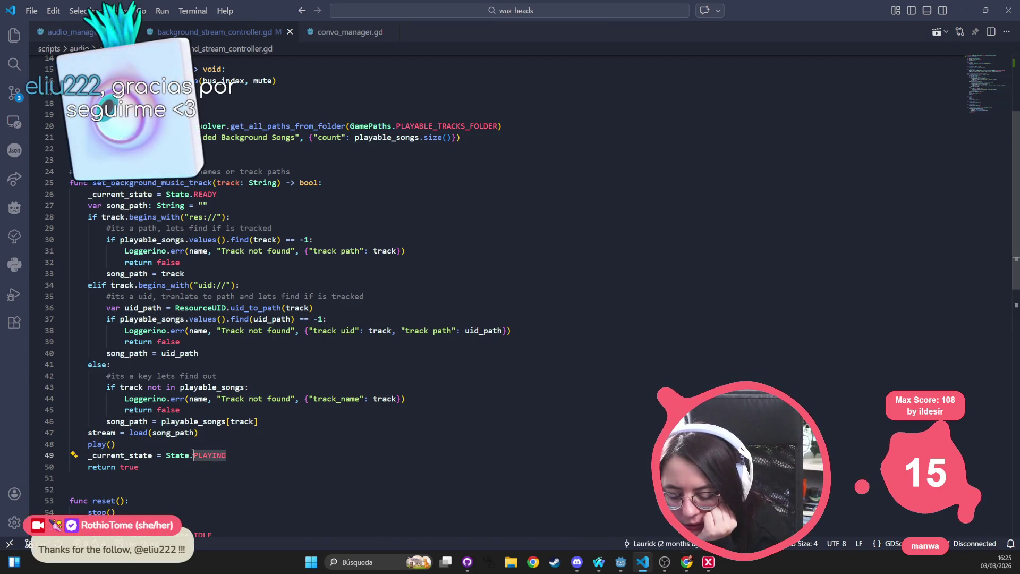
double_click(210, 455)
left_click(106, 456)
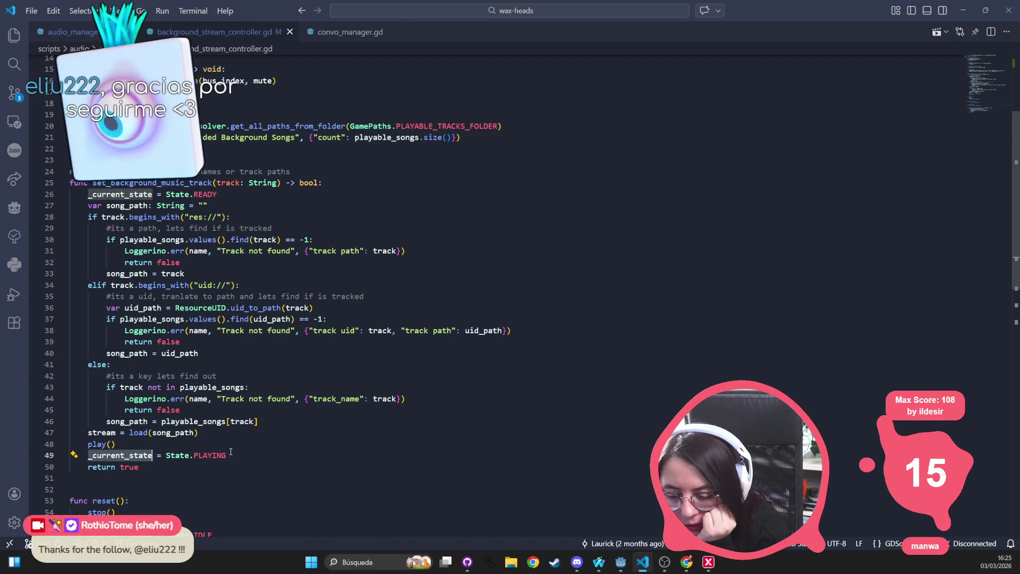
left_click(80, 467)
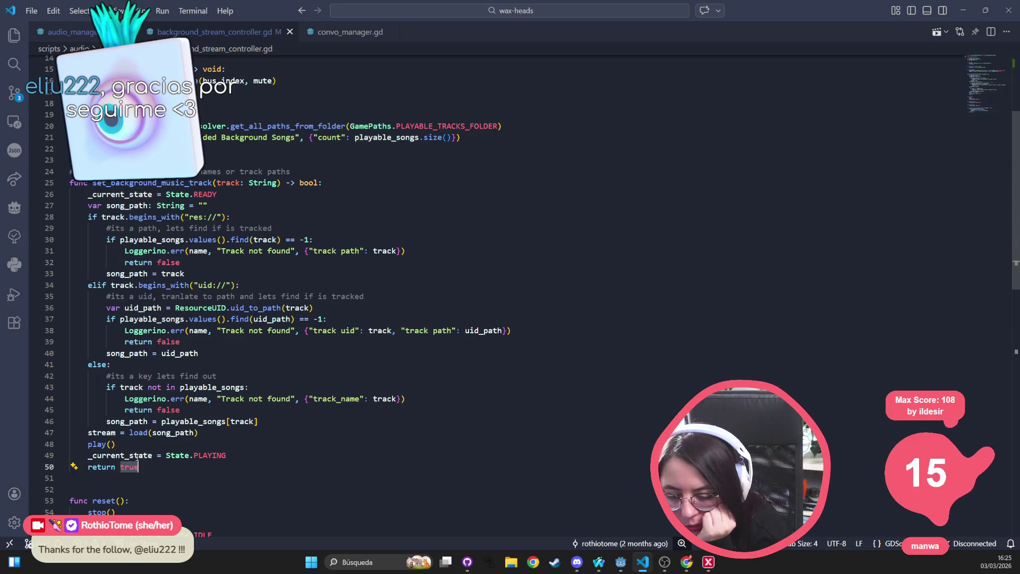
left_click_drag(48, 467, 49, 444)
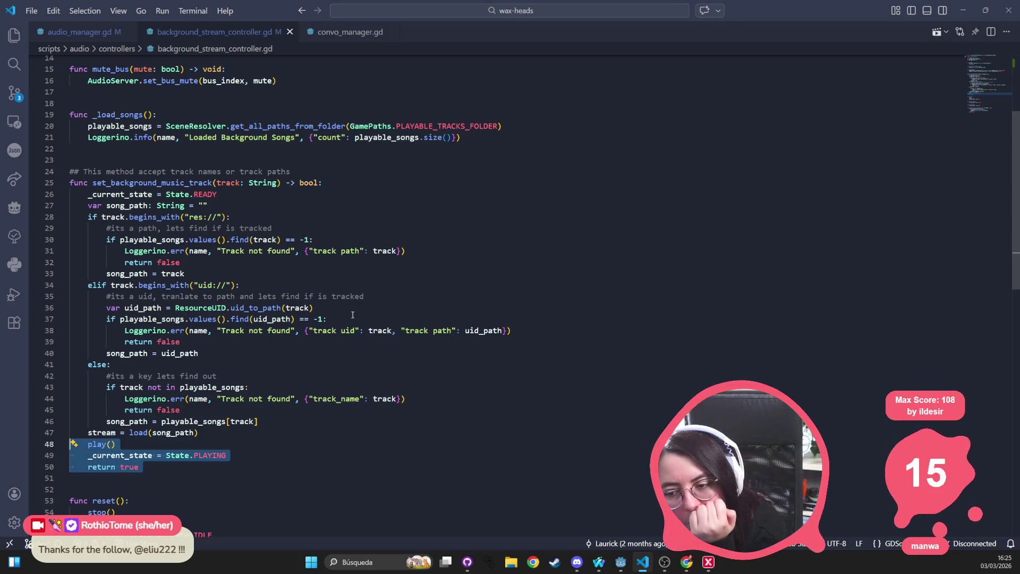
double_click(141, 456)
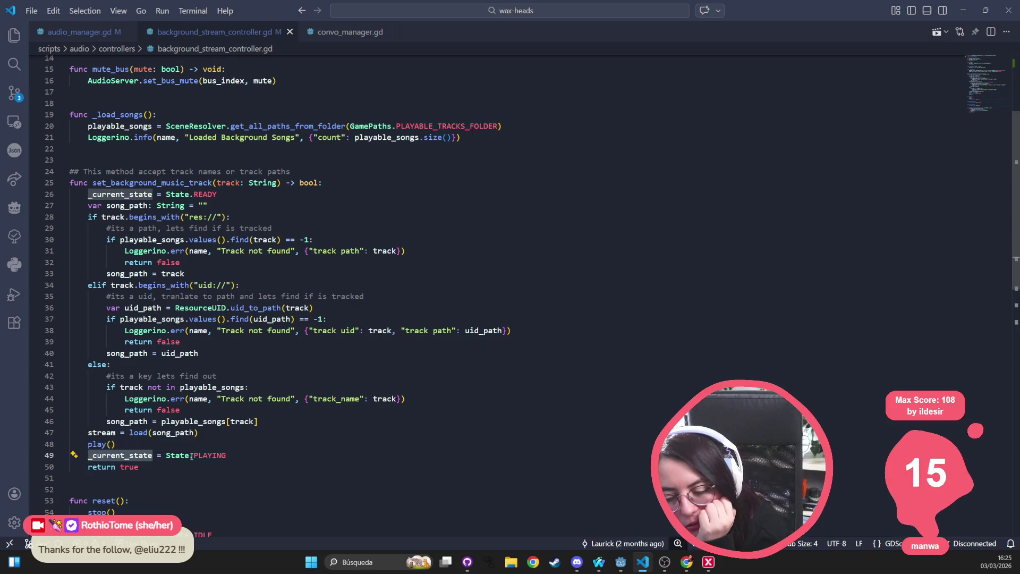
double_click(207, 456)
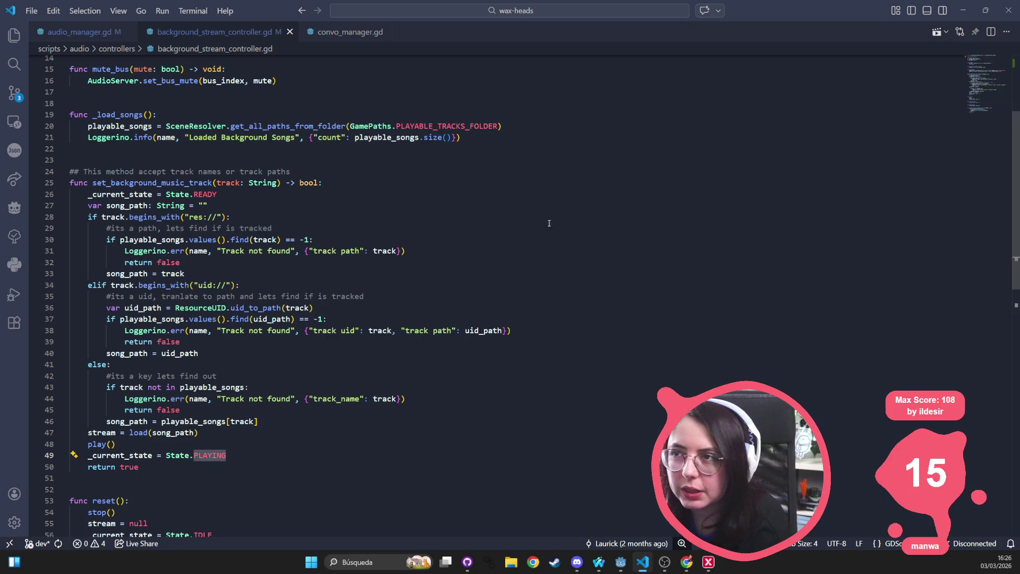
Step: Check the browser, then come back to the false return on line 32
key("alt+Tab")
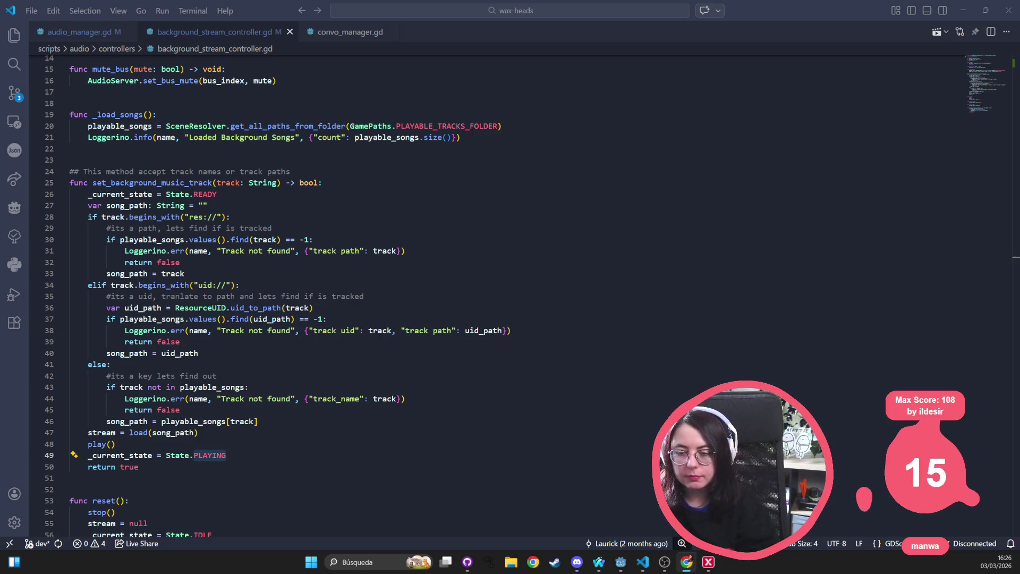
scroll(261, 240, "up", 5)
scroll(261, 240, "down", 5)
left_click(261, 263)
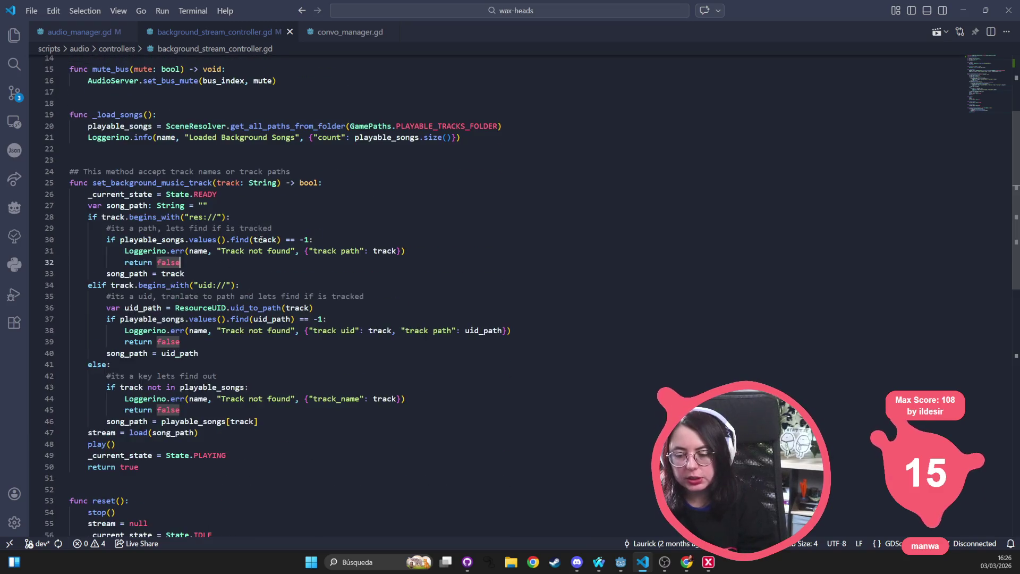
scroll(261, 240, "down", 8)
scroll(162, 132, "up", 6)
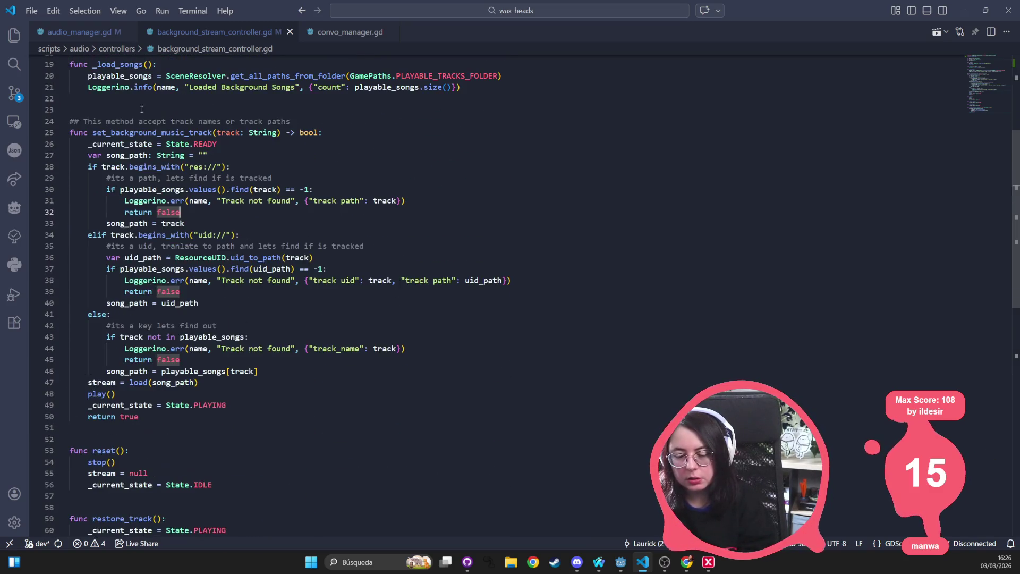
Step: In audio_manager.gd, highlight try_transition_to_state calls and move to the IDLE transition on line 94
key("ctrl+Tab")
double_click(137, 403)
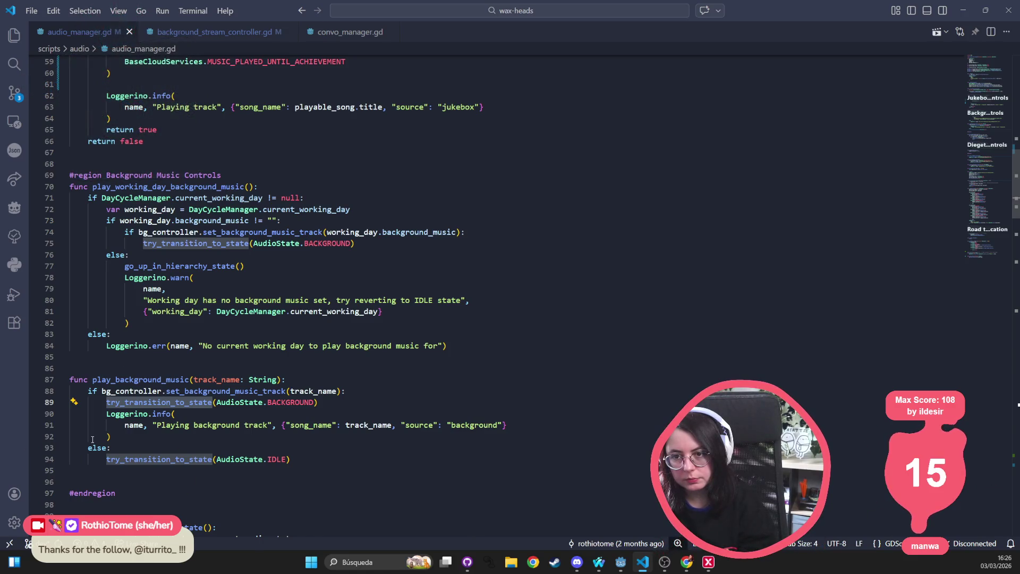
key("Down")
key("Down")
key("Down")
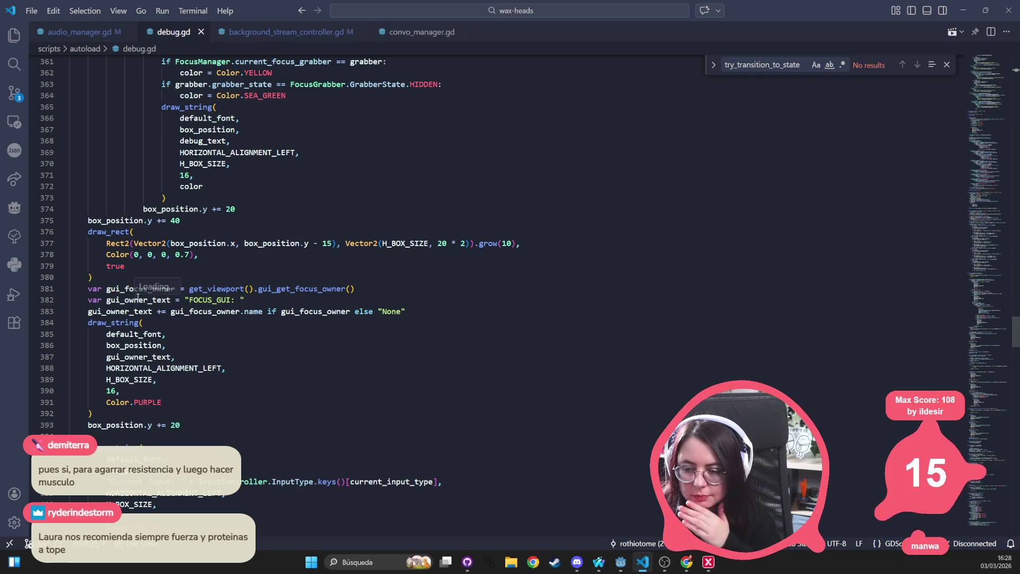
Step: Fold print_focus_grabbers_table, decorate_control, print_focused_grabber_elements, _print_additional_focus_manager_info, add_values and add_value
scroll(138, 299, "up", 9)
scroll(135, 298, "up", 12)
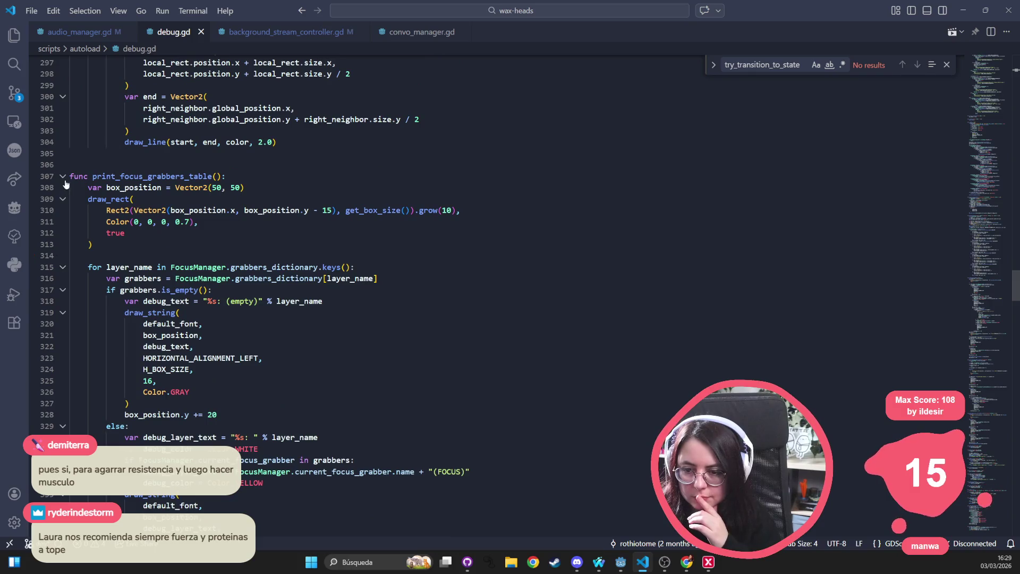
left_click(62, 176)
scroll(179, 225, "up", 1)
scroll(178, 225, "up", 2)
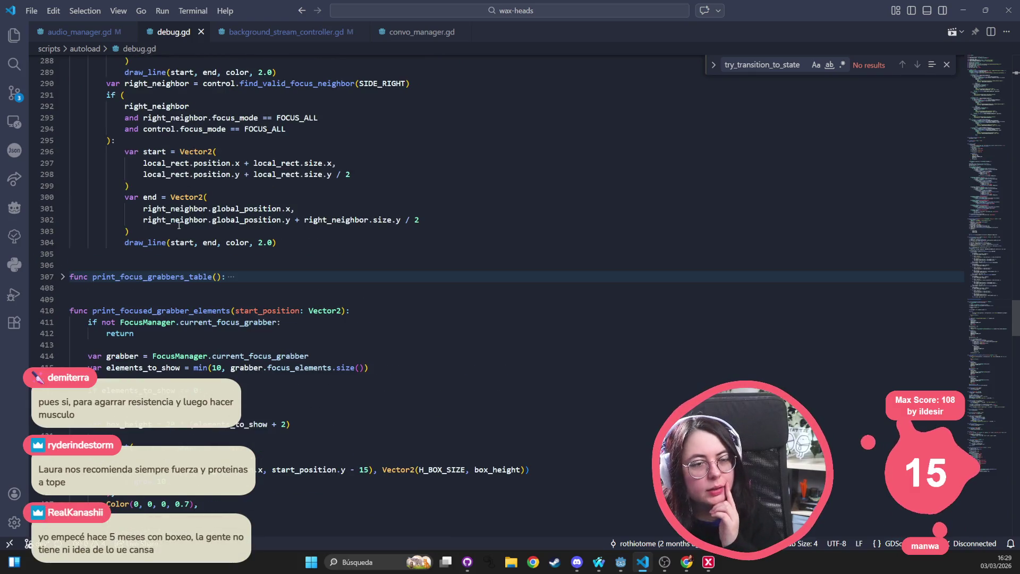
scroll(178, 225, "up", 20)
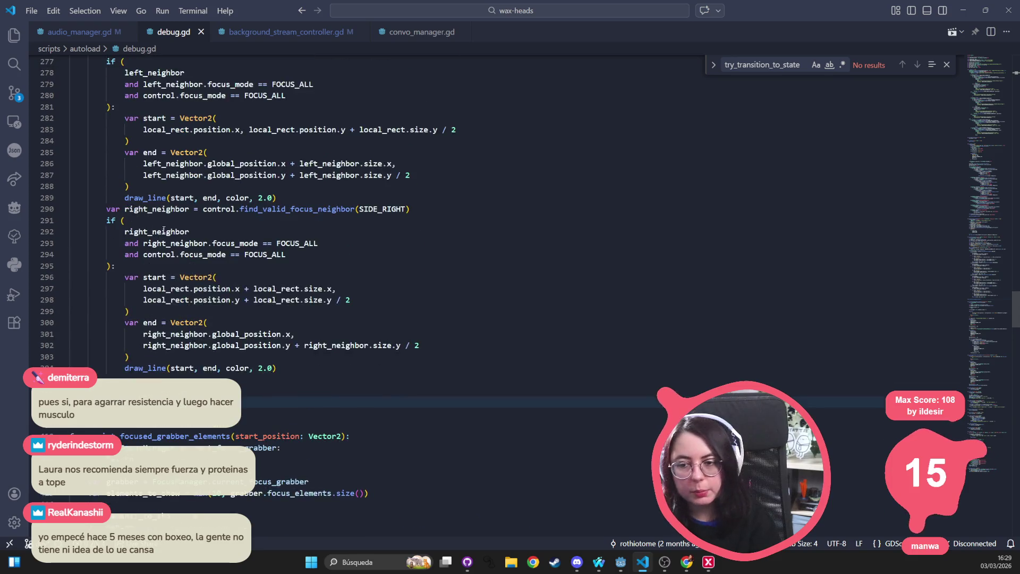
scroll(100, 225, "up", 4)
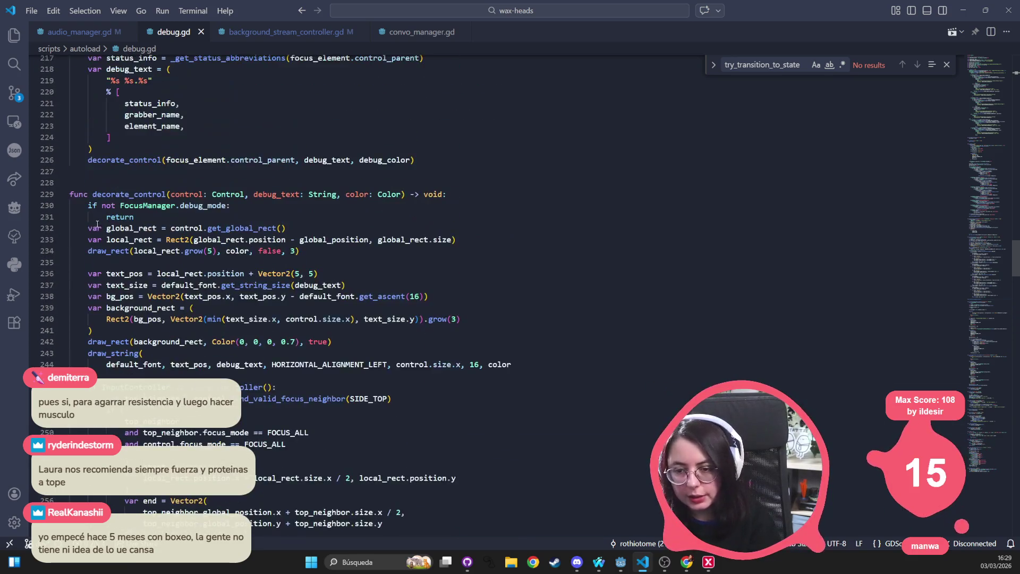
left_click(63, 194)
left_click(62, 262)
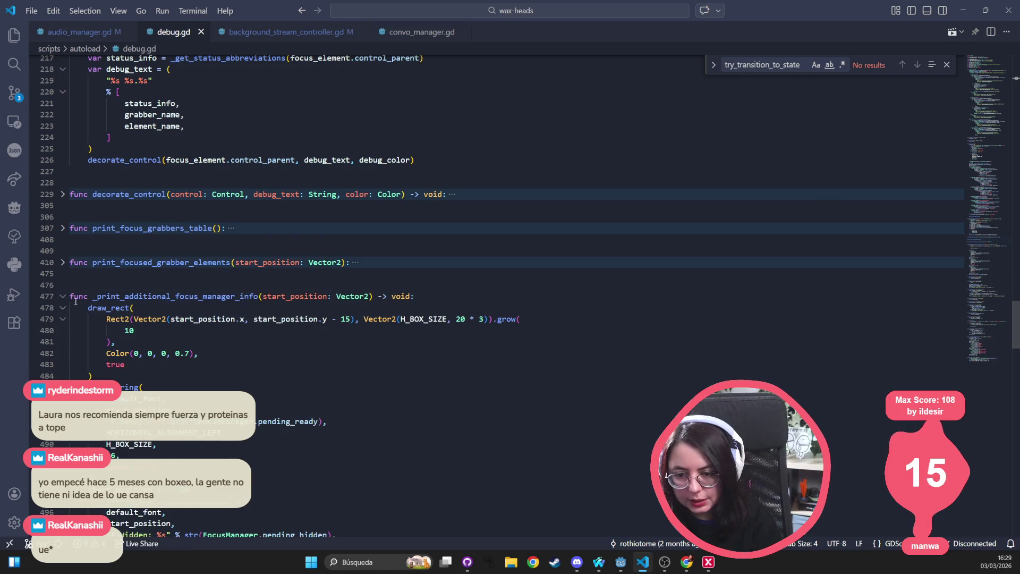
left_click(62, 297)
left_click(62, 331)
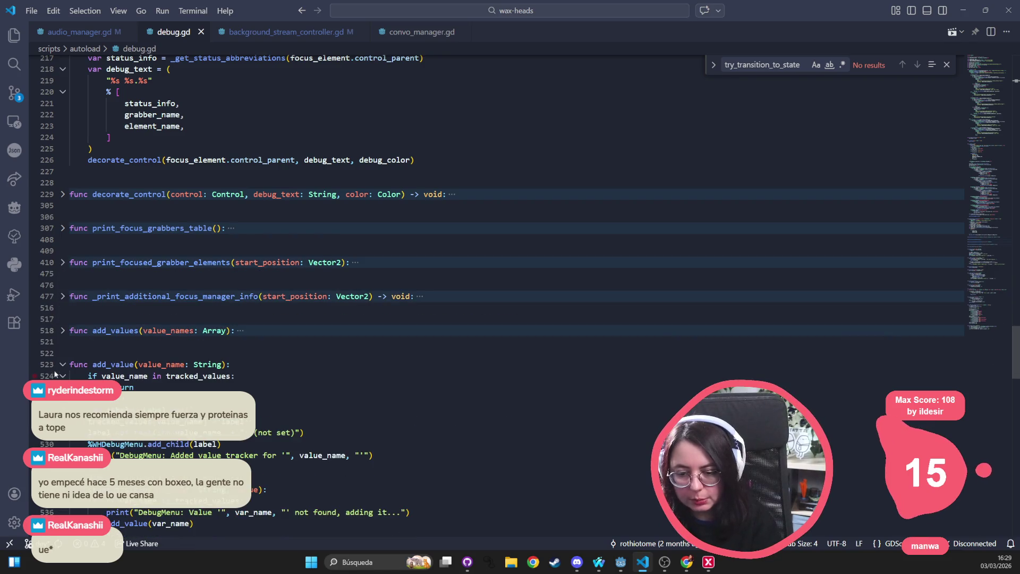
left_click(63, 365)
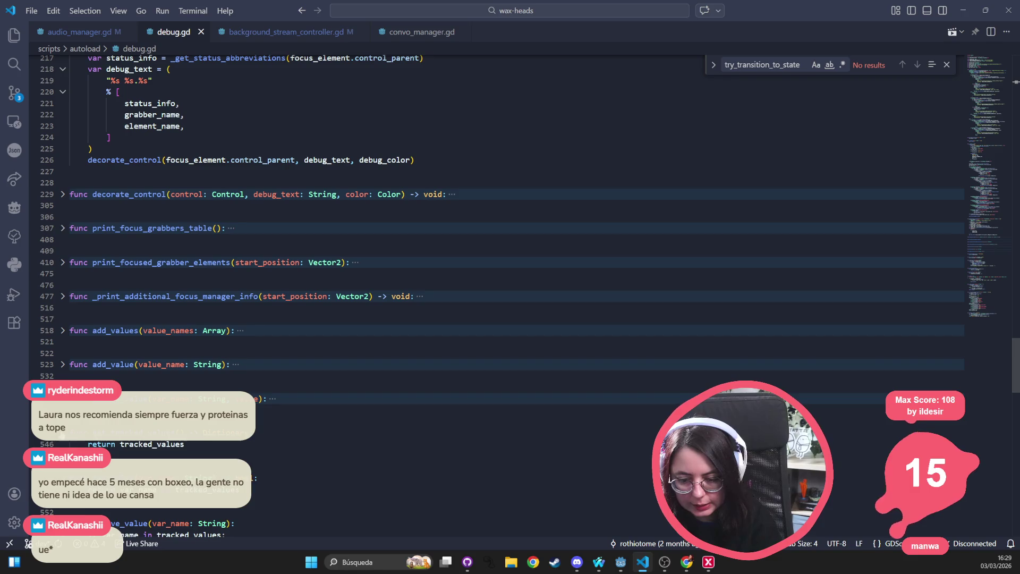
Step: Fold decorate_focus_element, _draw and _ready into single-line headers
scroll(86, 430, "down", 2)
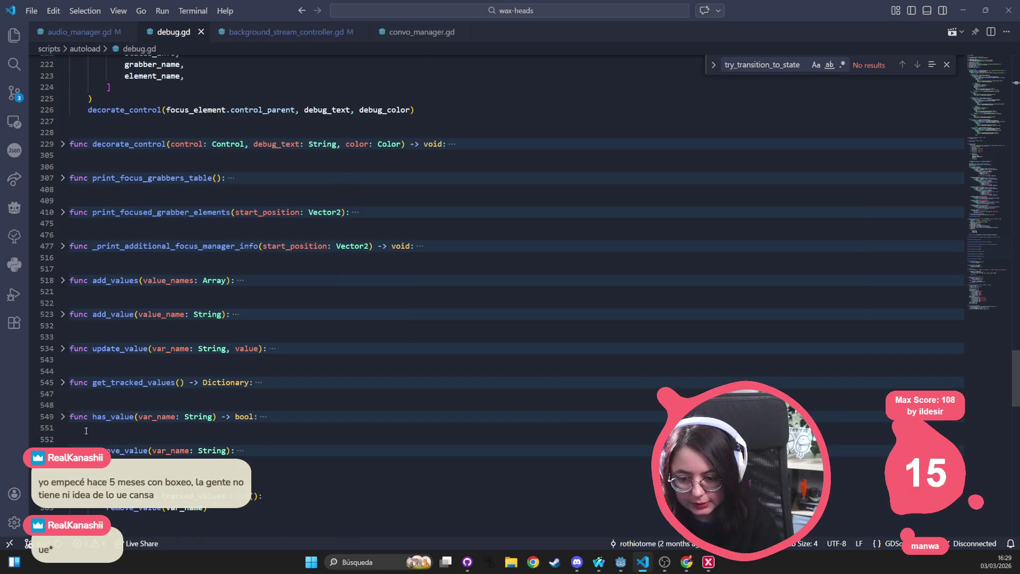
scroll(86, 431, "down", 2)
scroll(64, 436, "up", 15)
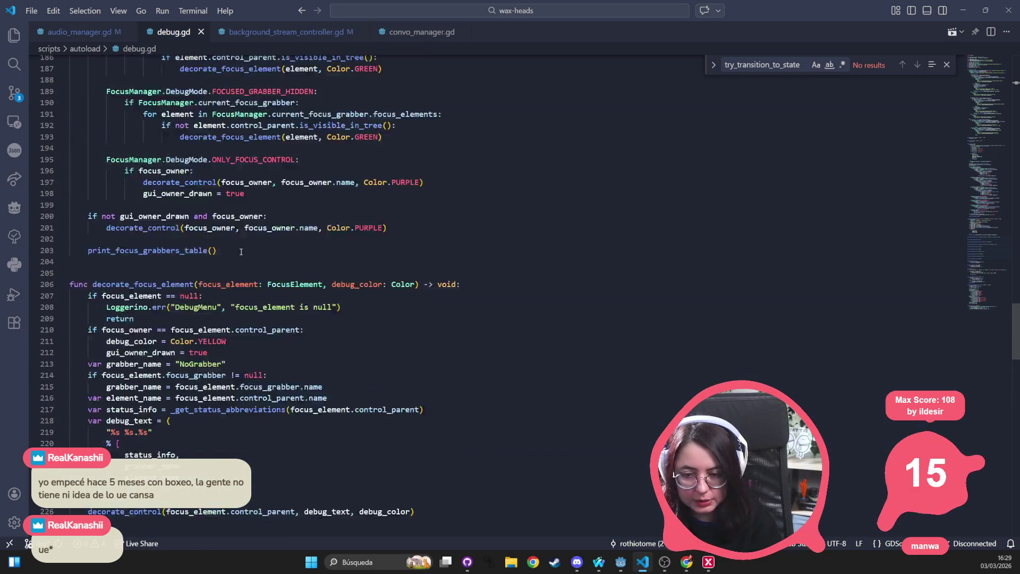
left_click(61, 336)
scroll(85, 337, "up", 20)
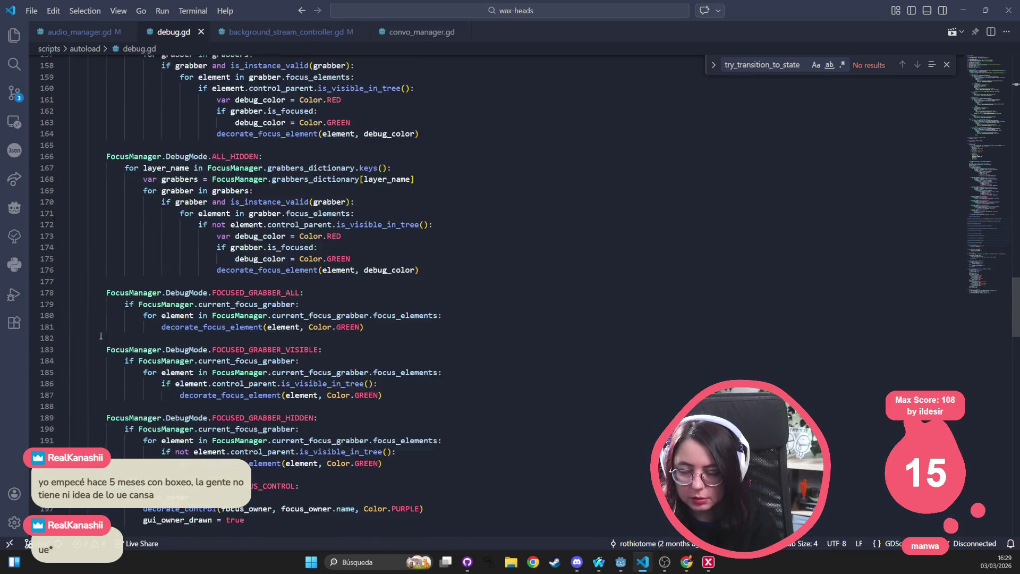
scroll(85, 319, "up", 9)
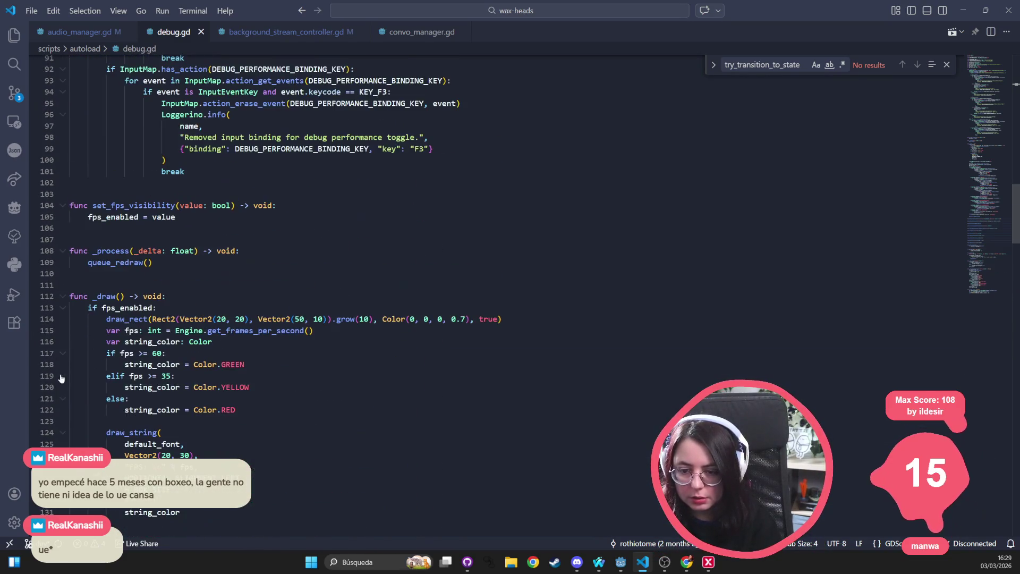
left_click(63, 296)
scroll(65, 277, "up", 14)
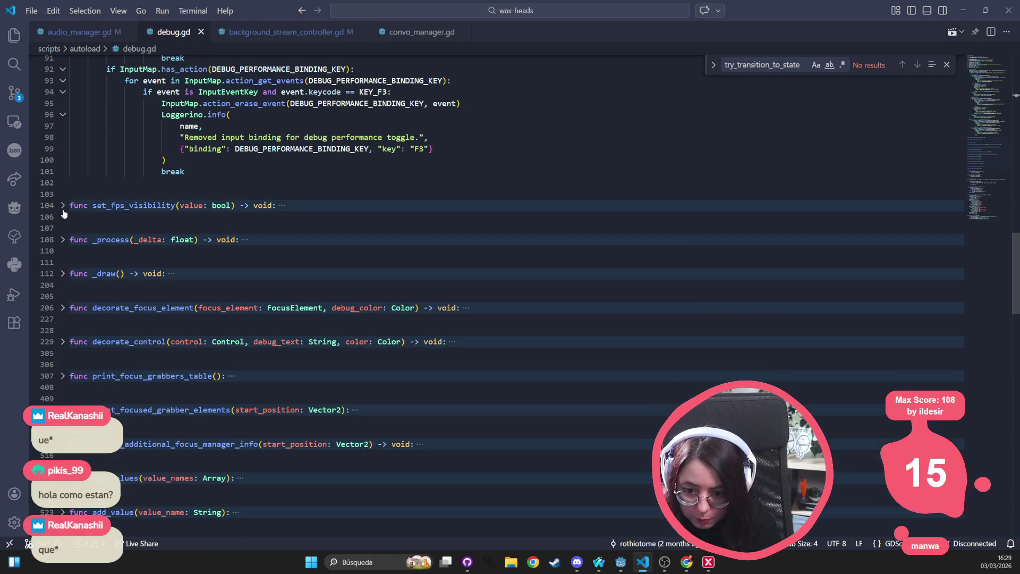
scroll(126, 269, "up", 16)
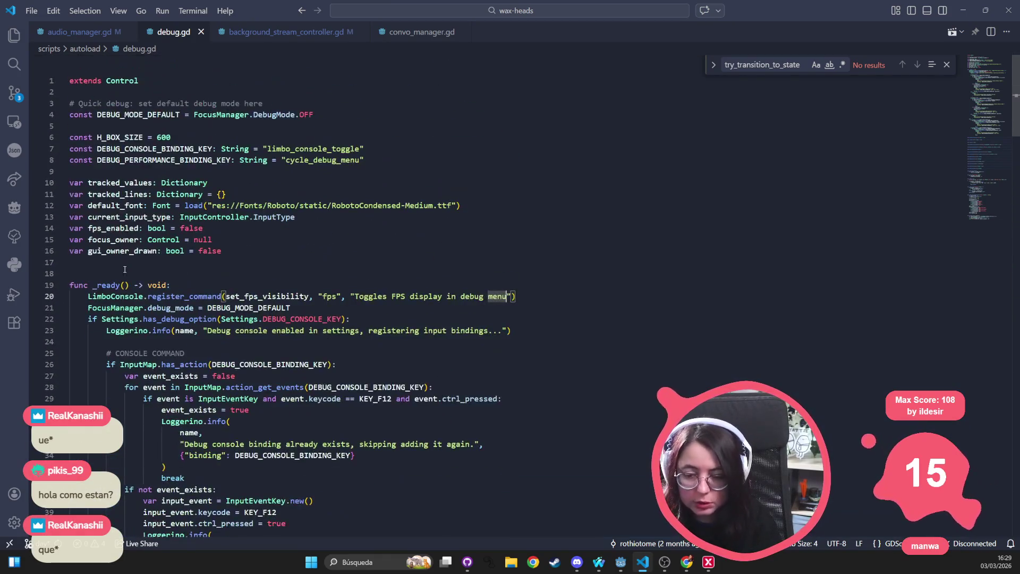
left_click(62, 284)
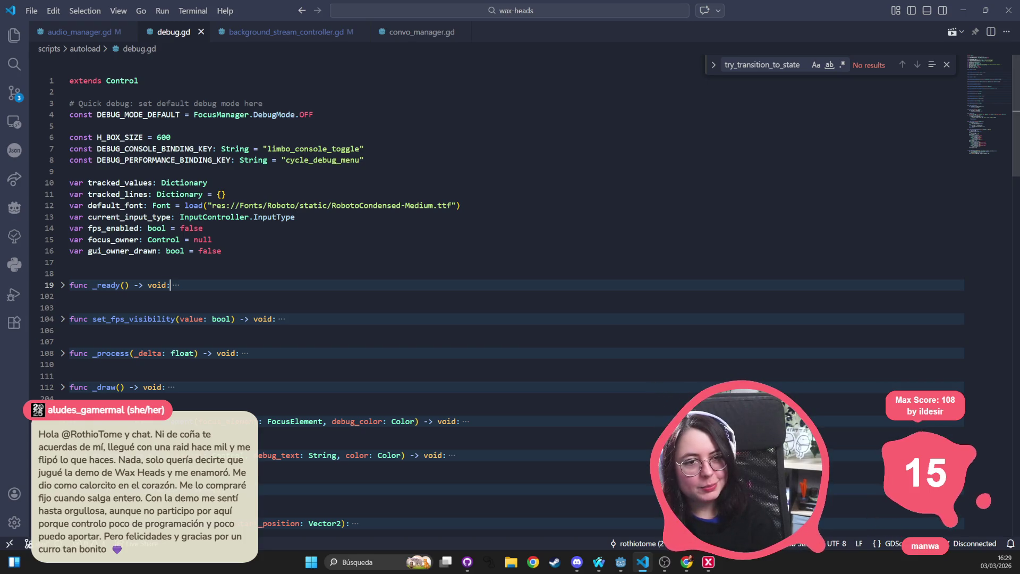
Step: Check the streaming software, then expand and re-collapse set_fps_visibility
key("alt+Tab")
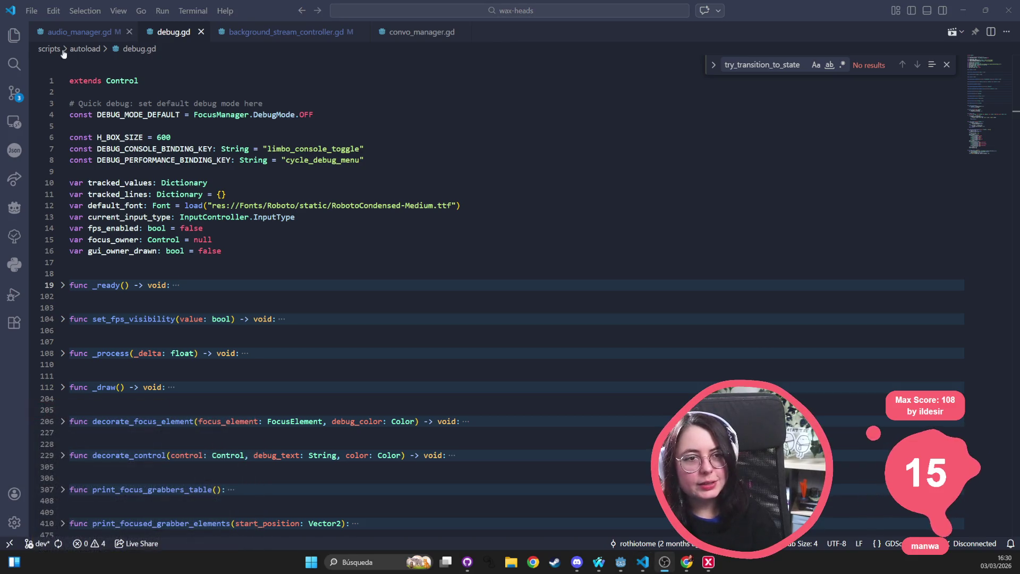
key("alt+Tab")
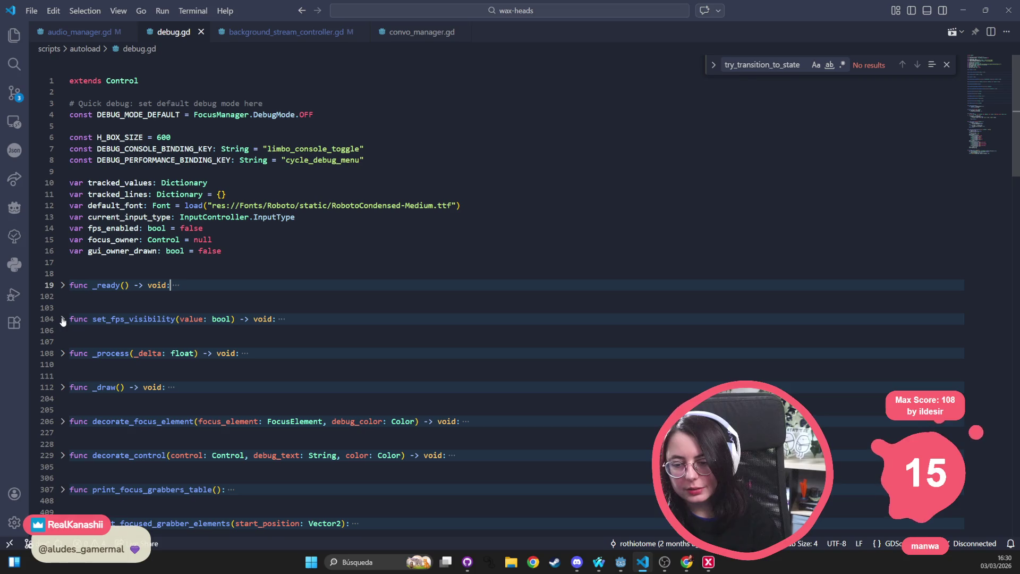
left_click(62, 321)
left_click(62, 322)
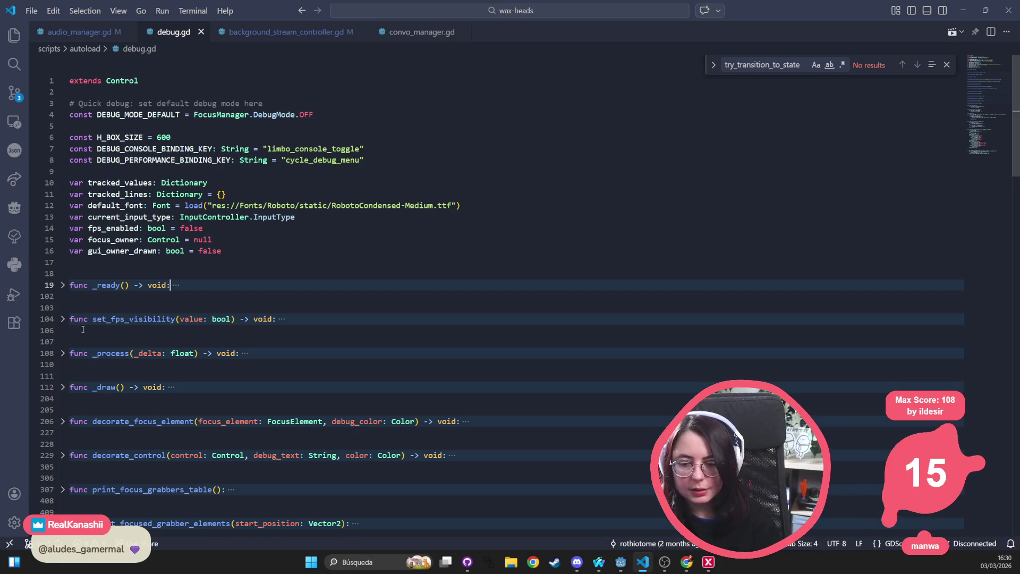
Step: Fold the clear_all_values, add_lines and update_line functions
scroll(63, 320, "down", 3)
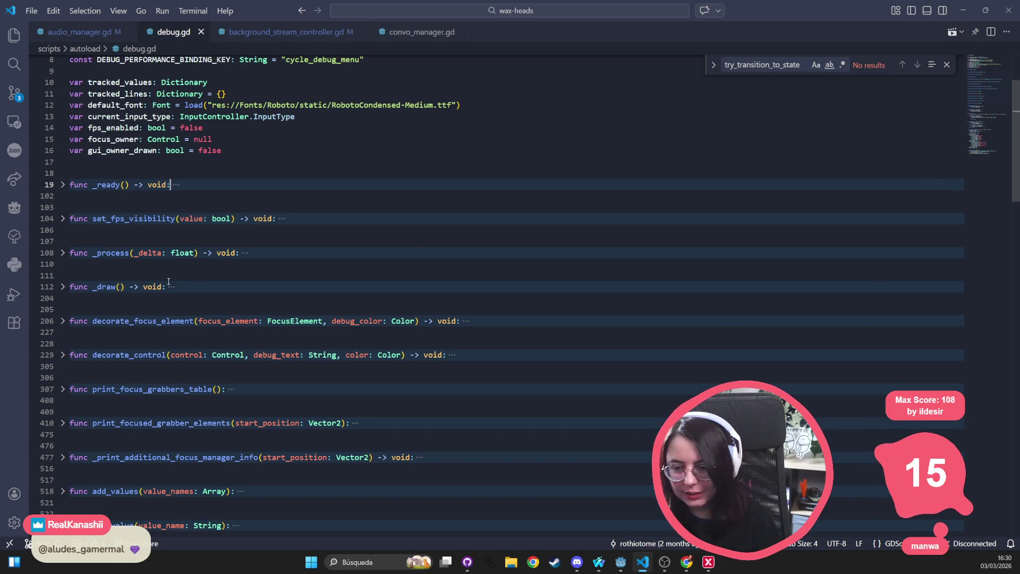
scroll(140, 273, "down", 1)
scroll(141, 273, "down", 10)
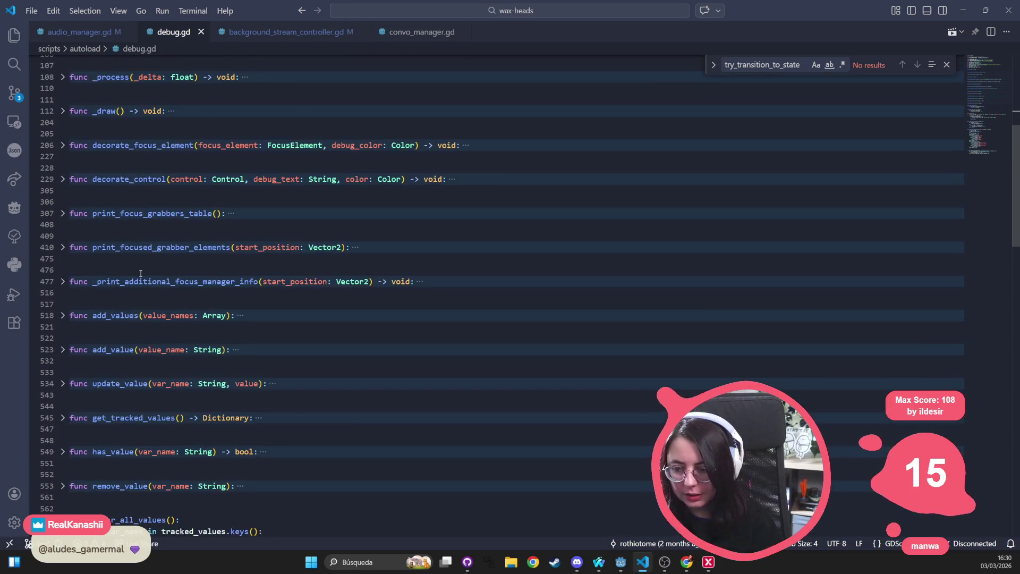
left_click(63, 320)
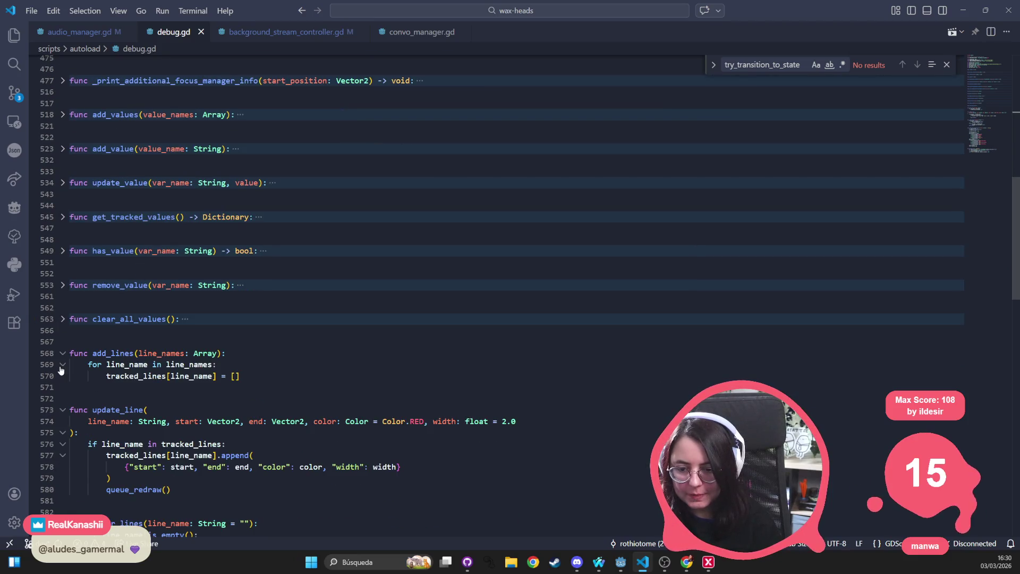
left_click(63, 353)
left_click(63, 387)
Step: Fold clear_lines, _get_status_abbreviations and get_box_size; a stray W lands after _ready
scroll(72, 387, "down", 2)
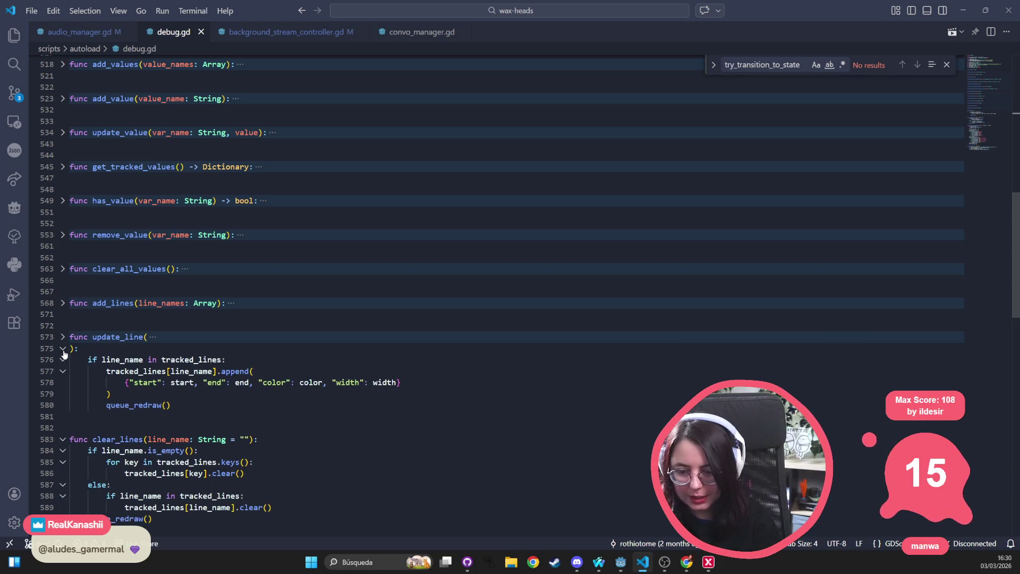
left_click(63, 350)
left_click(63, 382)
left_click(62, 416)
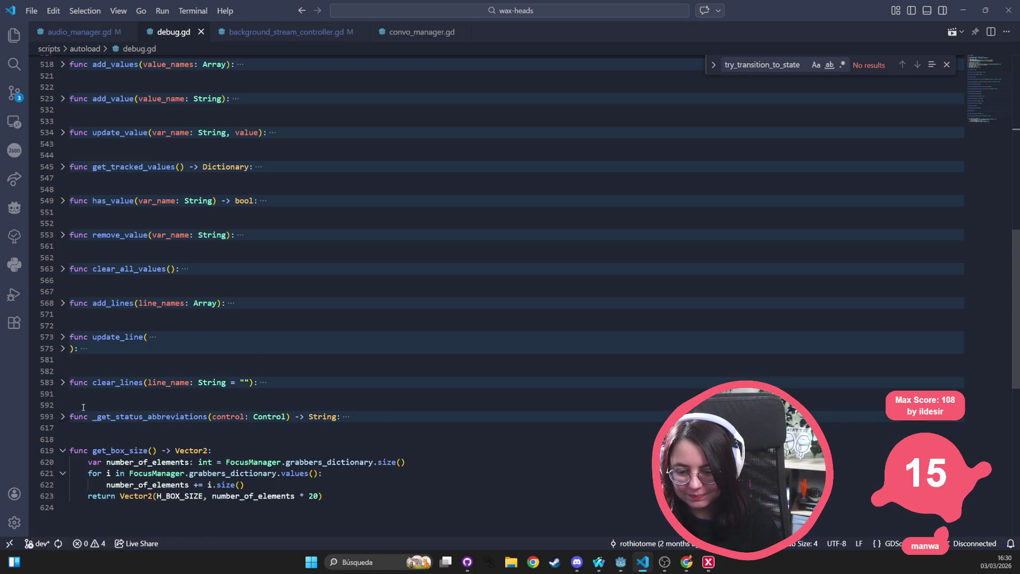
scroll(78, 412, "down", 2)
left_click(62, 400)
scroll(633, 160, "up", 10)
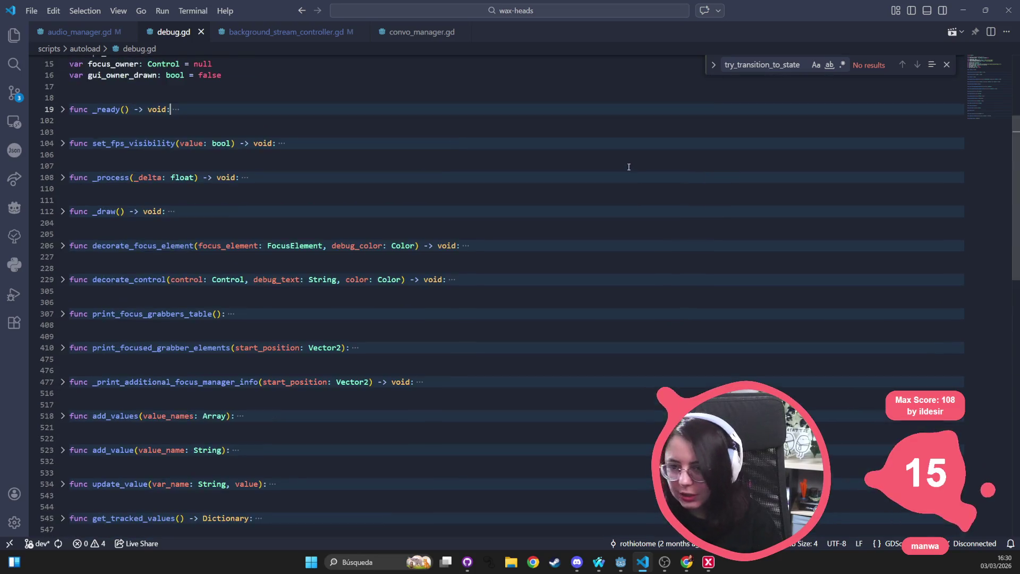
scroll(629, 167, "up", 5)
type("W")
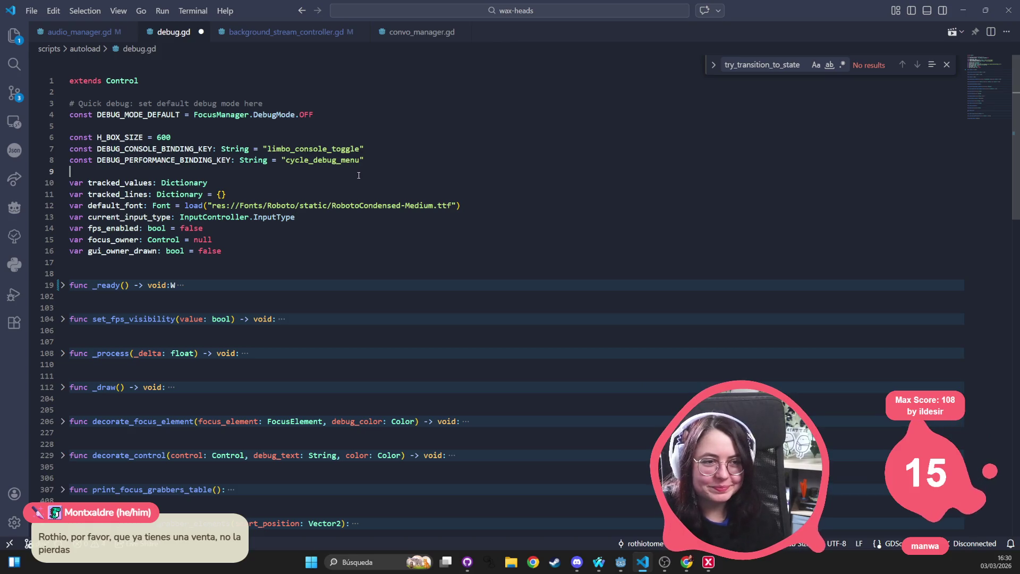
Step: Step the caret through the gaps between folded functions: lines 107, 204, 205, 227, 305, 408, 475
left_click(280, 337)
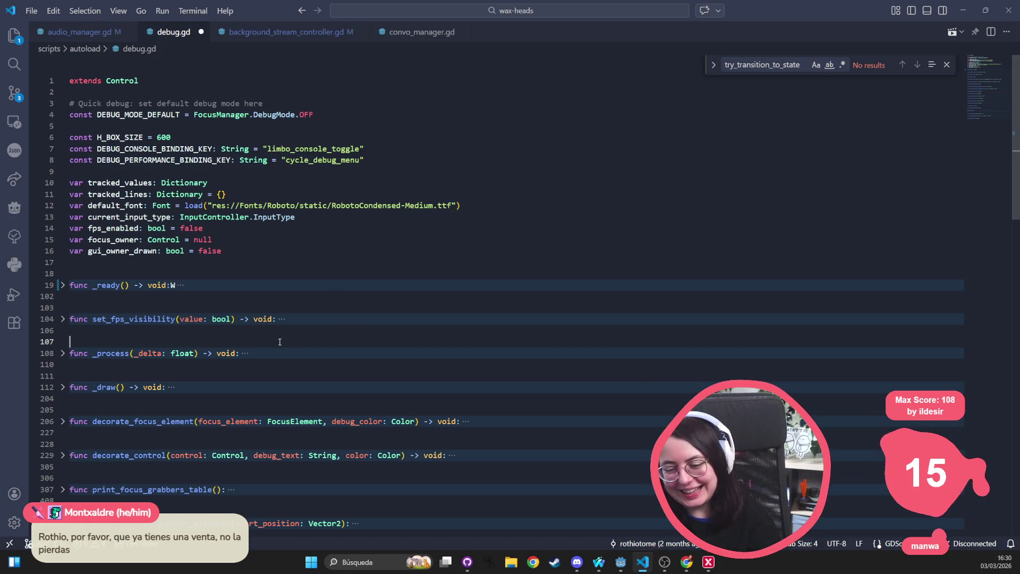
scroll(145, 295, "down", 3)
left_click(142, 297)
left_click(112, 312)
left_click(110, 331)
left_click(118, 366)
left_click(122, 400)
scroll(125, 396, "down", 2)
left_click(127, 386)
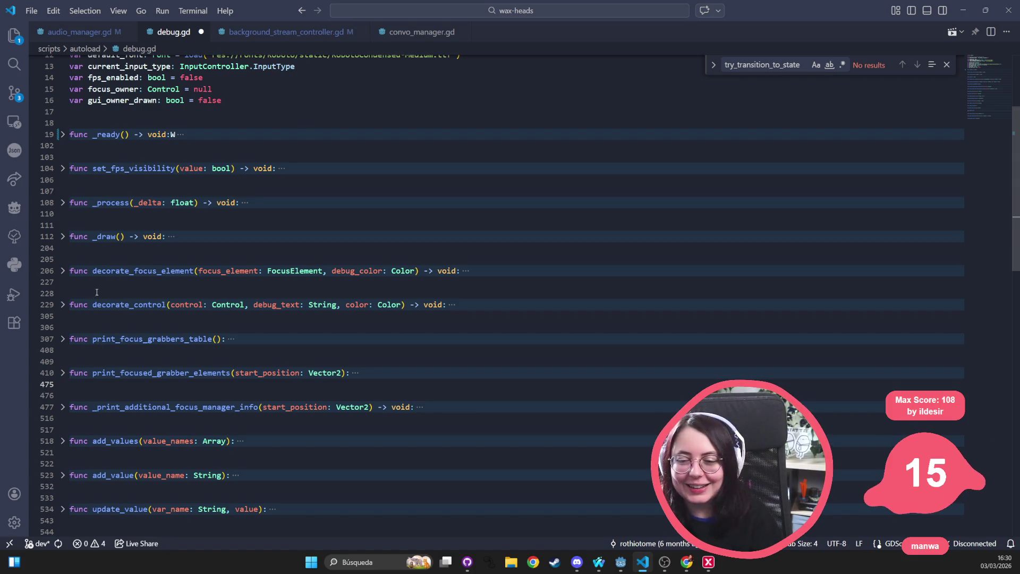
Step: Select the blank lines above decorate_control and lines 305–306 to check spacing
mouse_move(69, 282)
left_mouse_down()
mouse_move(72, 295)
mouse_move(115, 304)
mouse_move(69, 304)
left_mouse_up()
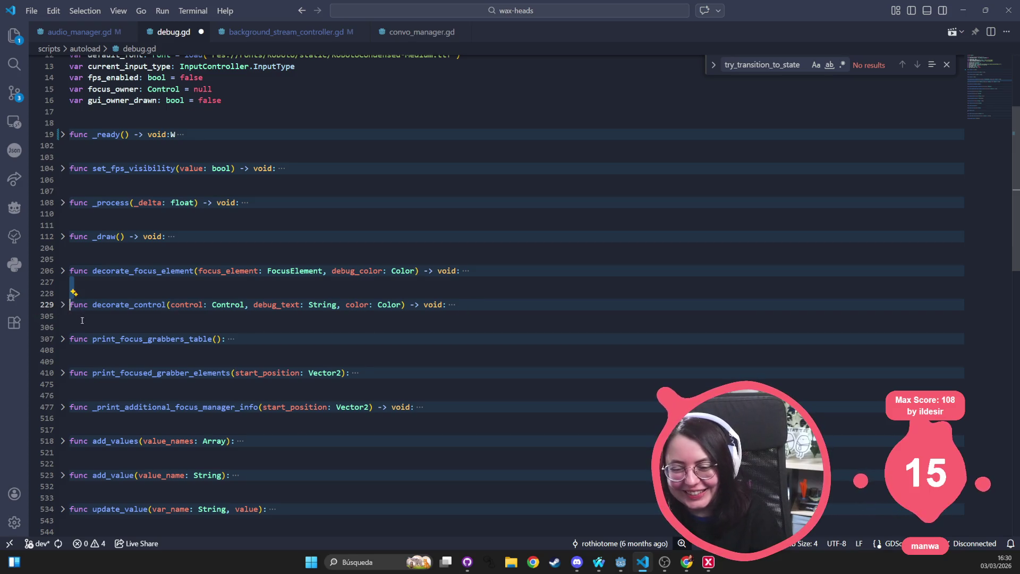
left_click(74, 319)
left_click_drag(75, 322, 71, 340)
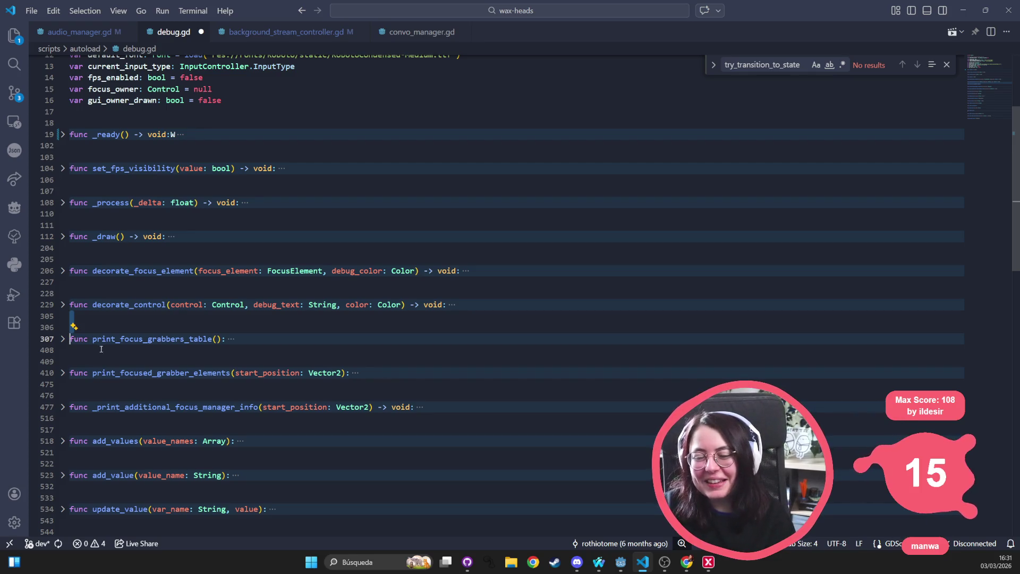
left_click(71, 326)
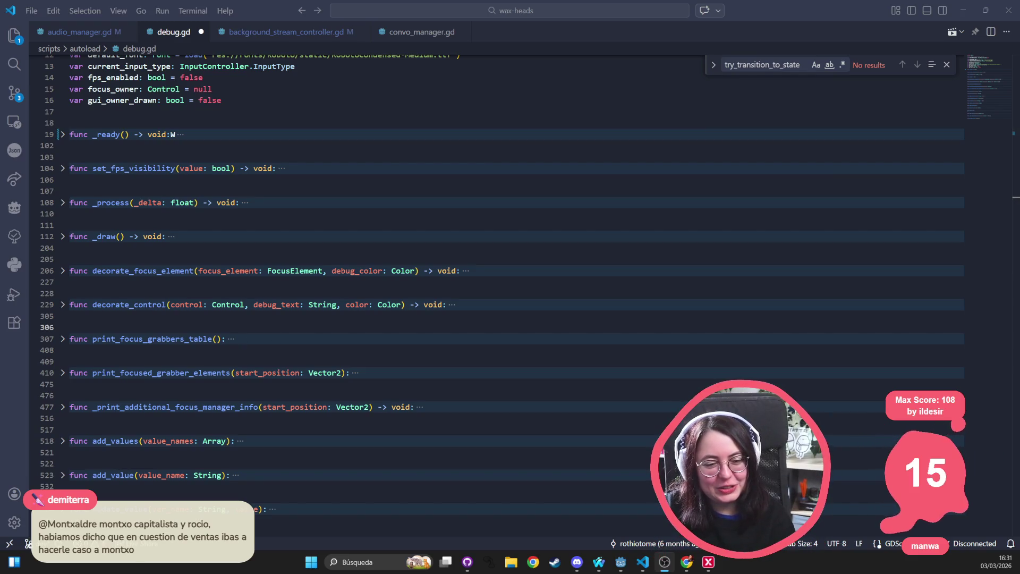
left_click(225, 230)
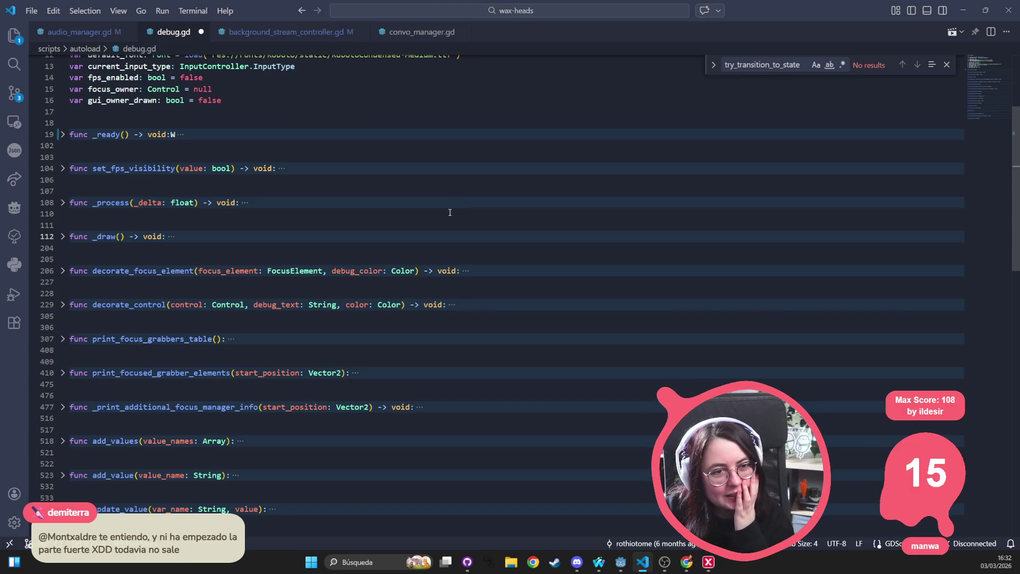
mouse_move(101, 253)
left_mouse_down()
mouse_move(88, 256)
mouse_move(83, 281)
mouse_move(74, 212)
mouse_move(100, 318)
mouse_move(106, 210)
mouse_move(85, 234)
mouse_move(149, 244)
mouse_move(170, 311)
mouse_move(212, 346)
mouse_move(274, 257)
mouse_move(266, 149)
mouse_move(268, 216)
mouse_move(245, 319)
mouse_move(262, 215)
mouse_move(160, 274)
mouse_move(106, 248)
left_mouse_up()
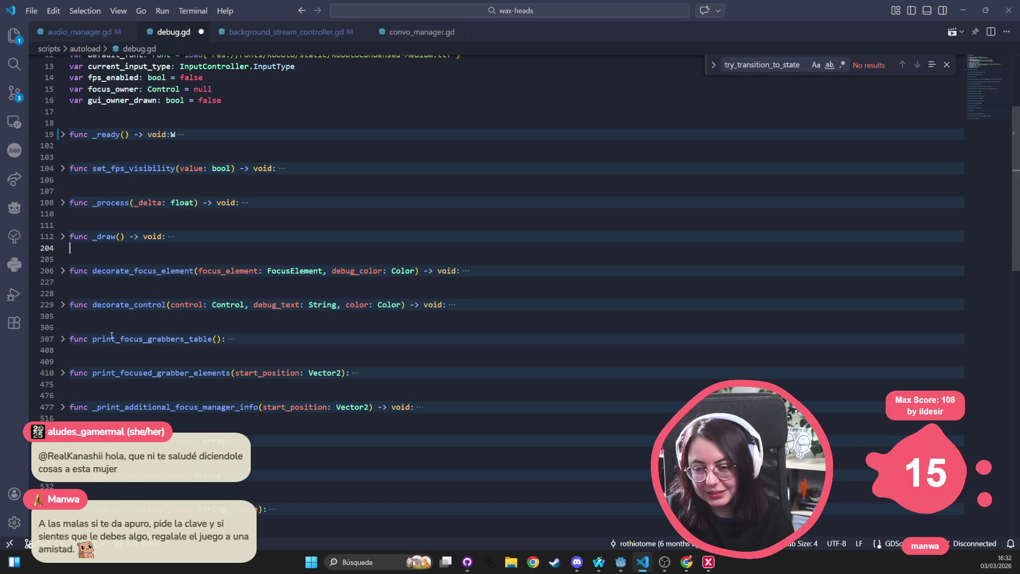
left_click_drag(101, 321, 101, 339)
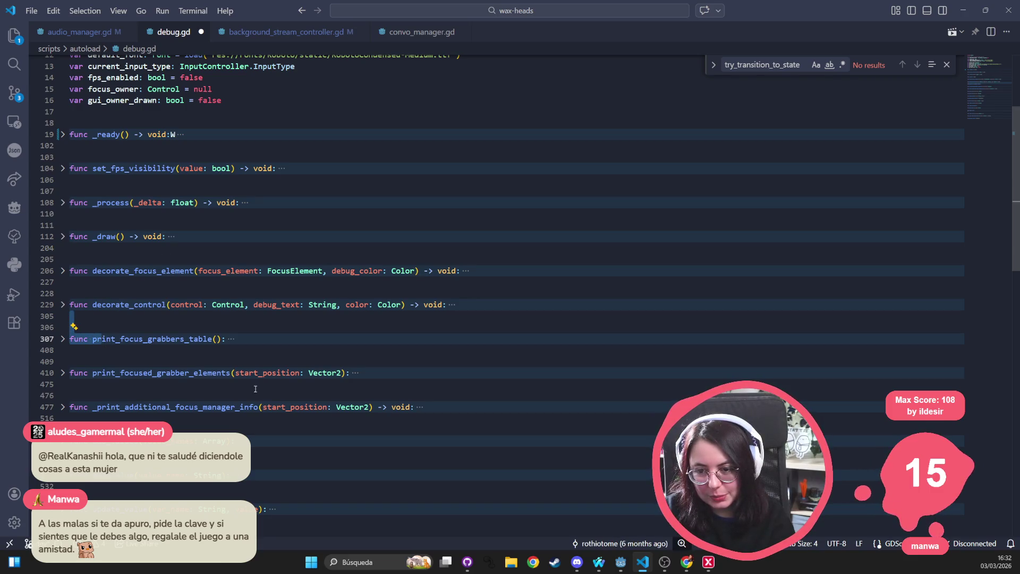
left_click(63, 237)
Step: Collapse and re-expand the match block at line 141 in _draw, then scroll through its cases
scroll(247, 283, "down", 10)
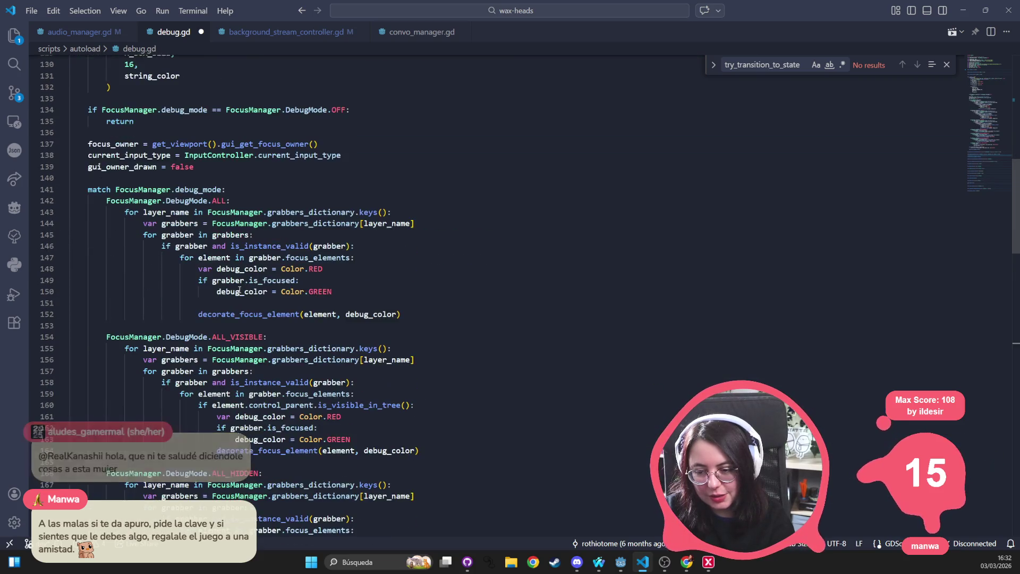
left_click(63, 169)
left_click(63, 169)
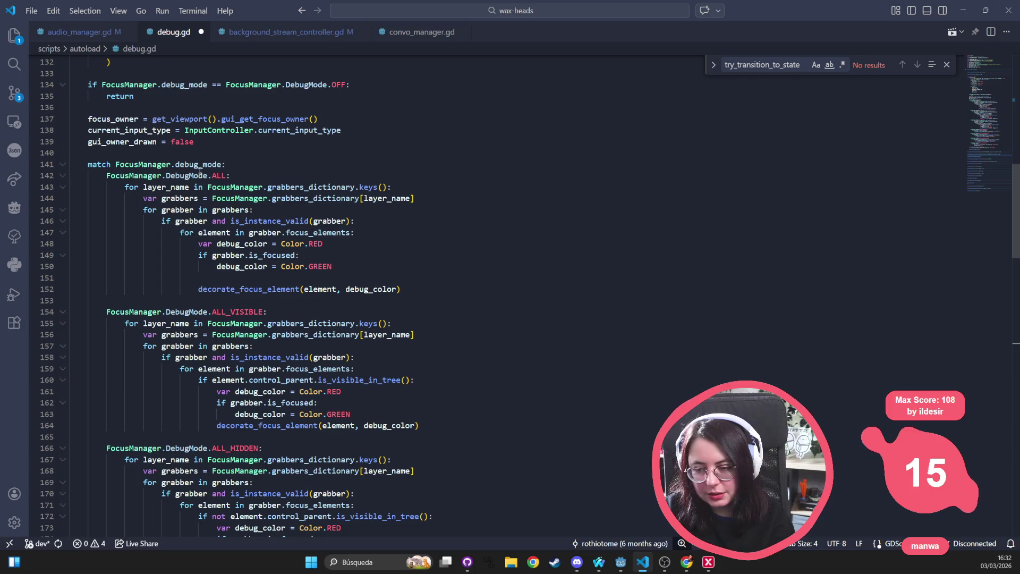
scroll(162, 237, "down", 10)
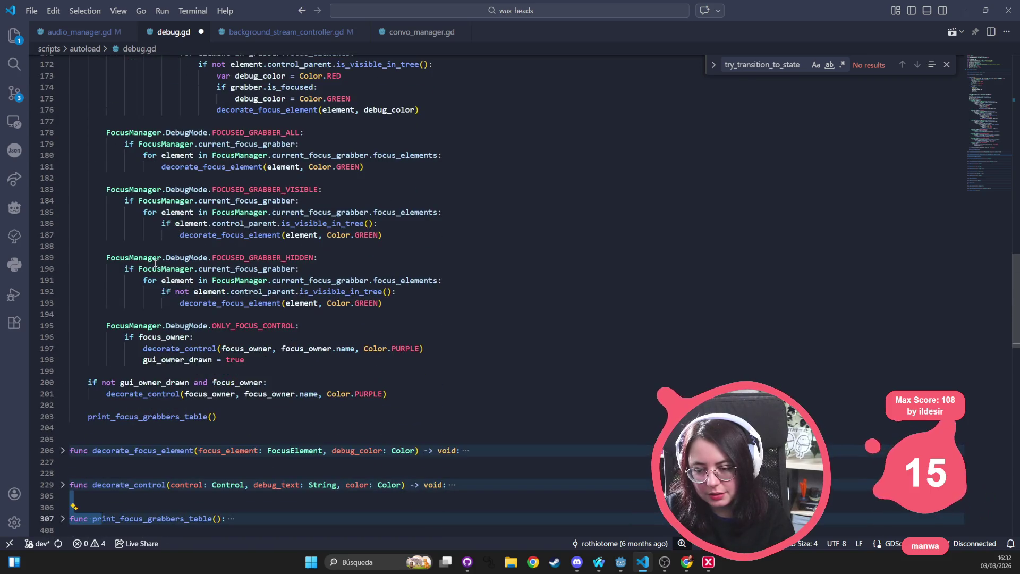